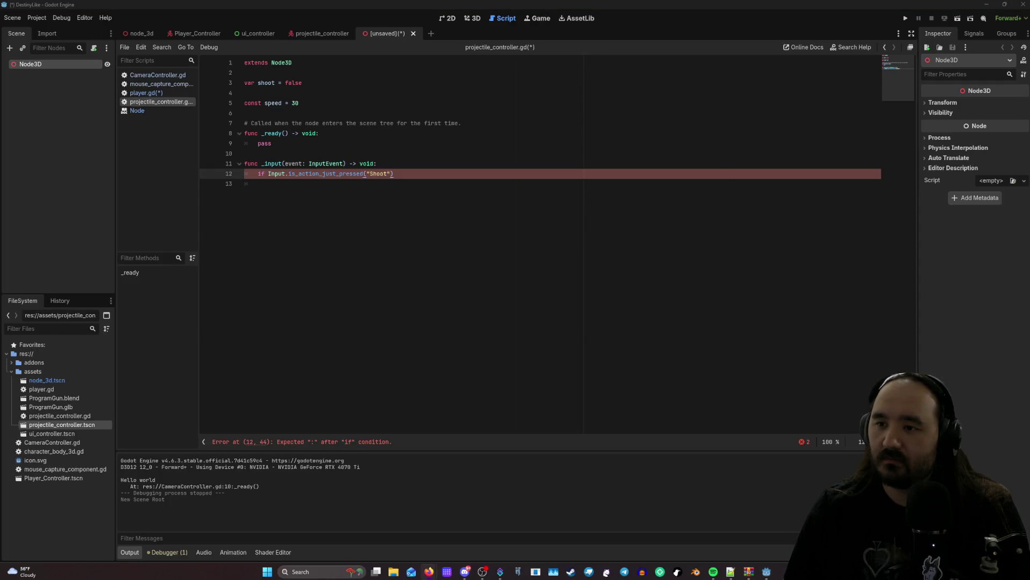
Rename the scene's root node from Node3D to WeaponController
{"action": "double_click", "coordinate": [23, 67]}
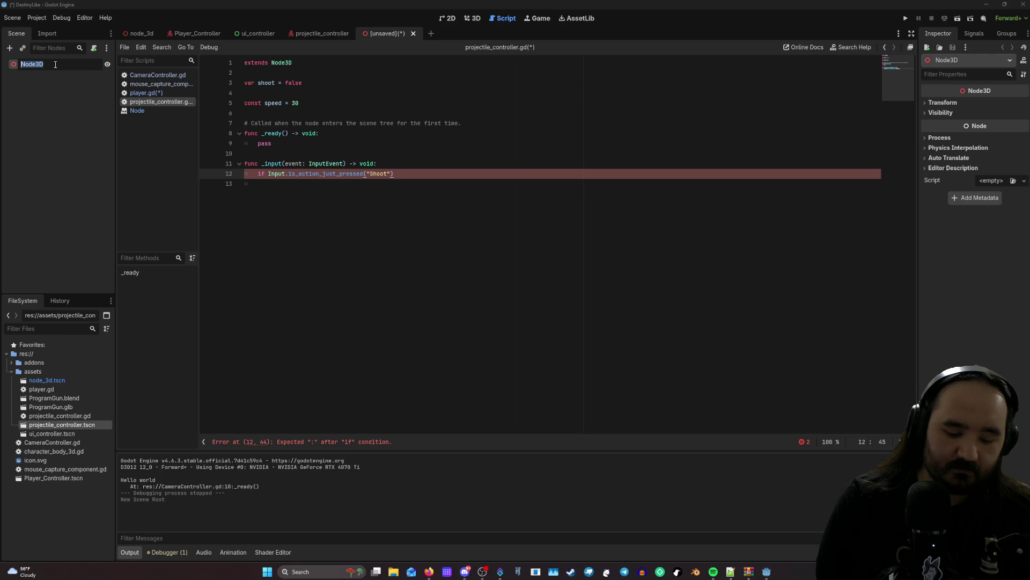
{"action": "type", "text": "aponC"}
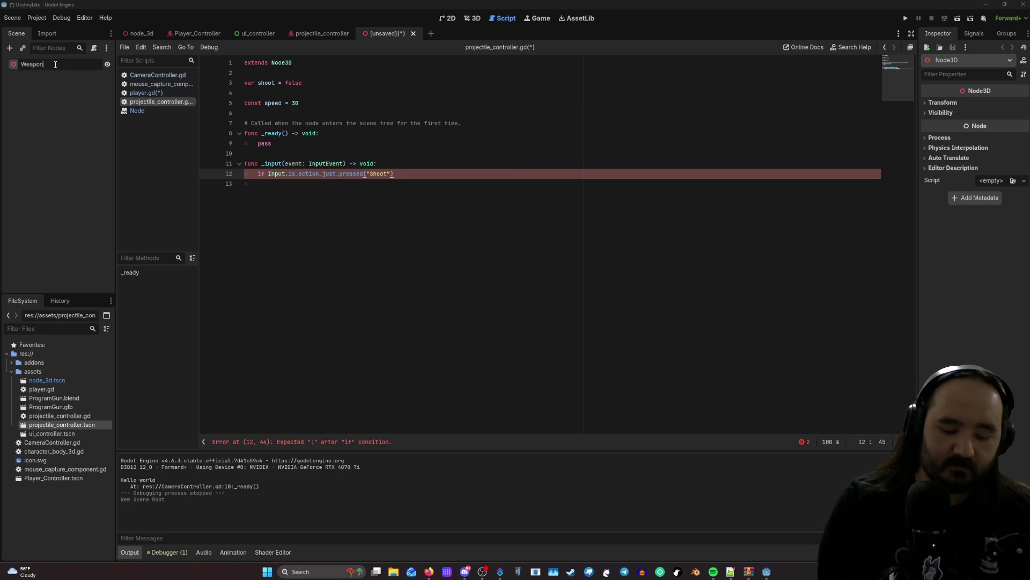
{"action": "type", "text": "ontroller"}
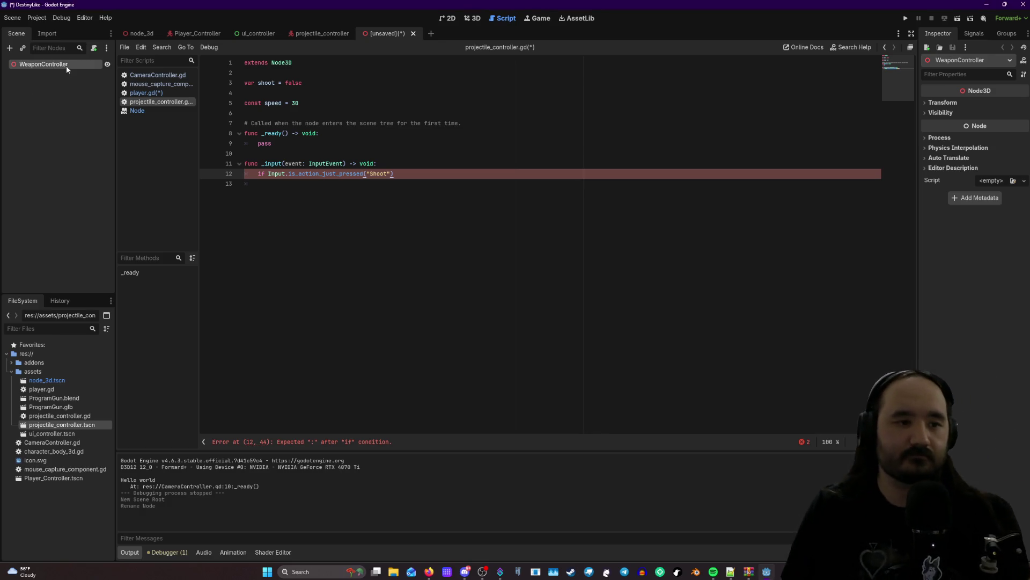
{"action": "right_click", "coordinate": [72, 66]}
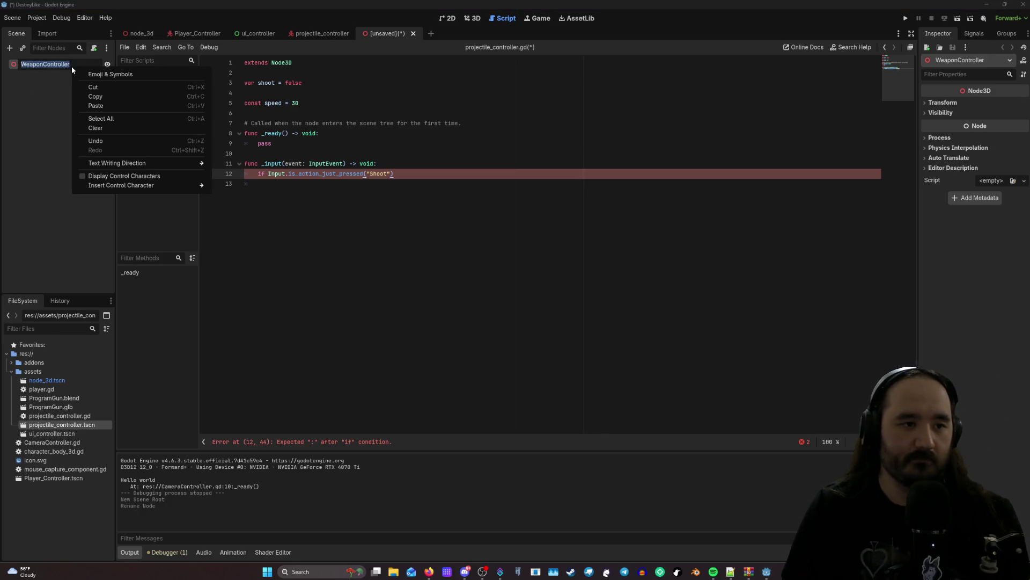
Finish the rename and start adding a child node under WeaponController
{"action": "left_click", "coordinate": [24, 82]}
{"action": "right_click", "coordinate": [18, 64]}
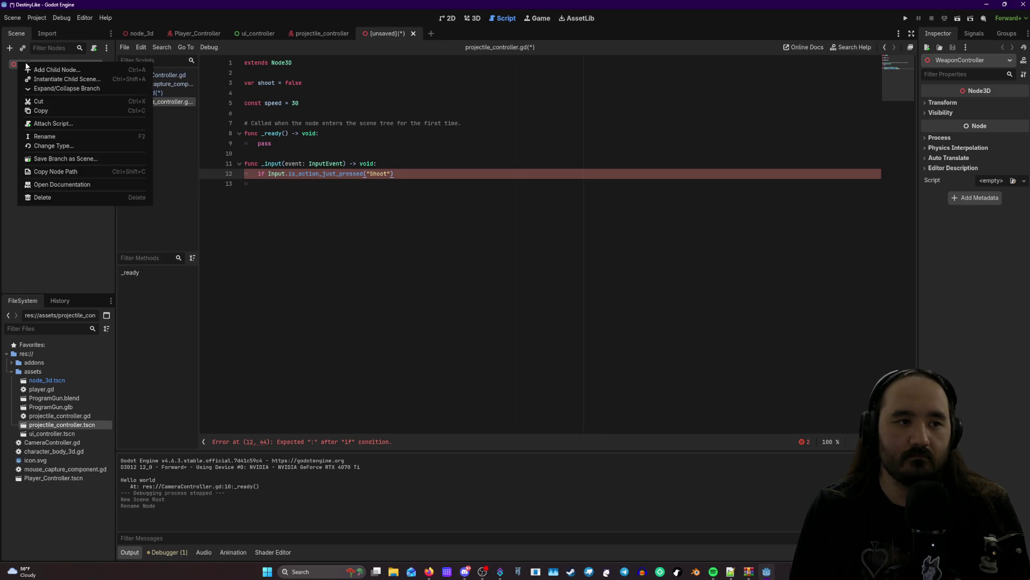
{"action": "left_click", "coordinate": [38, 70]}
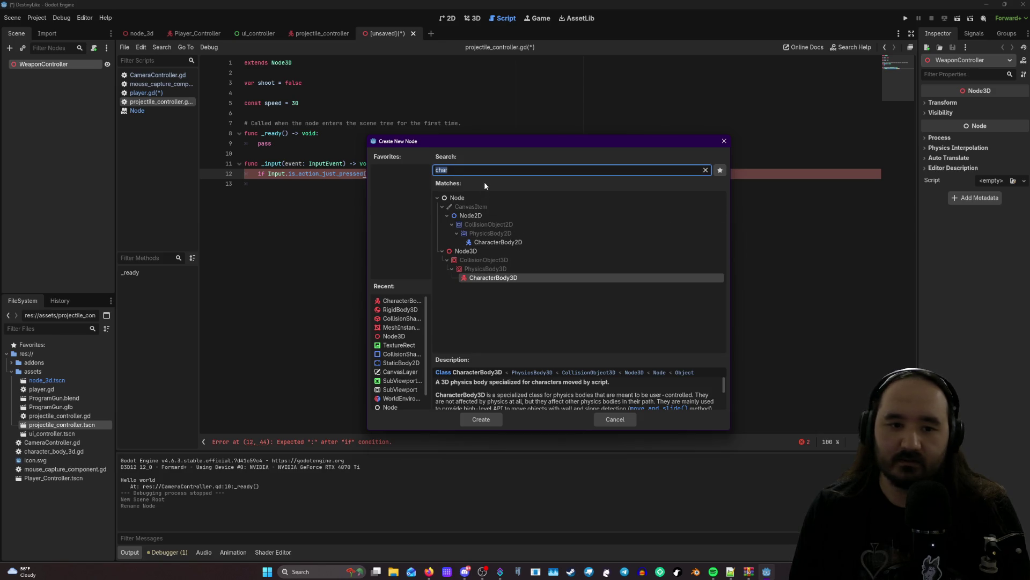
Read the Node3D, CollisionObject3D and CharacterBody3D type descriptions in the node list
{"action": "left_click", "coordinate": [479, 250]}
{"action": "left_click", "coordinate": [505, 262]}
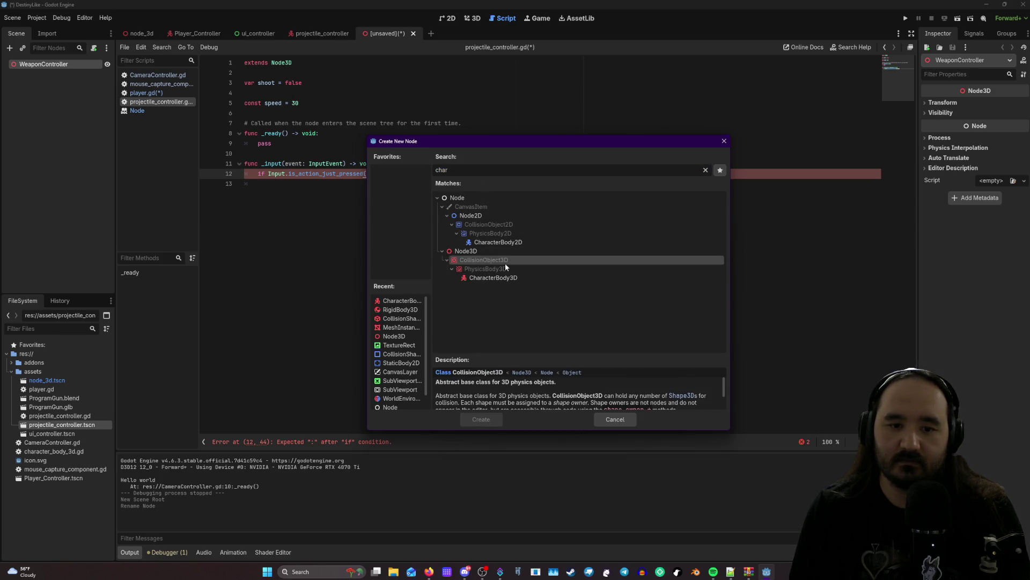
{"action": "mouse_move", "coordinate": [500, 139]}
{"action": "left_mouse_down"}
{"action": "mouse_move", "coordinate": [428, 78]}
{"action": "mouse_move", "coordinate": [432, 95]}
{"action": "left_mouse_up"}
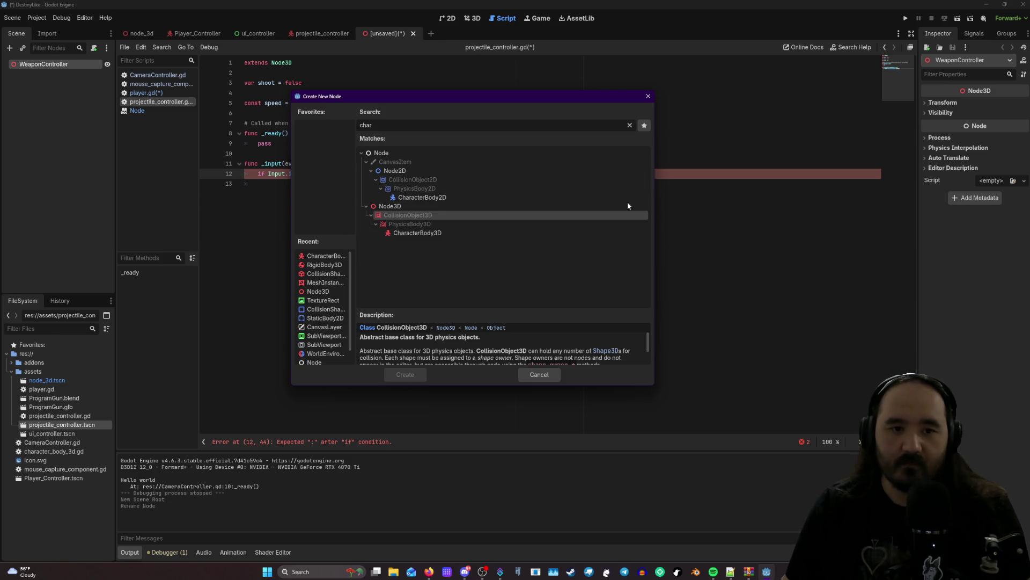
{"action": "key", "text": "alt+Tab"}
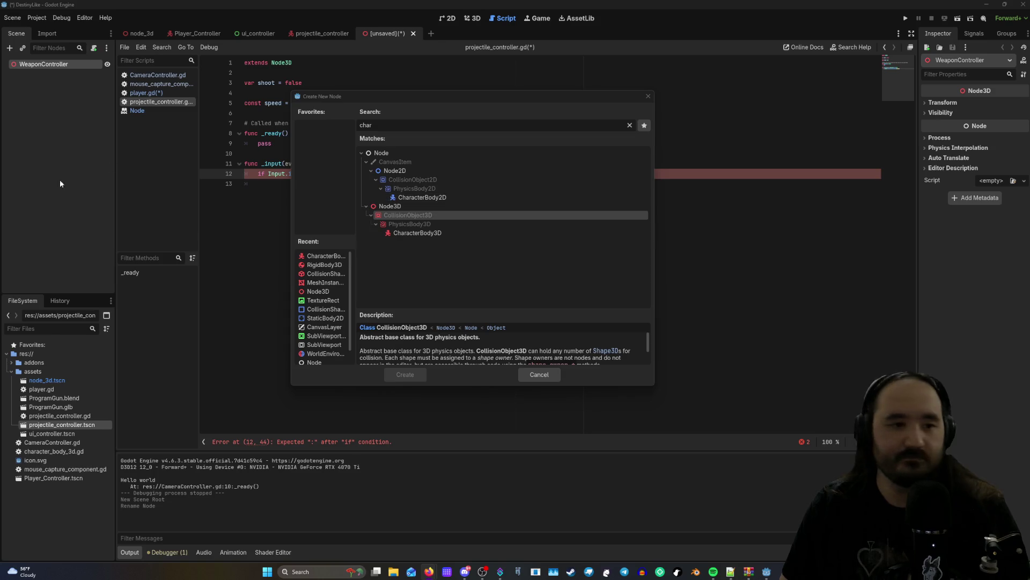
{"action": "left_click", "coordinate": [439, 233]}
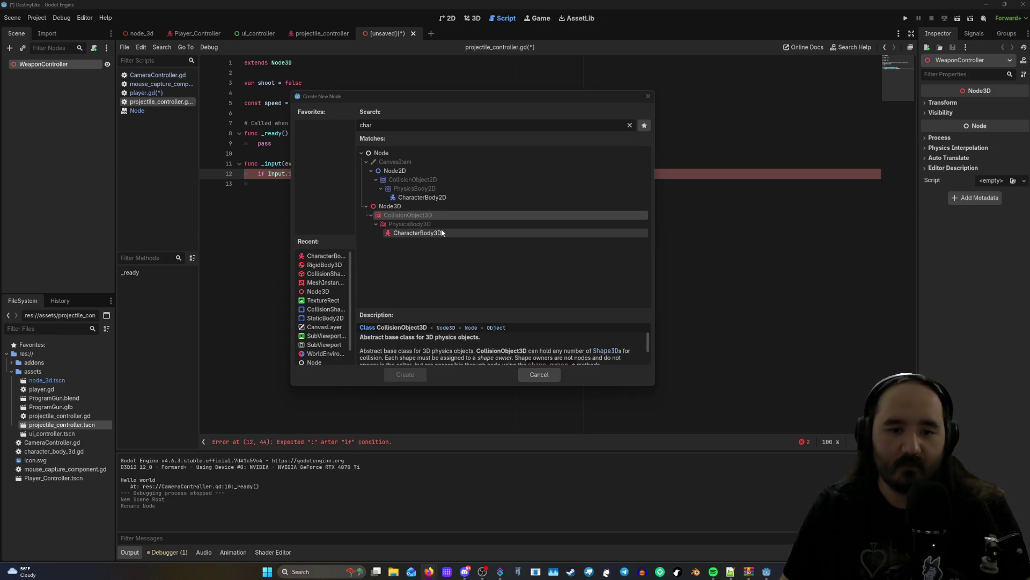
{"action": "left_click", "coordinate": [410, 216]}
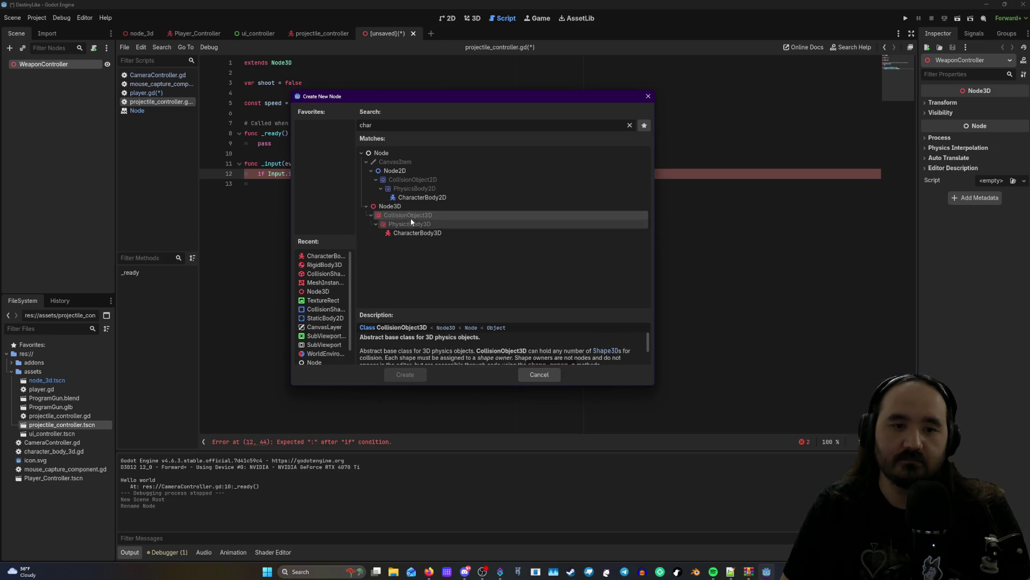
Search node types for 'ske', then change the search to '3d'
{"action": "double_click", "coordinate": [361, 121]}
{"action": "type", "text": "ske"}
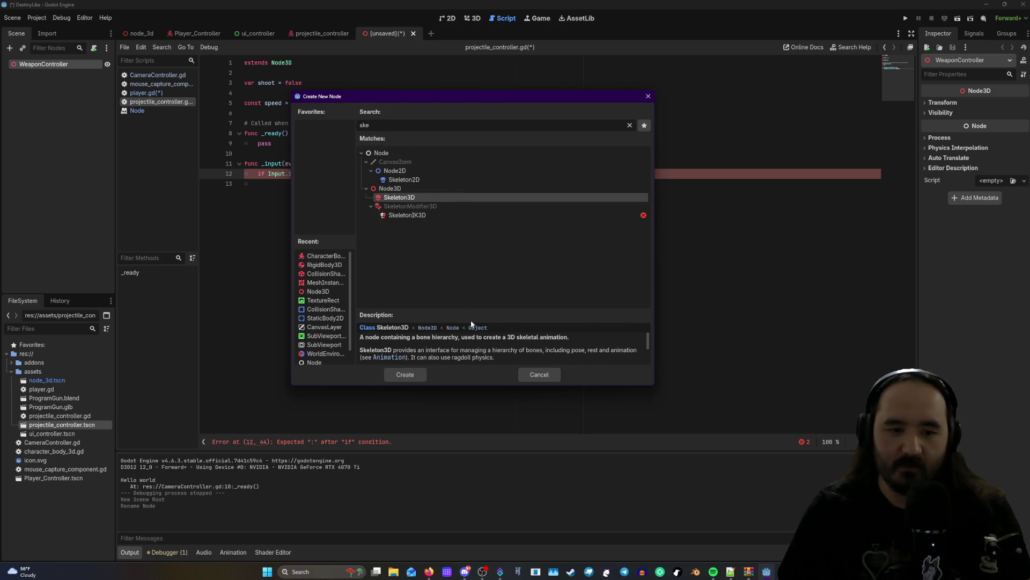
{"action": "scroll", "coordinate": [494, 356], "scroll_direction": "down", "scroll_amount": 1}
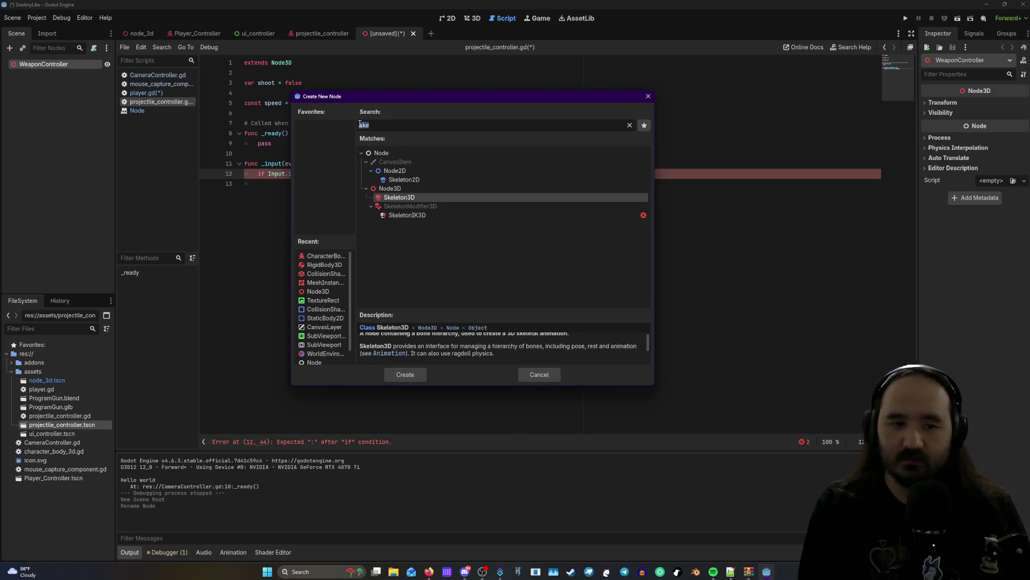
{"action": "key", "text": "BackSpace"}
{"action": "key", "text": "BackSpace"}
{"action": "key", "text": "BackSpace"}
{"action": "type", "text": "3d"}
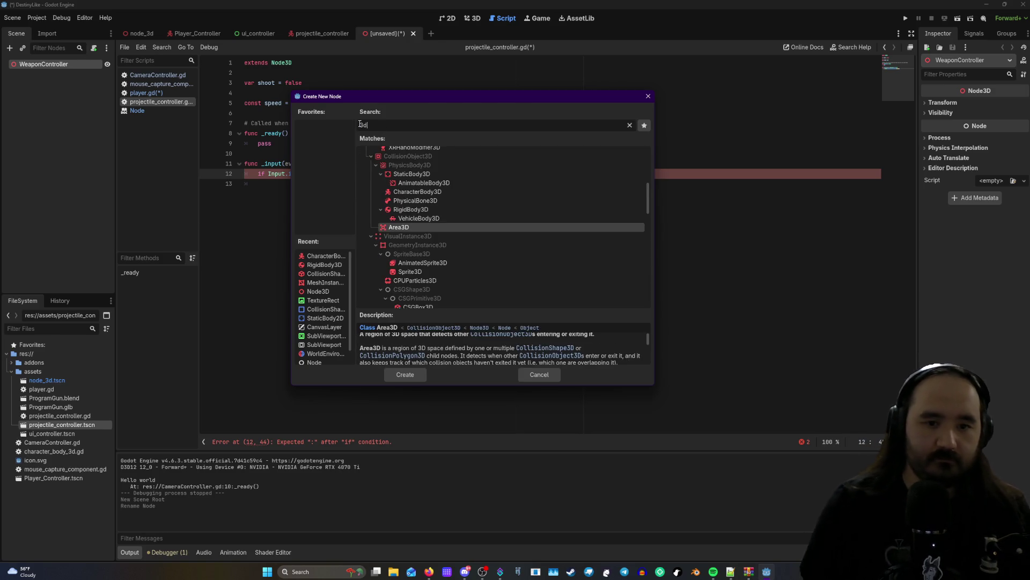
Read the AnimatableBody3D, Node3D and AimModifier3D descriptions among the 3d results
{"action": "scroll", "coordinate": [450, 275], "scroll_direction": "up", "scroll_amount": 2}
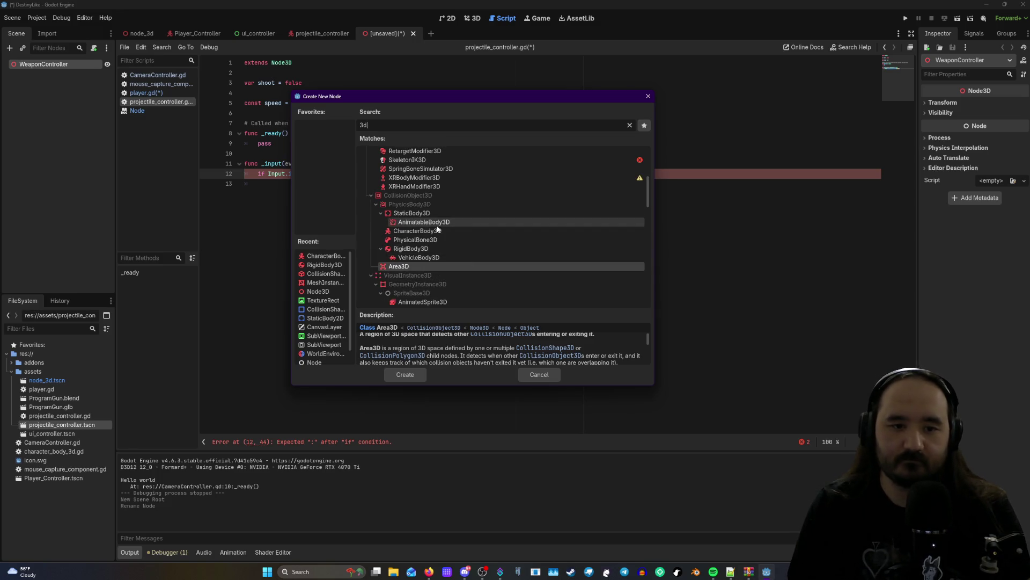
{"action": "left_click", "coordinate": [415, 223]}
{"action": "scroll", "coordinate": [415, 223], "scroll_direction": "up", "scroll_amount": 10}
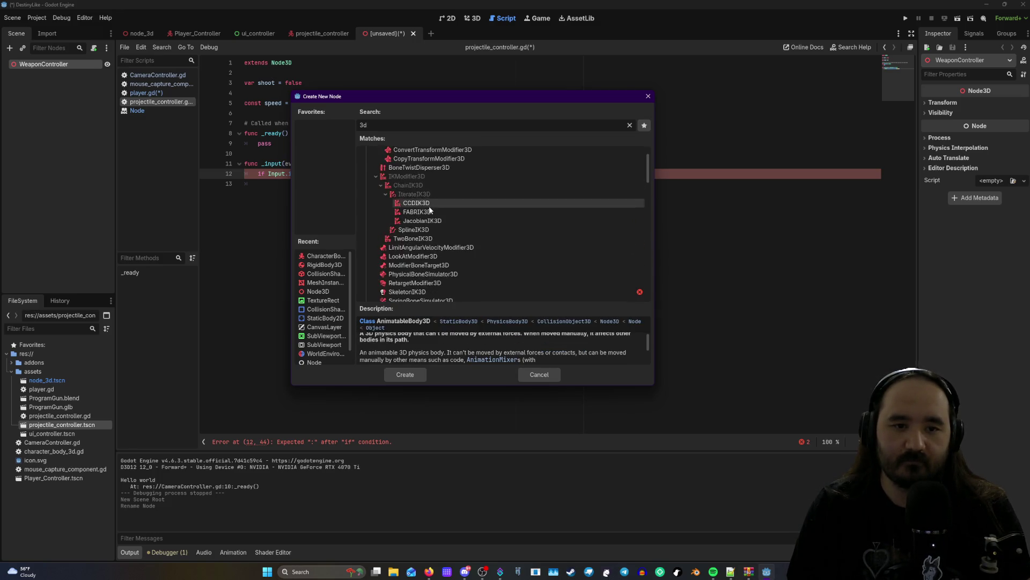
{"action": "left_click", "coordinate": [381, 162]}
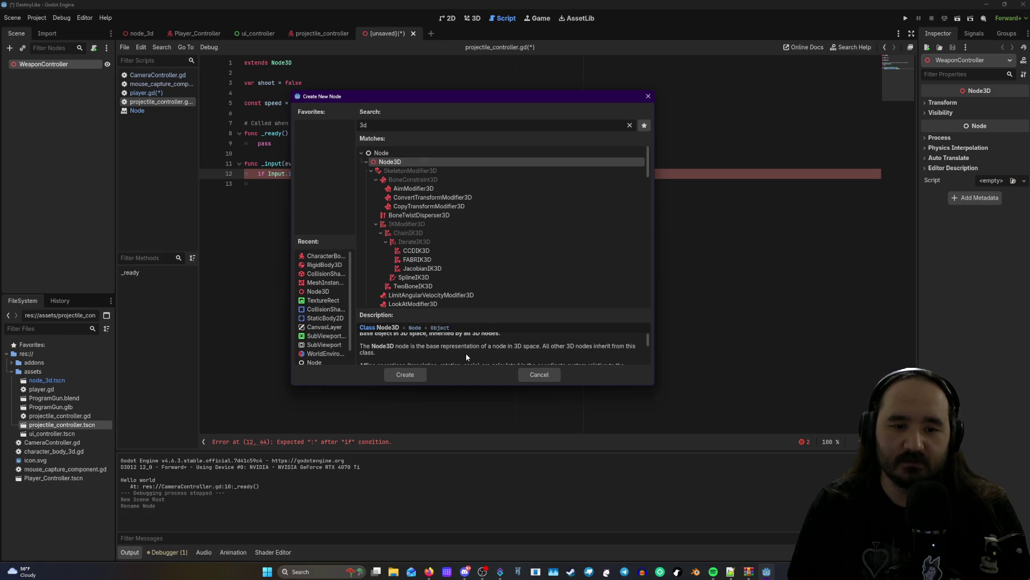
{"action": "scroll", "coordinate": [476, 351], "scroll_direction": "down", "scroll_amount": 2}
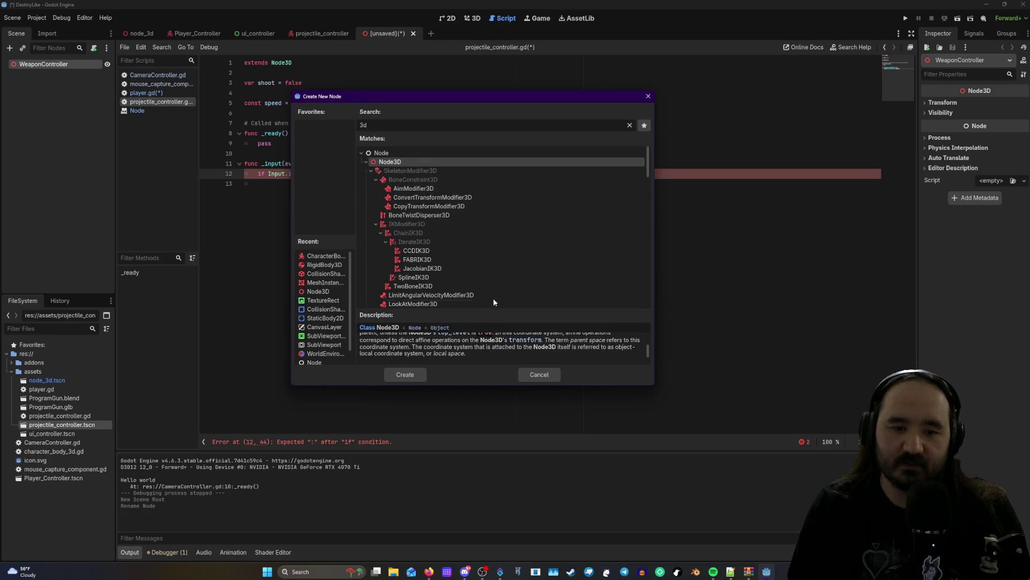
{"action": "left_click", "coordinate": [402, 188]}
{"action": "scroll", "coordinate": [450, 265], "scroll_direction": "down", "scroll_amount": 8}
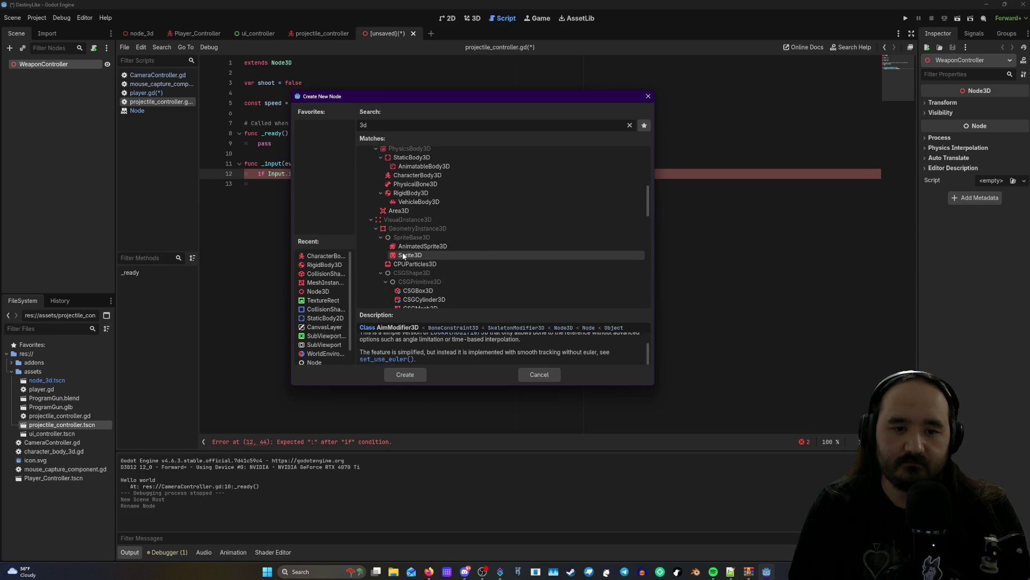
Read the Sprite3D description, then narrow the search to 'coll'
{"action": "left_click", "coordinate": [405, 254]}
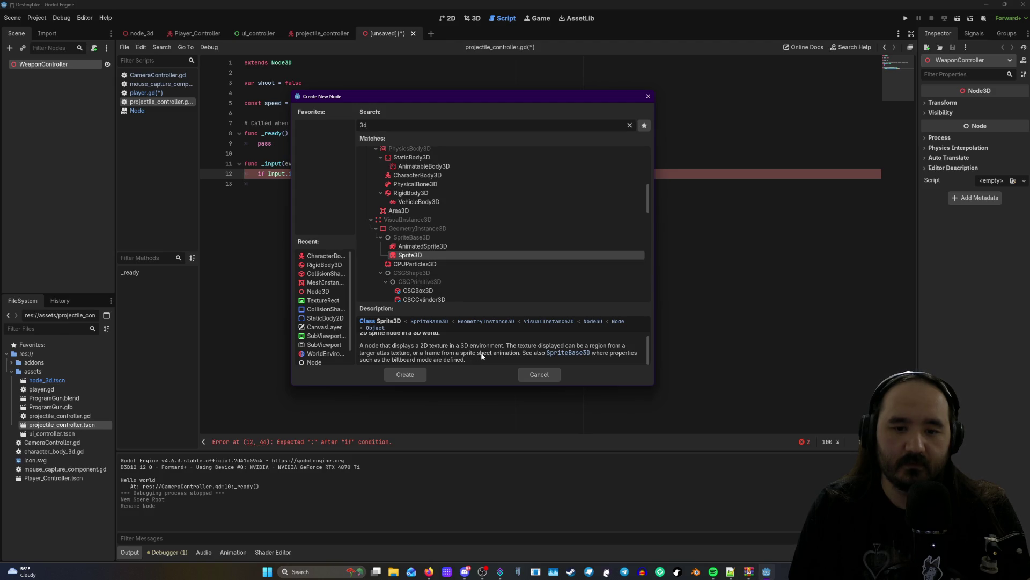
{"action": "scroll", "coordinate": [440, 267], "scroll_direction": "down", "scroll_amount": 7}
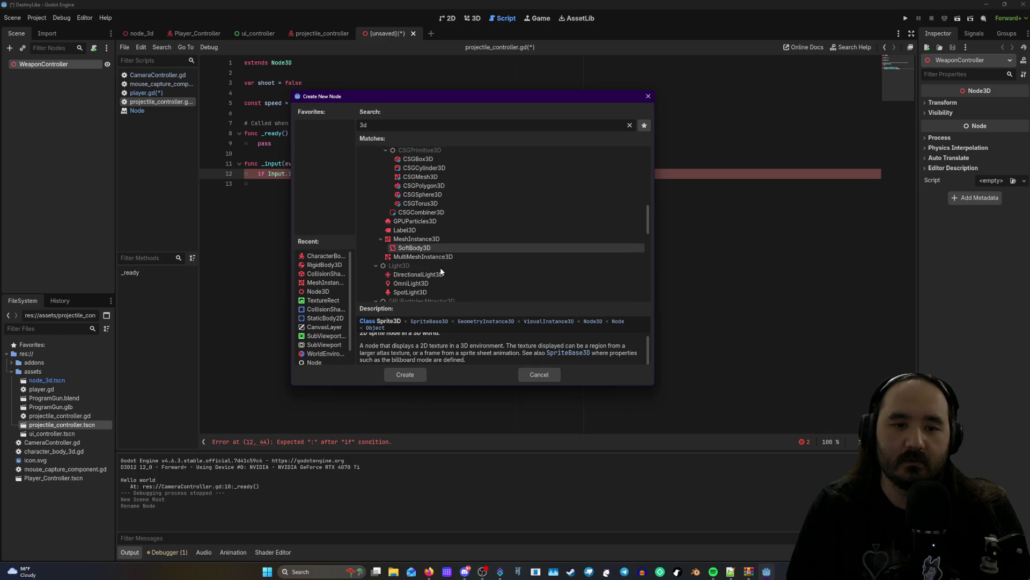
{"action": "scroll", "coordinate": [438, 255], "scroll_direction": "down", "scroll_amount": 6}
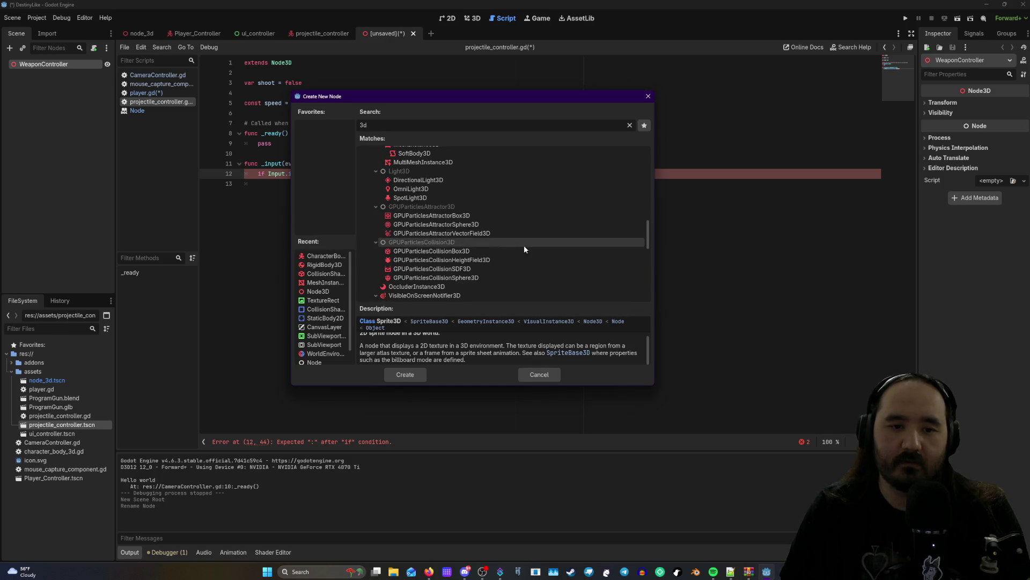
{"action": "scroll", "coordinate": [524, 253], "scroll_direction": "down", "scroll_amount": 8}
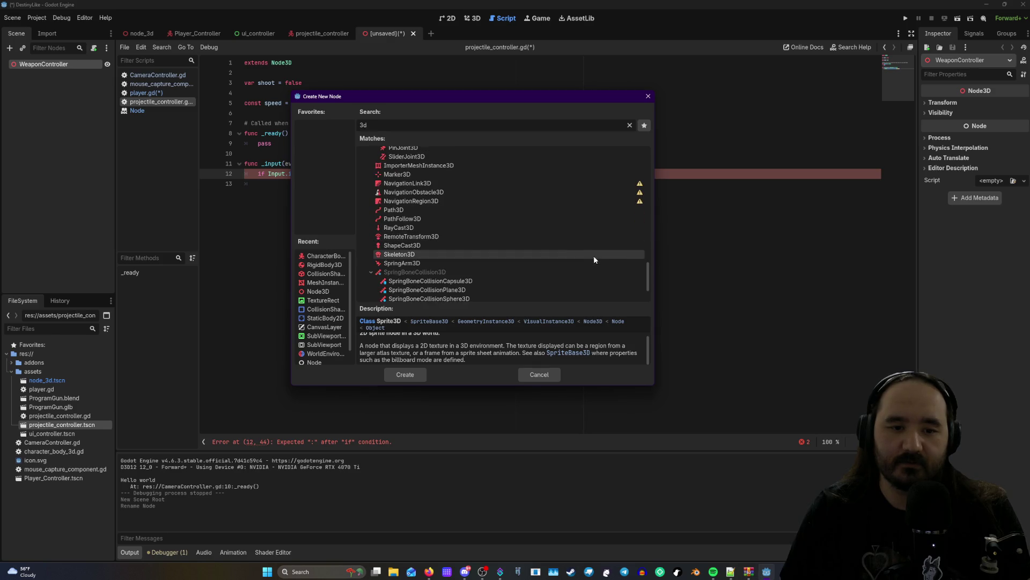
{"action": "scroll", "coordinate": [578, 262], "scroll_direction": "up", "scroll_amount": 15}
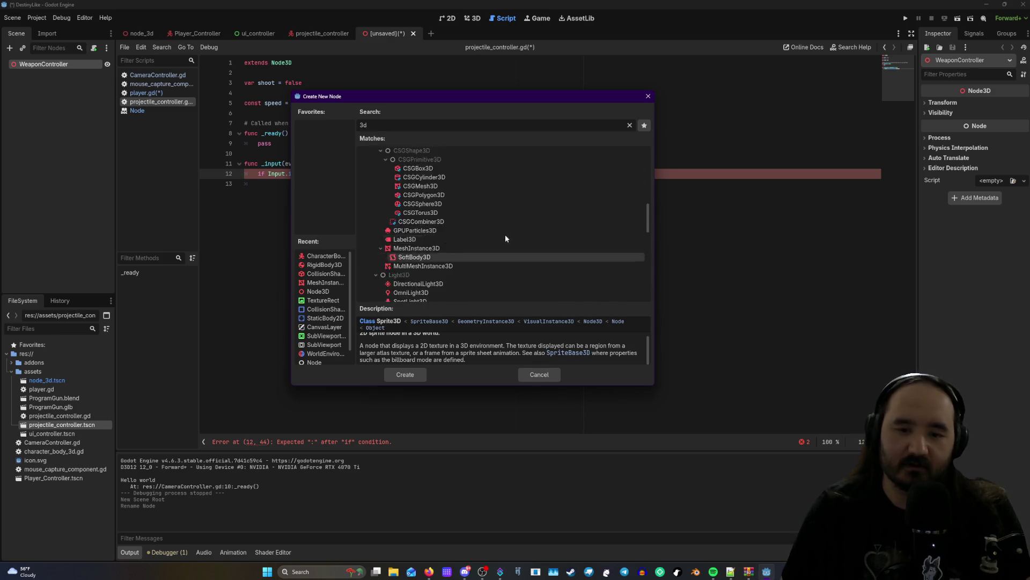
{"action": "scroll", "coordinate": [503, 220], "scroll_direction": "up", "scroll_amount": 10}
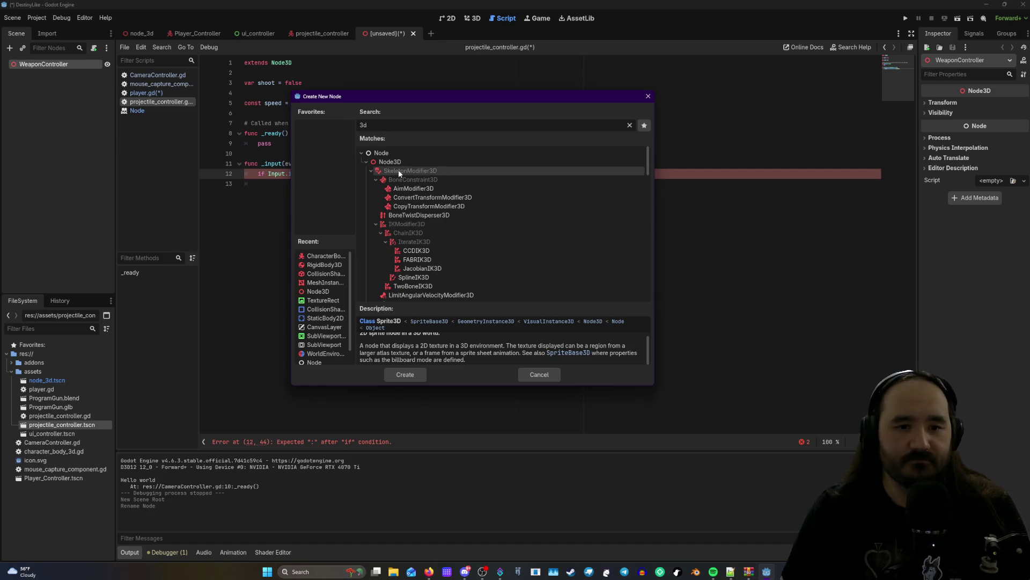
{"action": "double_click", "coordinate": [364, 125]}
{"action": "type", "text": "coll"}
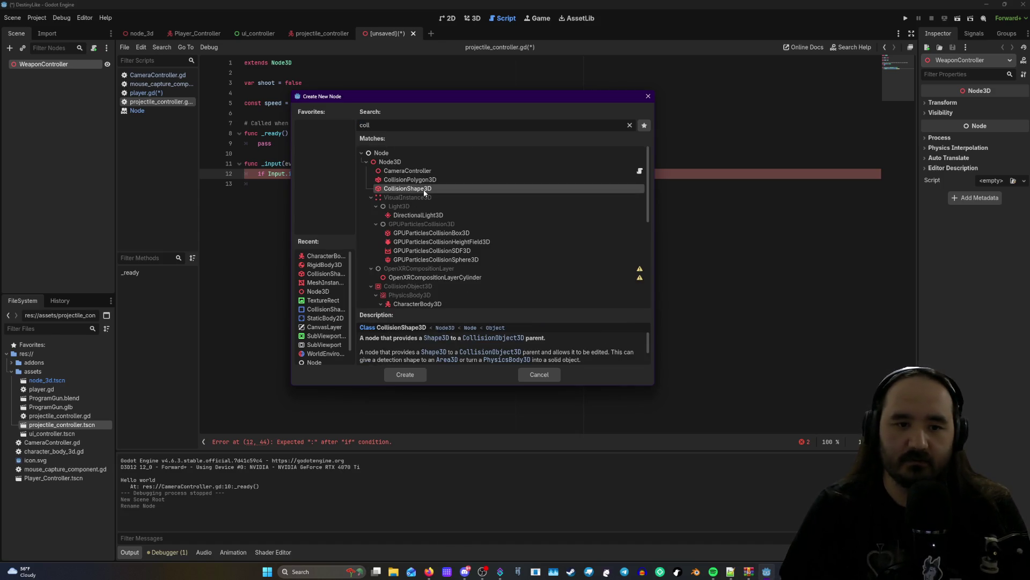
Add a CollisionShape3D child and choose to load its Shape from a file
{"action": "left_click", "coordinate": [405, 374]}
{"action": "left_click", "coordinate": [998, 105]}
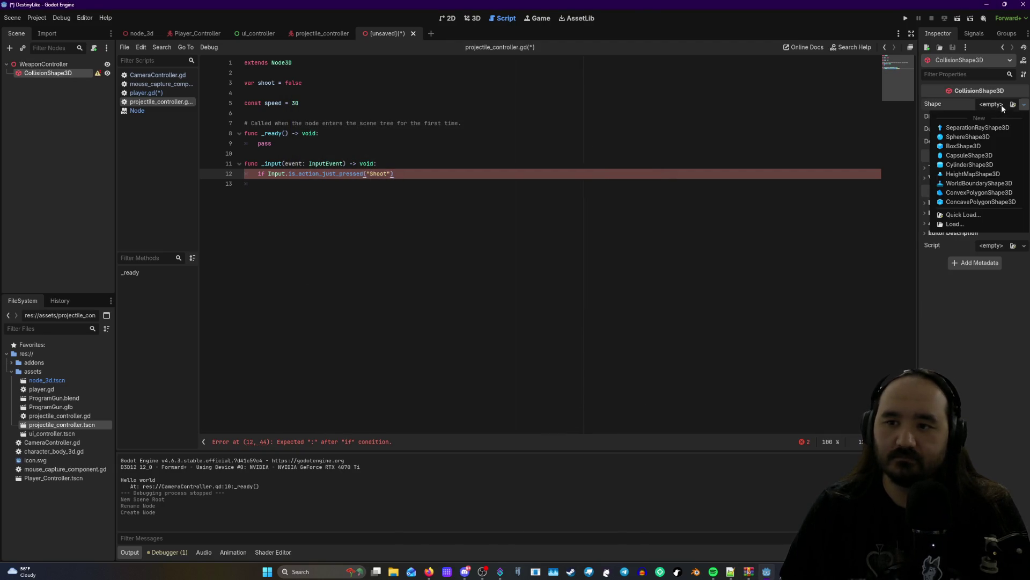
{"action": "left_click", "coordinate": [955, 224]}
Try loading assets/ProgramGun.glb as the Shape, then dismiss the type mismatch warning
{"action": "double_click", "coordinate": [433, 199]}
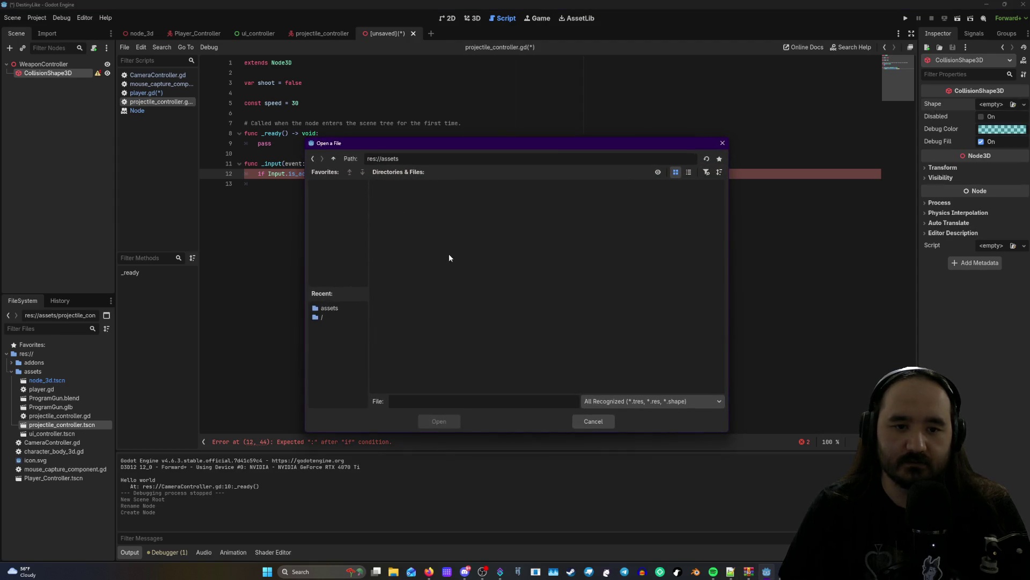
{"action": "left_click", "coordinate": [649, 401]}
{"action": "left_click", "coordinate": [616, 453]}
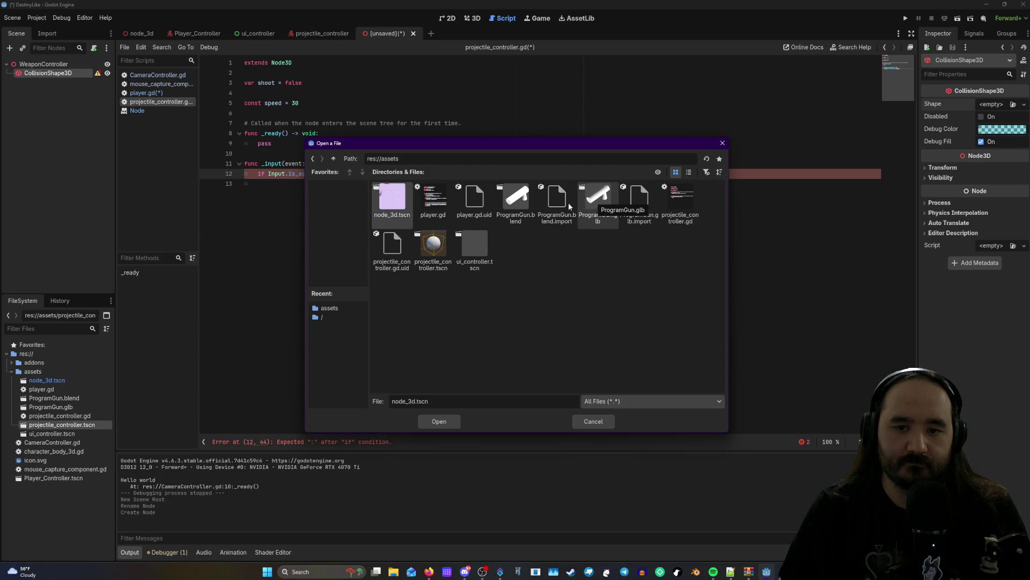
{"action": "left_click", "coordinate": [596, 201]}
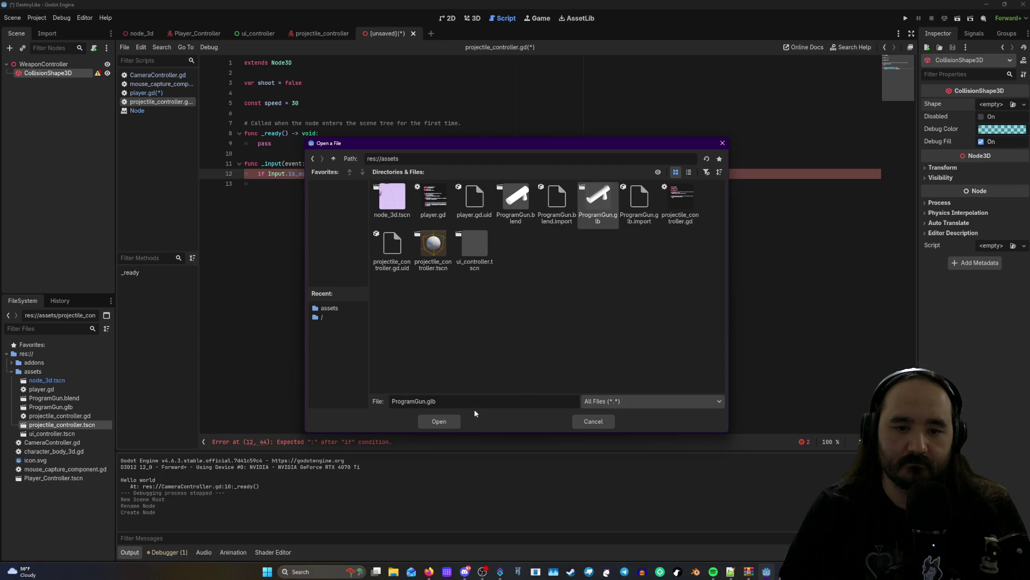
{"action": "left_click", "coordinate": [445, 421]}
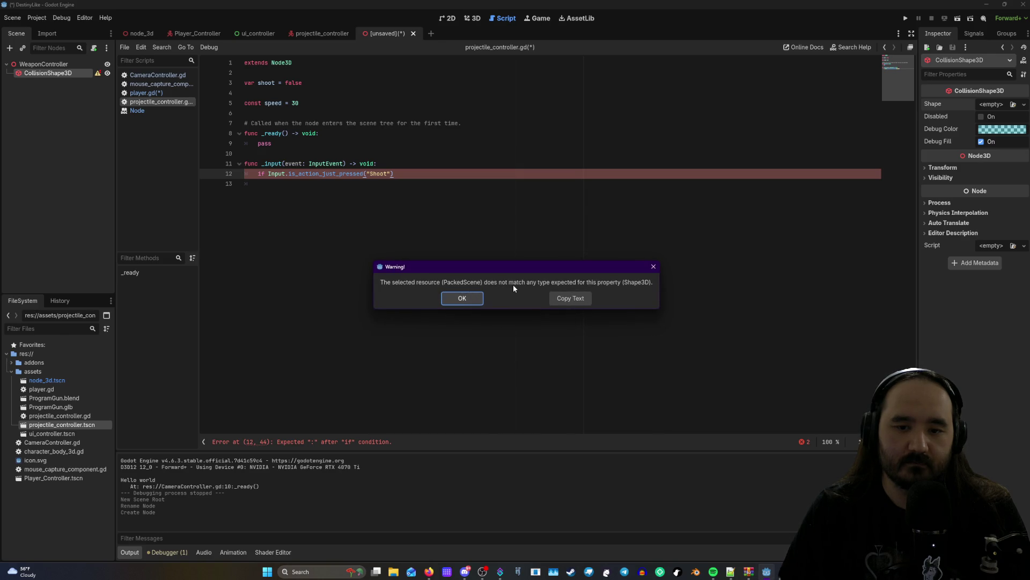
{"action": "left_click", "coordinate": [462, 296]}
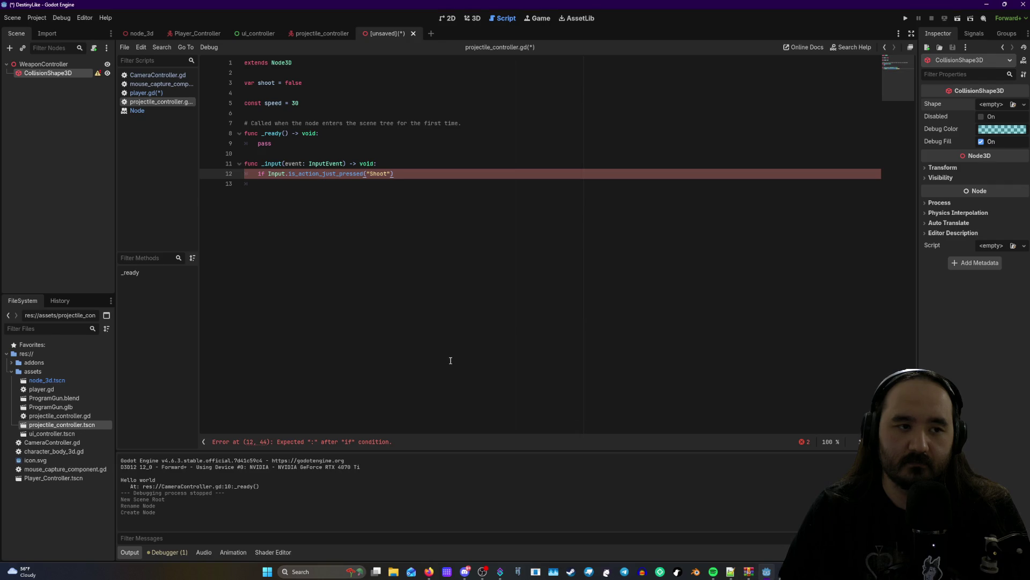
Open Change Type for CollisionShape3D and try the searches 'sha', 'shape' and 'node'
{"action": "right_click", "coordinate": [86, 72]}
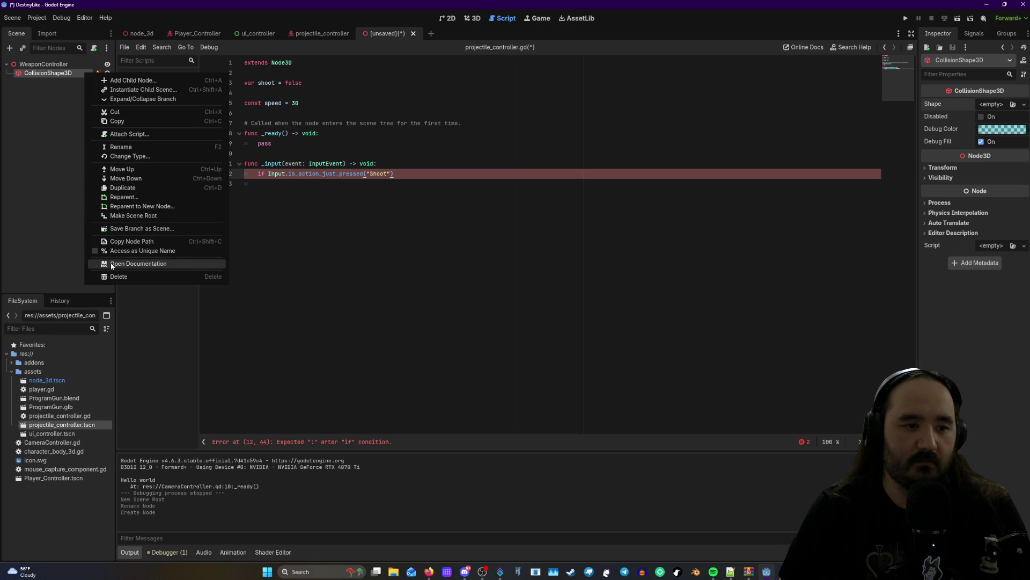
{"action": "left_click", "coordinate": [115, 156]}
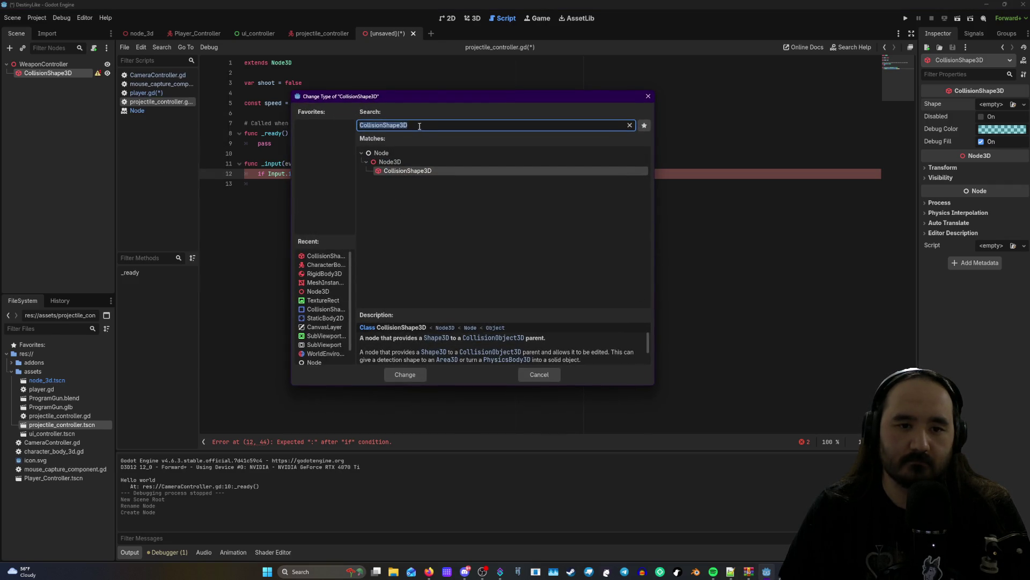
{"action": "left_click_drag", "start_coordinate": [400, 125], "coordinate": [388, 128]}
{"action": "left_click", "coordinate": [417, 125]}
{"action": "key", "text": "BackSpace"}
{"action": "key", "text": "BackSpace"}
{"action": "key", "text": "BackSpace"}
{"action": "key", "text": "BackSpace"}
{"action": "key", "text": "BackSpace"}
{"action": "key", "text": "BackSpace"}
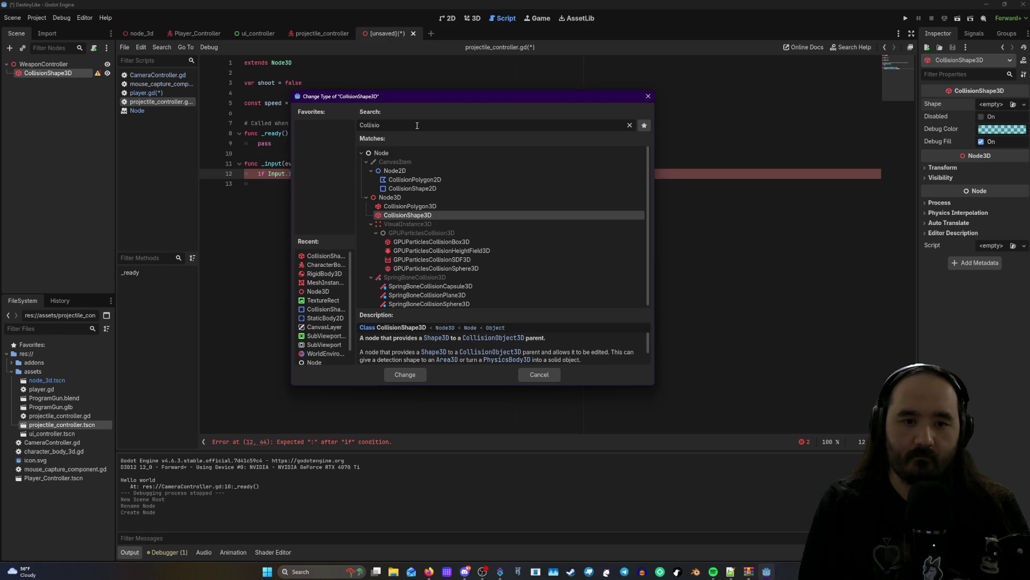
{"action": "key", "text": "BackSpace"}
{"action": "key", "text": "BackSpace"}
{"action": "key", "text": "BackSpace"}
{"action": "type", "text": "sha"}
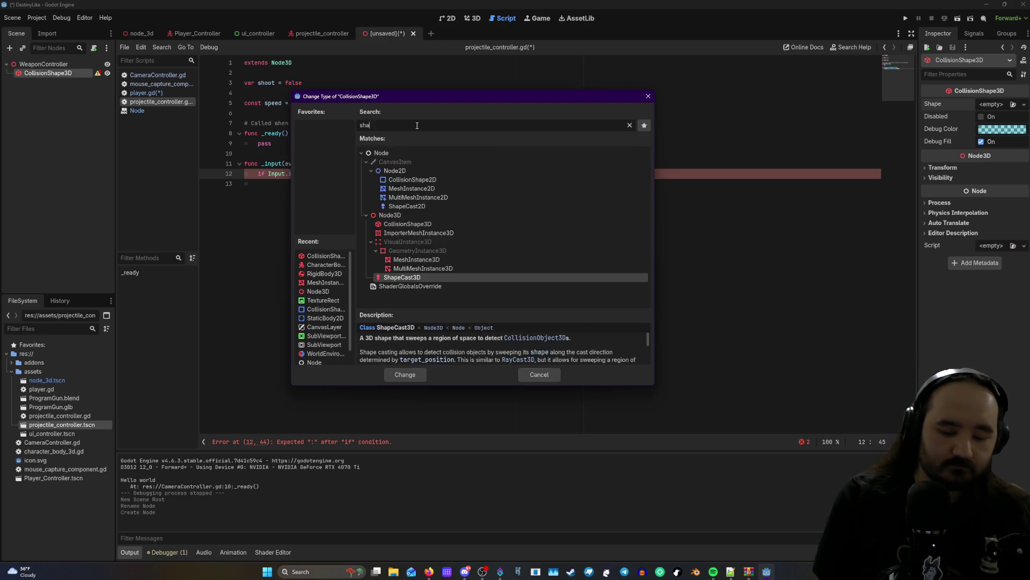
{"action": "key", "text": "BackSpace"}
{"action": "key", "text": "BackSpace"}
{"action": "key", "text": "BackSpace"}
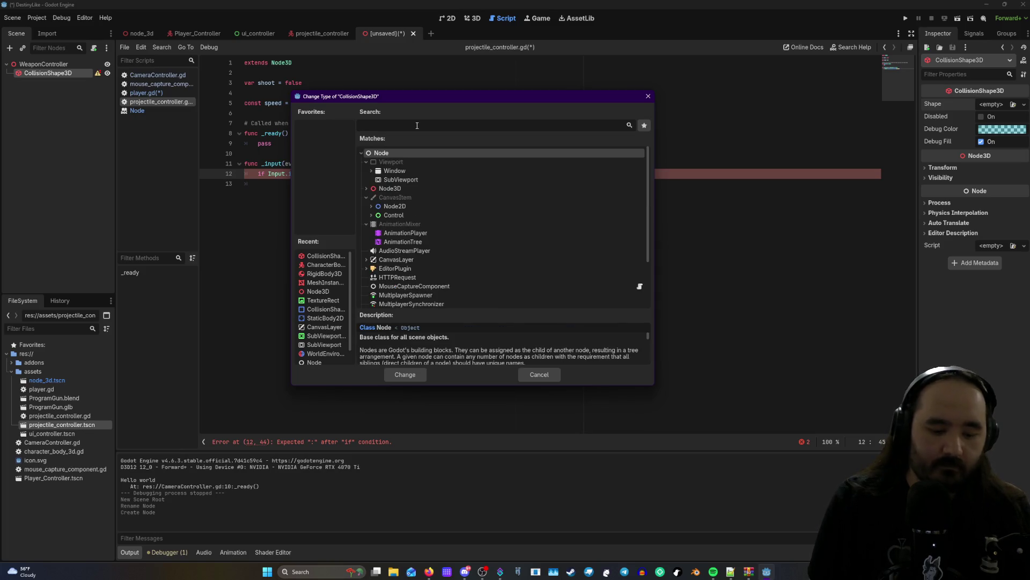
{"action": "type", "text": "shape"}
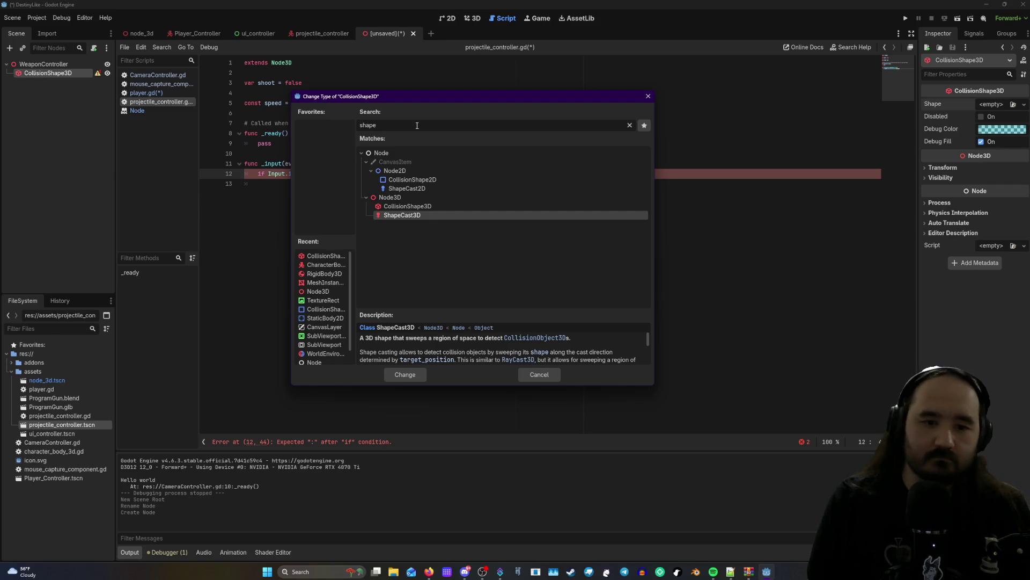
{"action": "key", "text": "BackSpace"}
{"action": "key", "text": "BackSpace"}
{"action": "key", "text": "BackSpace"}
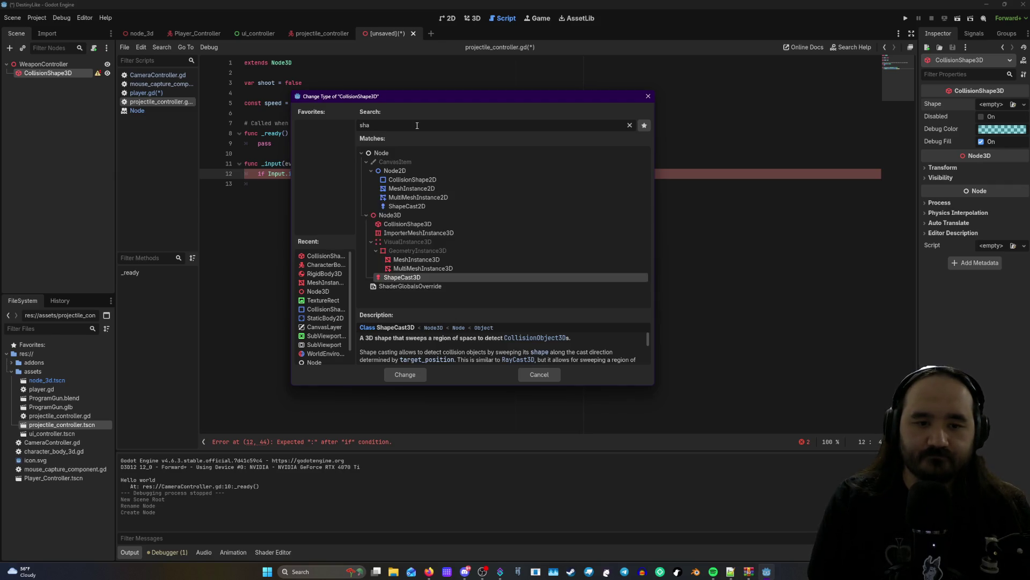
{"action": "type", "text": "node"}
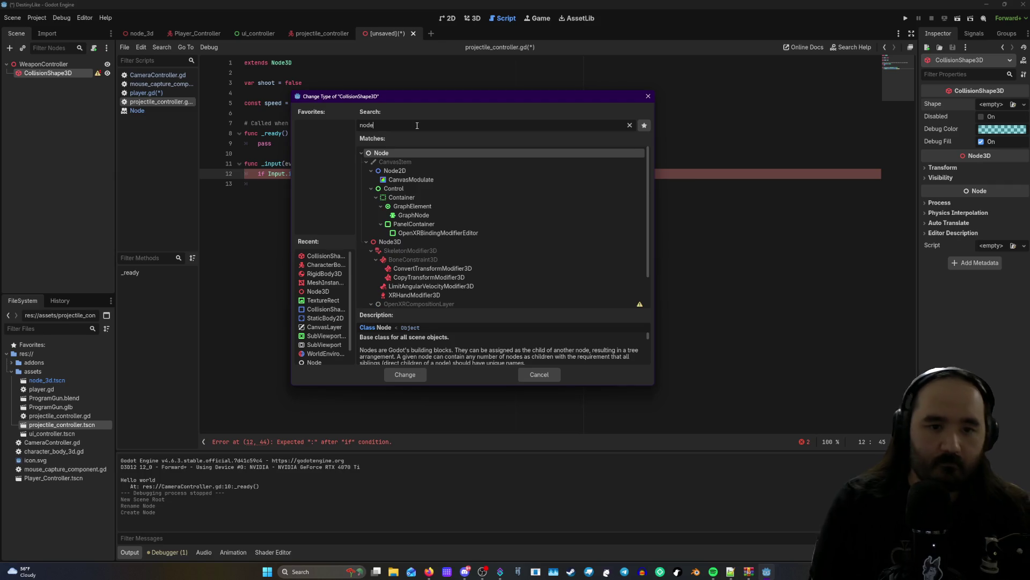
Search '3d' and change the node's type to MeshInstance3D
{"action": "scroll", "coordinate": [403, 221], "scroll_direction": "down", "scroll_amount": 5}
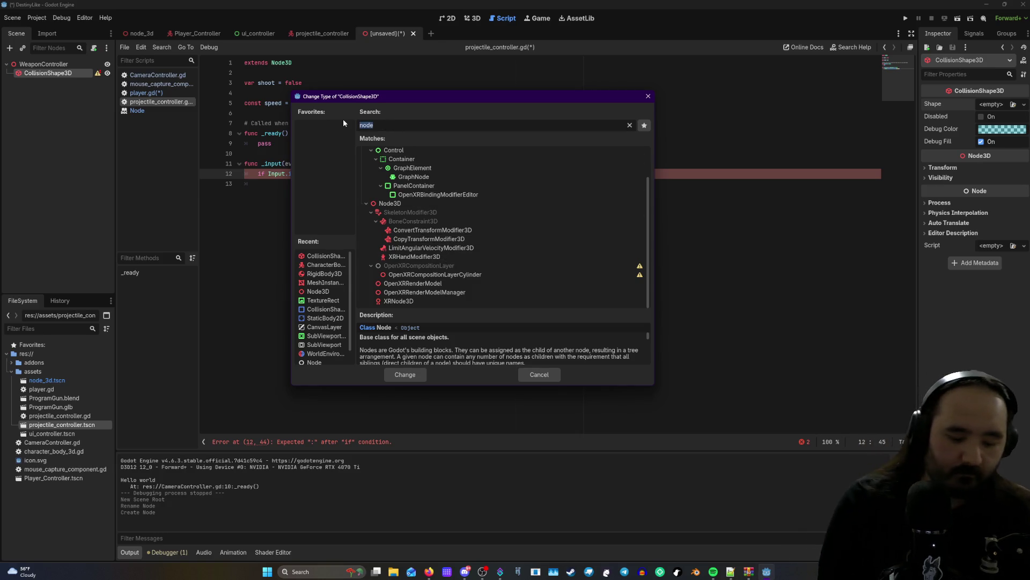
{"action": "key", "text": "ctrl+a"}
{"action": "type", "text": "3d"}
{"action": "scroll", "coordinate": [448, 237], "scroll_direction": "up", "scroll_amount": 3}
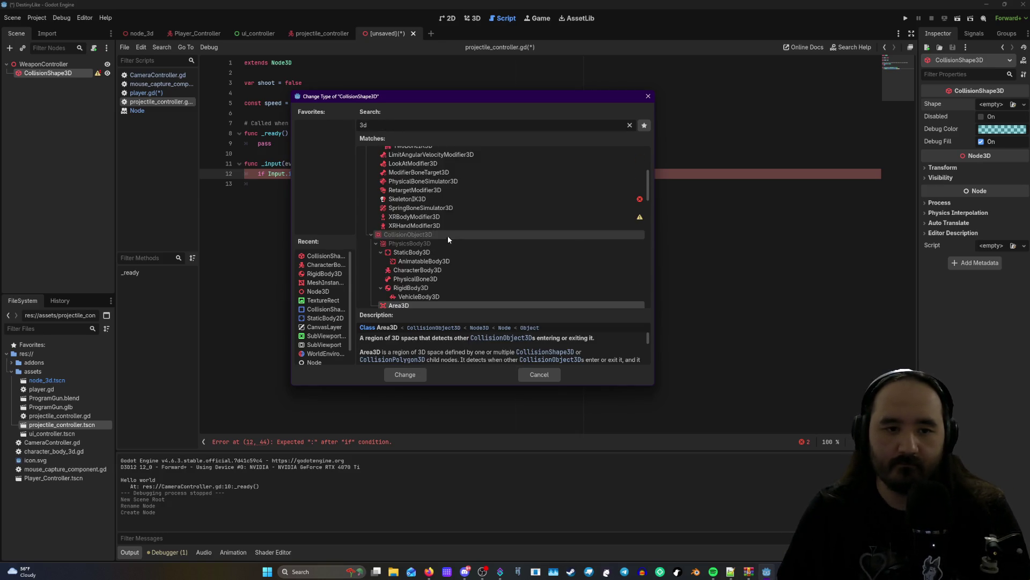
{"action": "scroll", "coordinate": [468, 258], "scroll_direction": "up", "scroll_amount": 5}
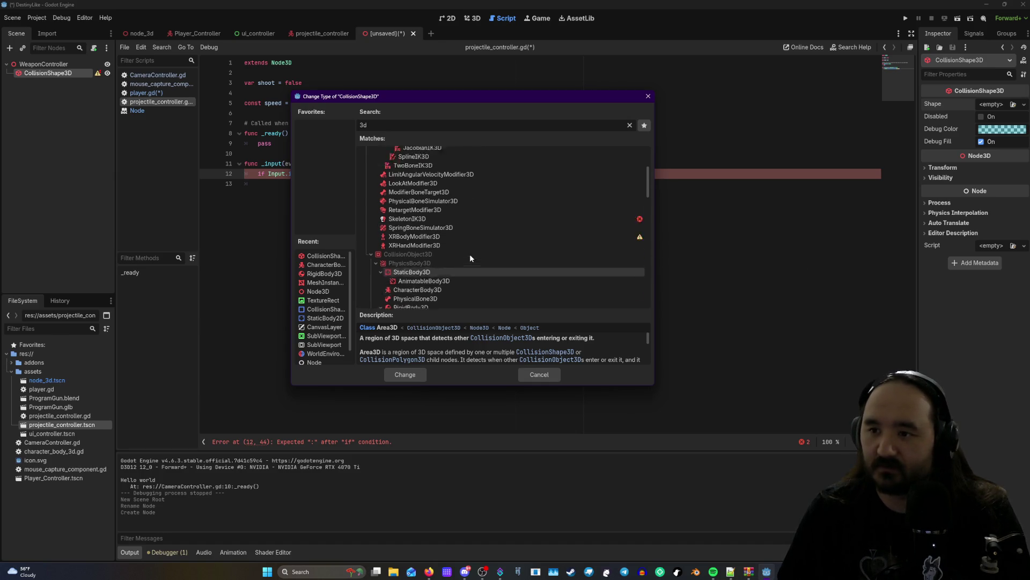
{"action": "scroll", "coordinate": [465, 253], "scroll_direction": "down", "scroll_amount": 6}
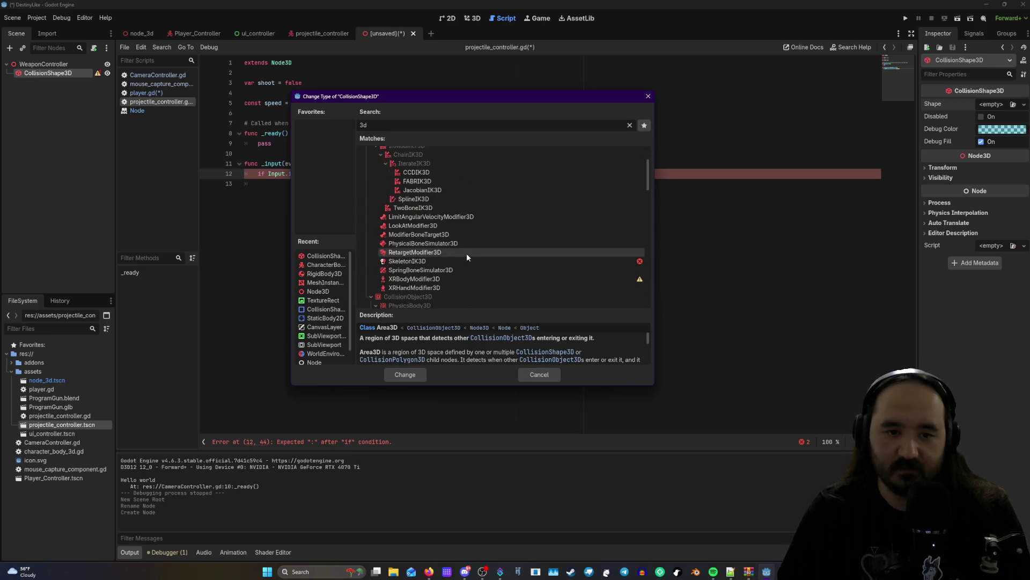
{"action": "scroll", "coordinate": [408, 225], "scroll_direction": "down", "scroll_amount": 6}
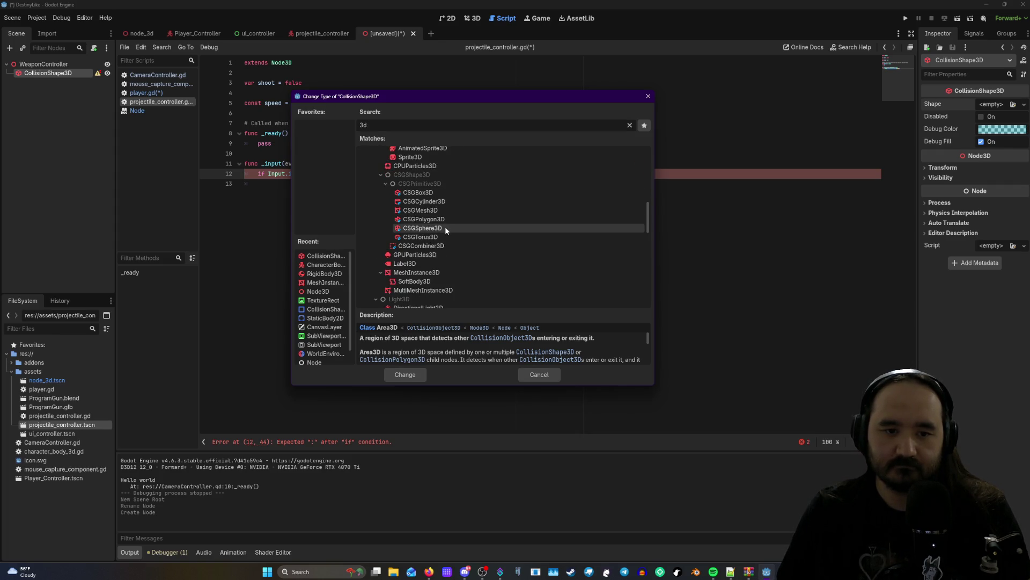
{"action": "scroll", "coordinate": [408, 226], "scroll_direction": "down", "scroll_amount": 2}
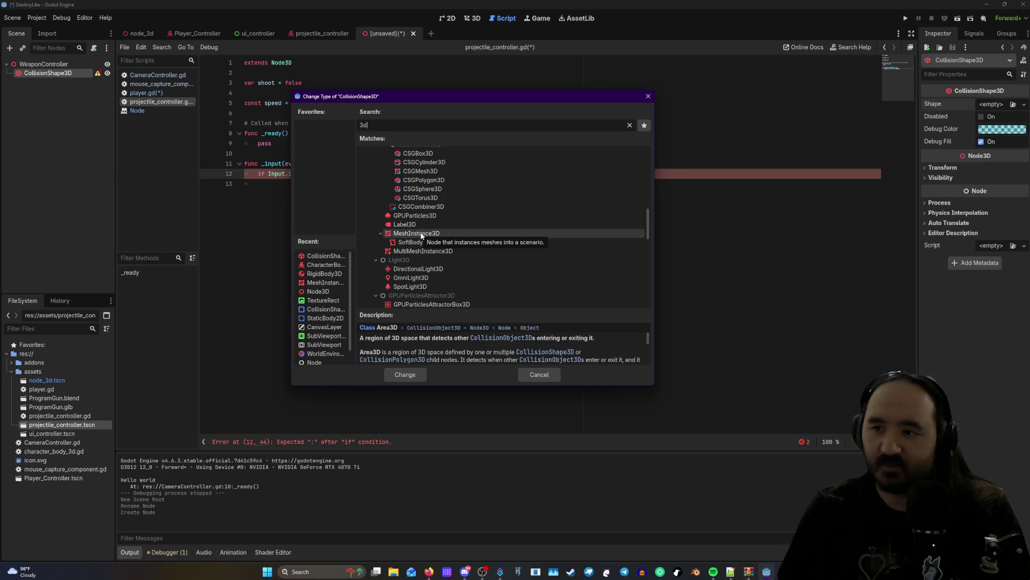
{"action": "left_click", "coordinate": [421, 235]}
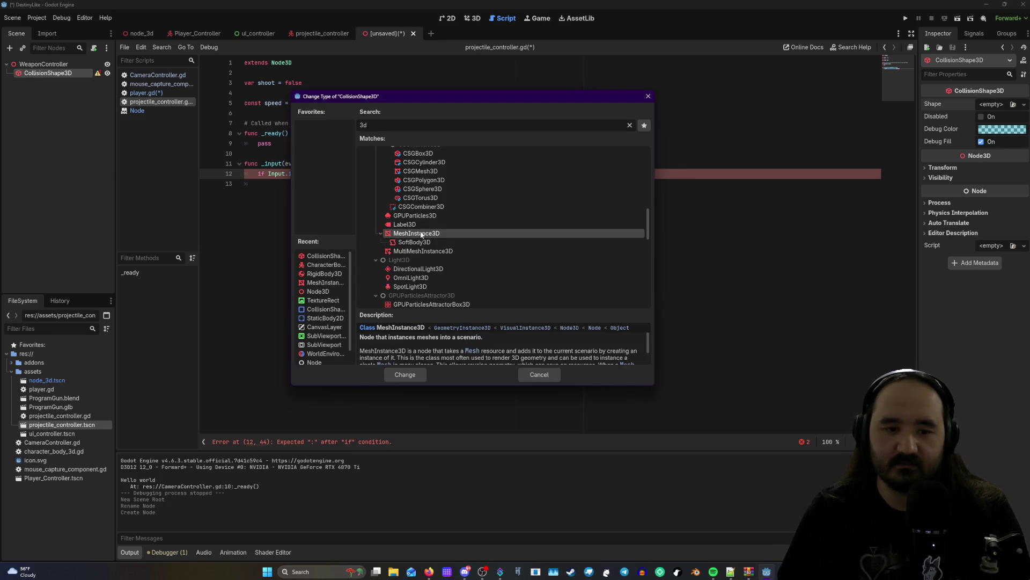
{"action": "left_click", "coordinate": [403, 375]}
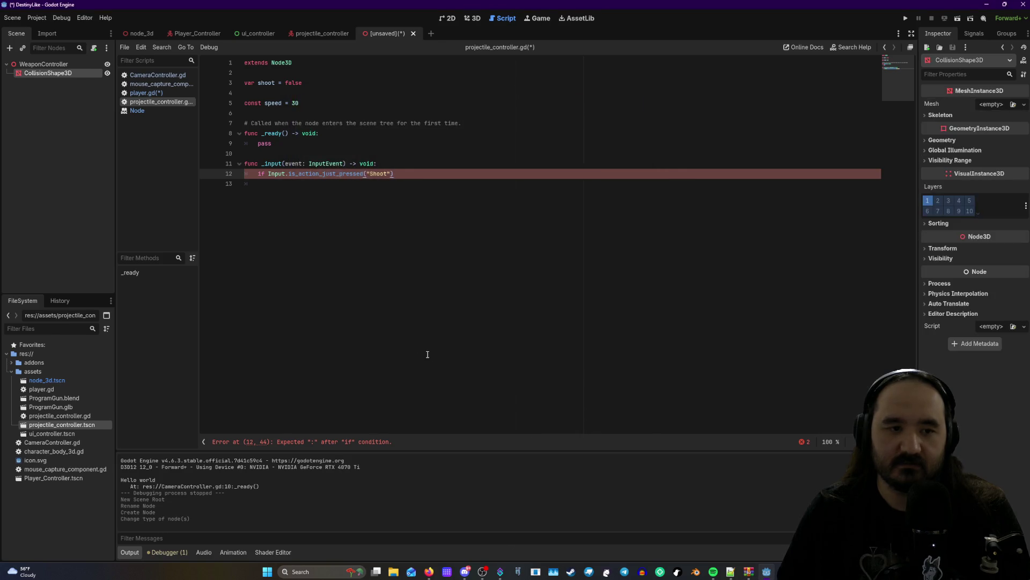
Abandon renaming the node and close the empty mesh picker
{"action": "double_click", "coordinate": [33, 75]}
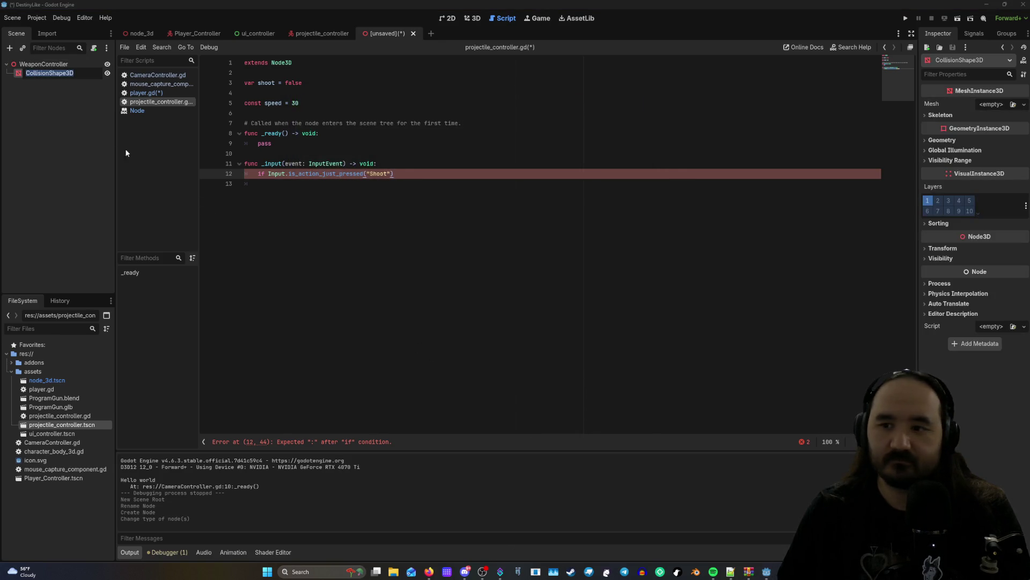
{"action": "left_click", "coordinate": [1025, 106]}
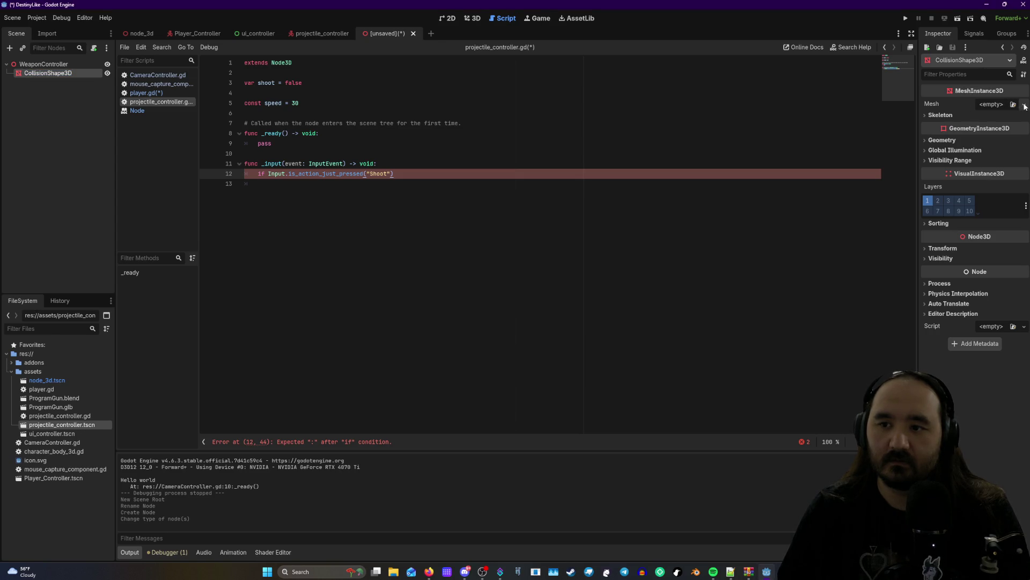
{"action": "left_click", "coordinate": [1014, 105]}
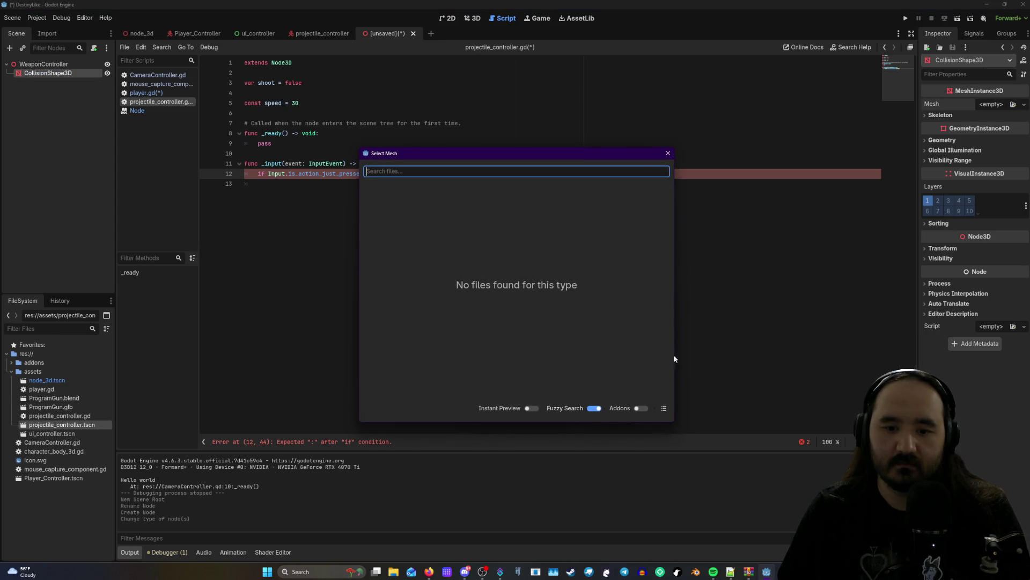
{"action": "left_click", "coordinate": [668, 154]}
Try ProgramGun.glb as the Mesh, dismiss the mismatch warning, and assign a New BoxMesh
{"action": "left_click", "coordinate": [994, 105]}
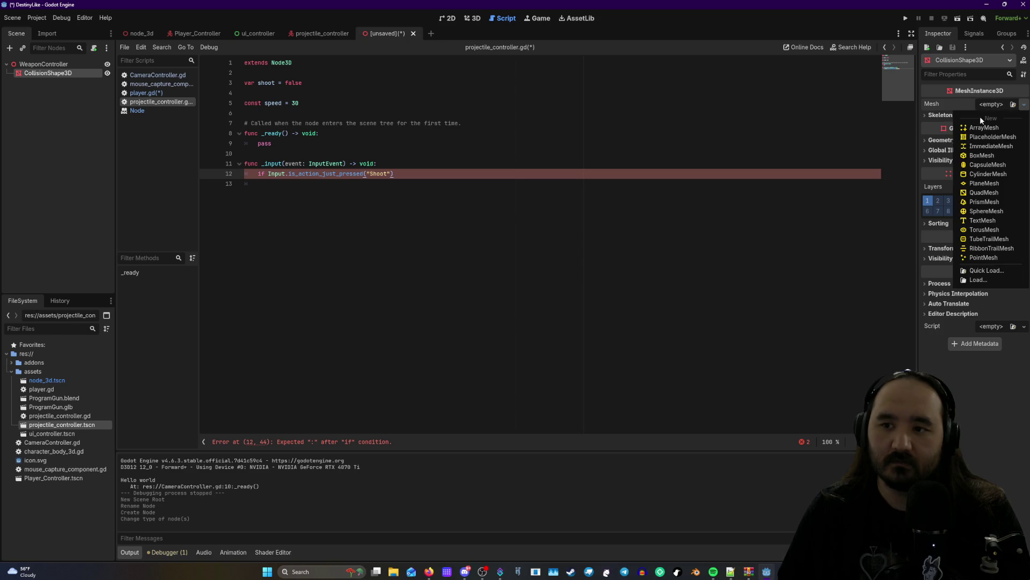
{"action": "left_click", "coordinate": [978, 278]}
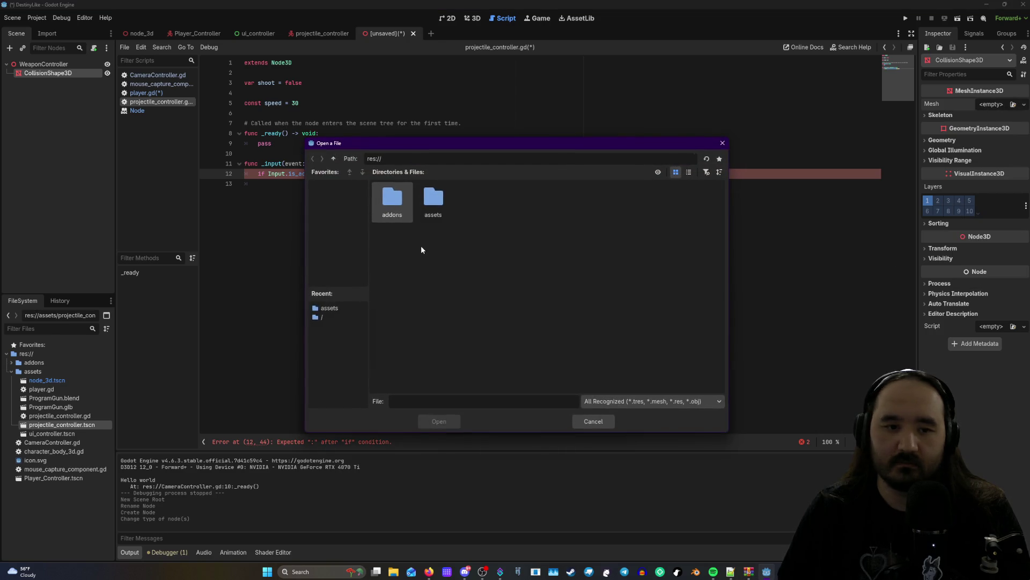
{"action": "double_click", "coordinate": [433, 201]}
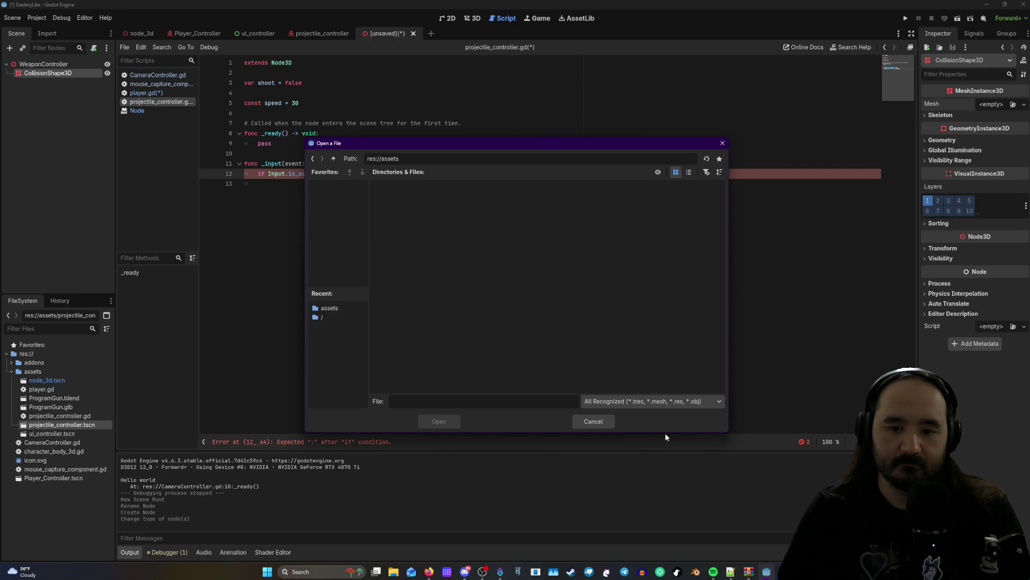
{"action": "left_click", "coordinate": [652, 401]}
{"action": "left_click", "coordinate": [618, 462]}
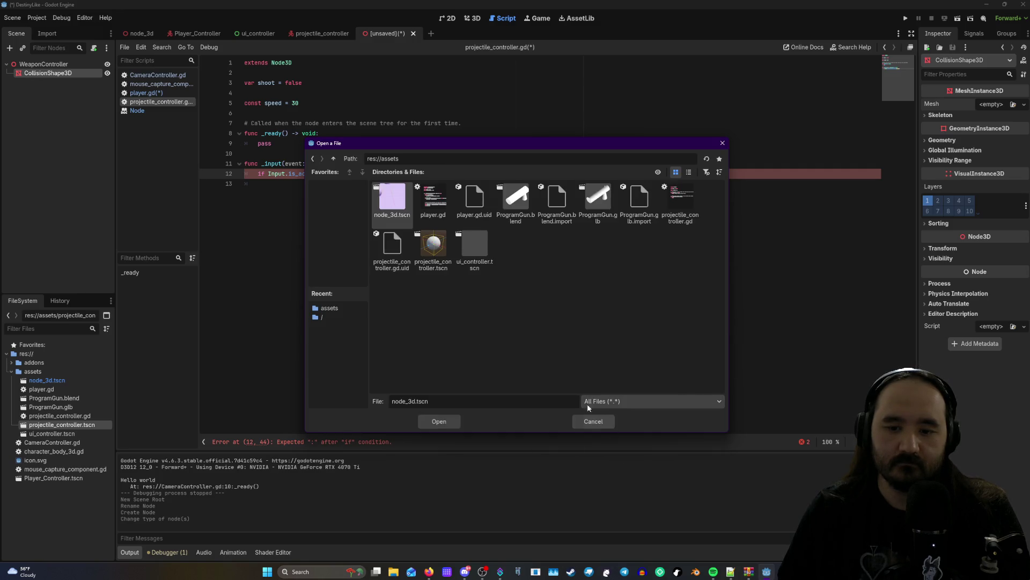
{"action": "left_click", "coordinate": [598, 205]}
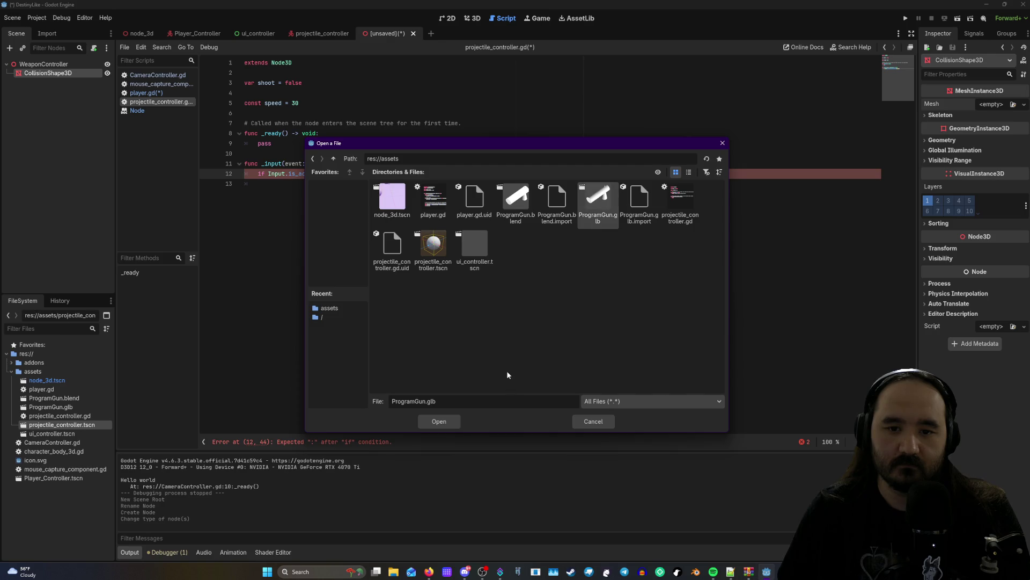
{"action": "left_click", "coordinate": [439, 422]}
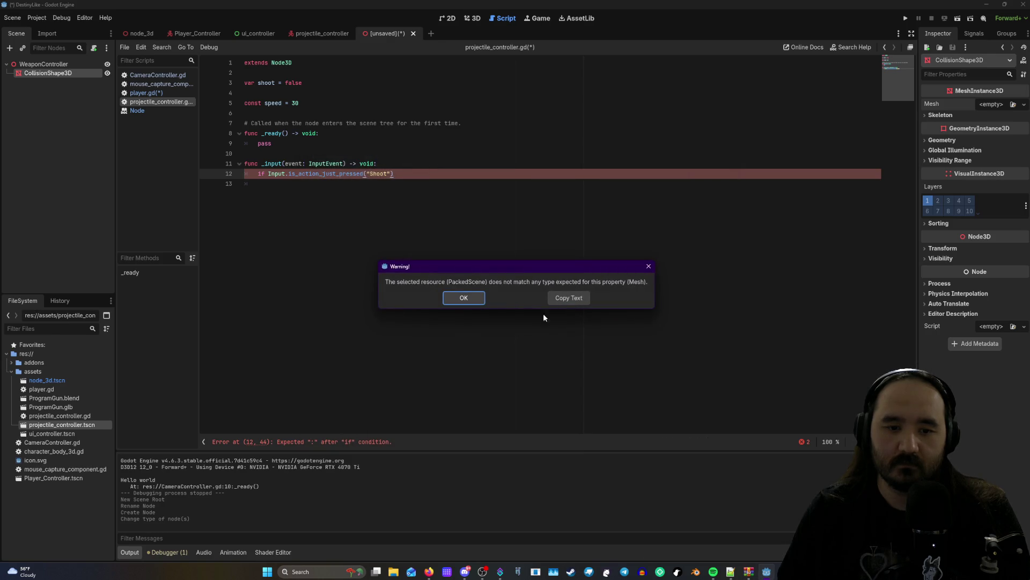
{"action": "left_click", "coordinate": [473, 298]}
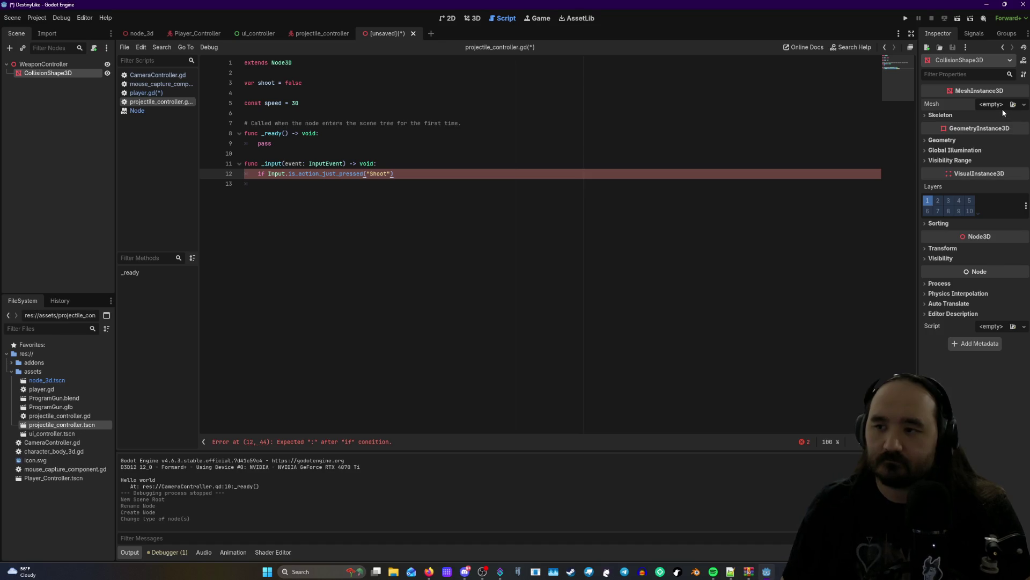
{"action": "left_click", "coordinate": [1024, 104]}
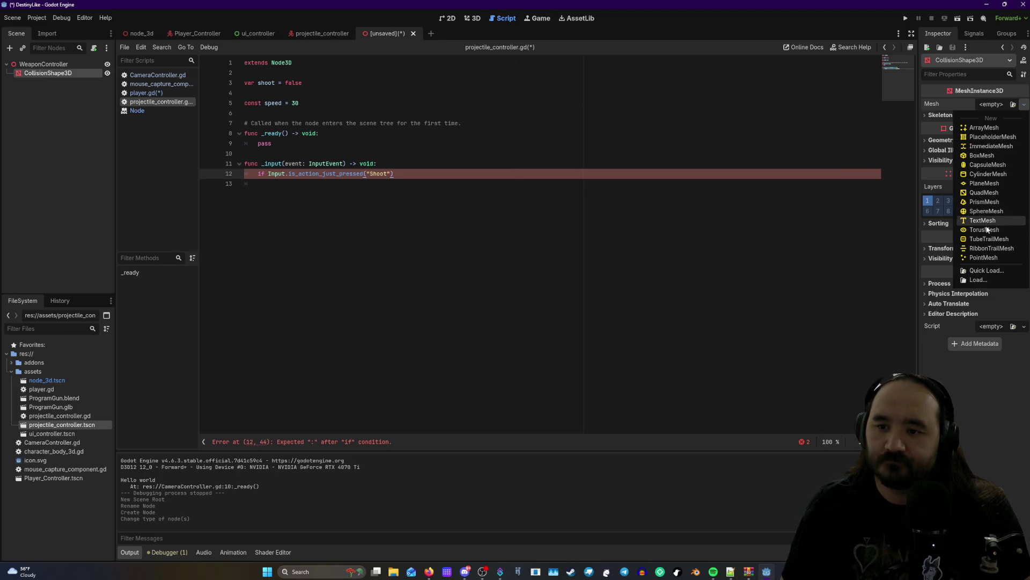
{"action": "left_click", "coordinate": [973, 155]}
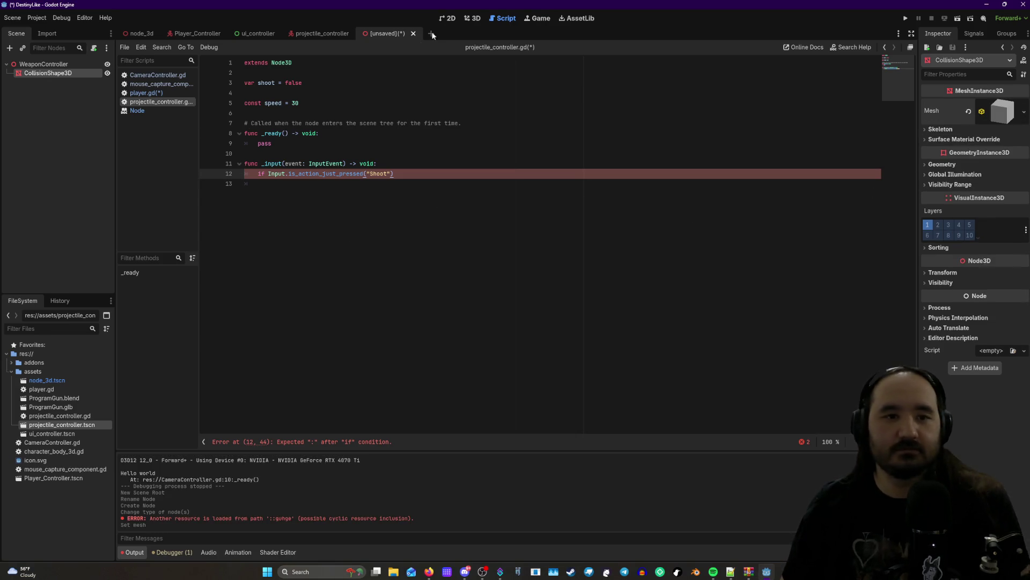
Switch to the 3D view and browse the mesh's Inspector sections, expanding Transform
{"action": "left_click", "coordinate": [472, 18]}
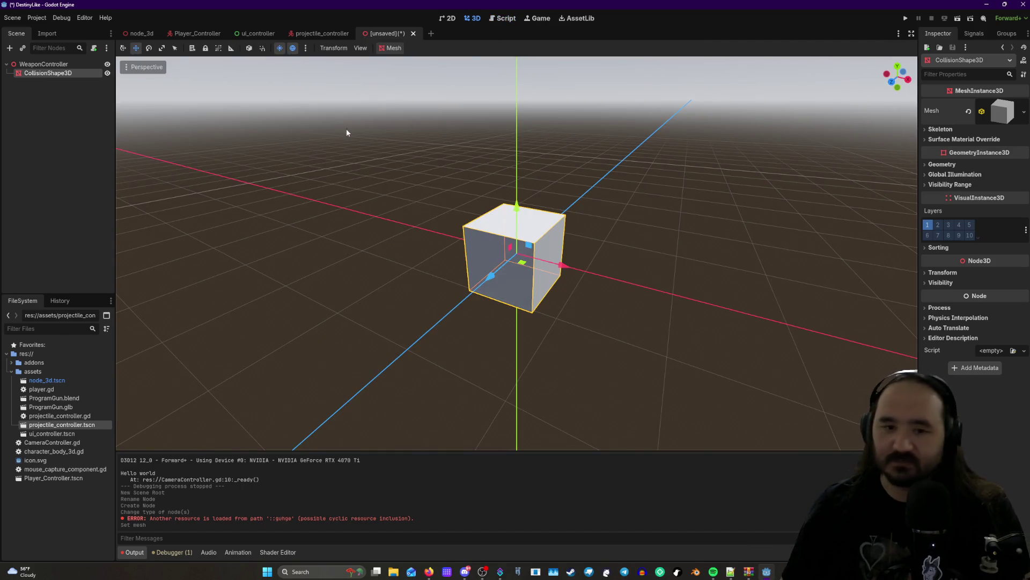
{"action": "left_click", "coordinate": [932, 165]}
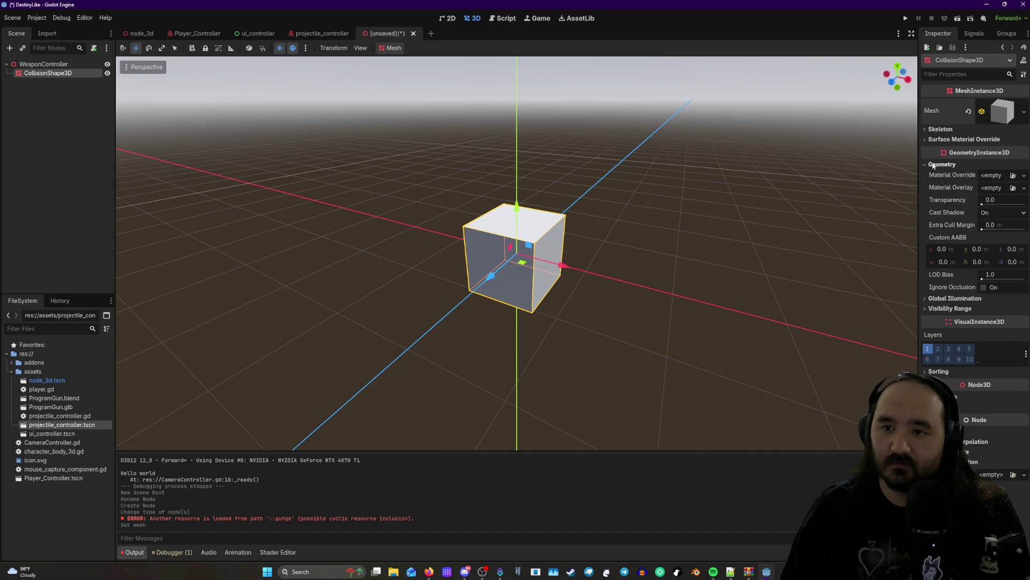
{"action": "left_click", "coordinate": [942, 165]}
{"action": "left_click", "coordinate": [961, 139]}
{"action": "left_click", "coordinate": [960, 139]}
{"action": "left_click", "coordinate": [939, 129]}
{"action": "left_click", "coordinate": [940, 129]}
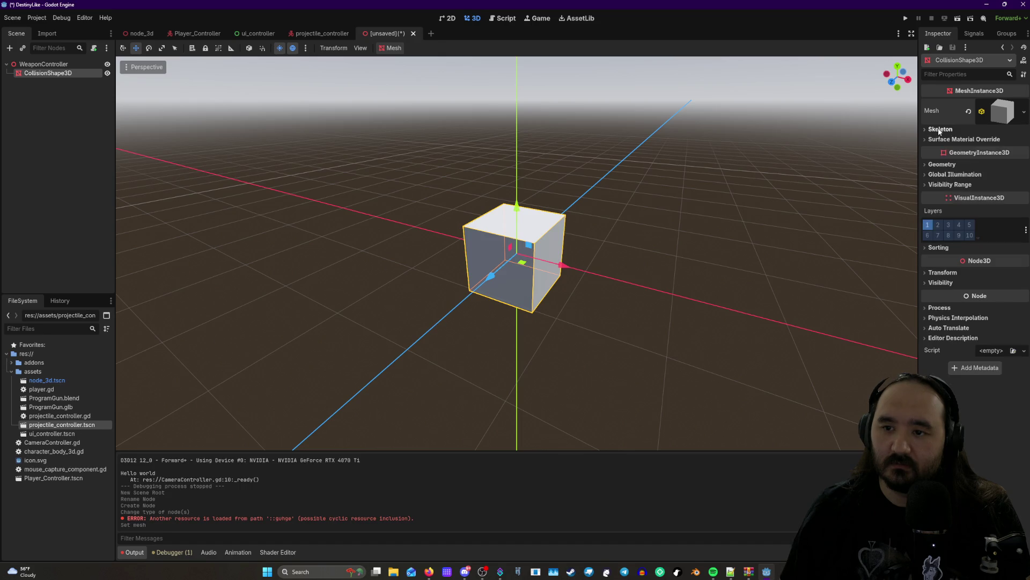
{"action": "left_click", "coordinate": [951, 185]}
{"action": "left_click", "coordinate": [952, 184]}
{"action": "left_click", "coordinate": [947, 309]}
{"action": "left_click", "coordinate": [947, 309]}
{"action": "left_click", "coordinate": [949, 317]}
{"action": "left_click", "coordinate": [949, 317]}
{"action": "left_click", "coordinate": [945, 273]}
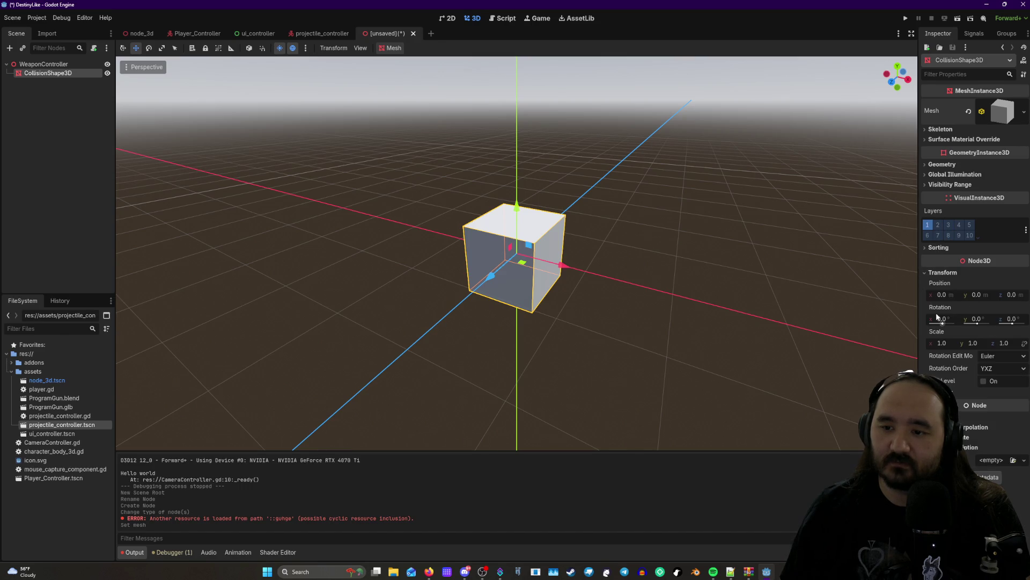
Set the box's Z scale to 3, then to 4, giving a scale of 1, 1, 4
{"action": "left_click", "coordinate": [1001, 346]}
{"action": "type", "text": "3"}
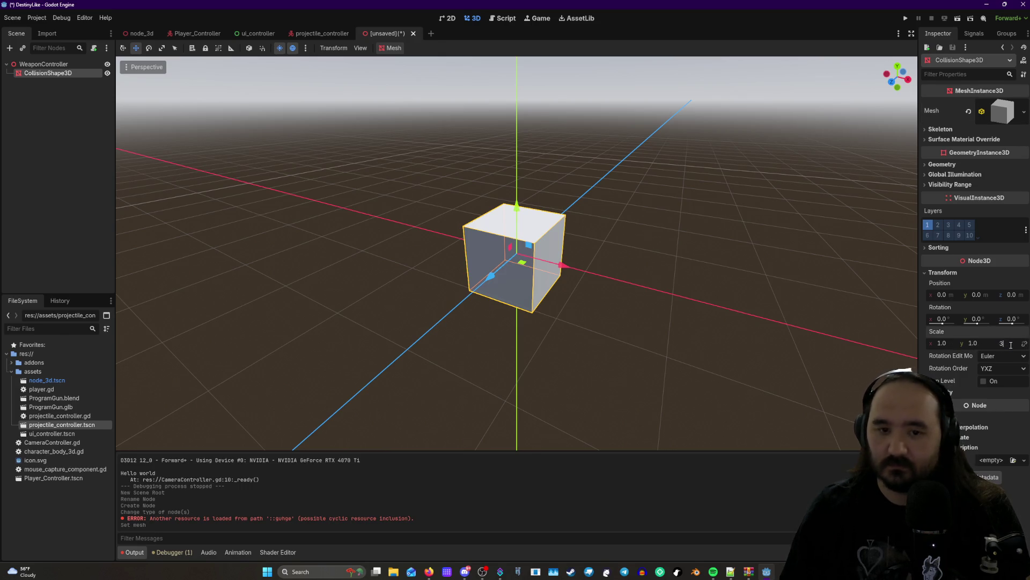
{"action": "key", "text": "Return"}
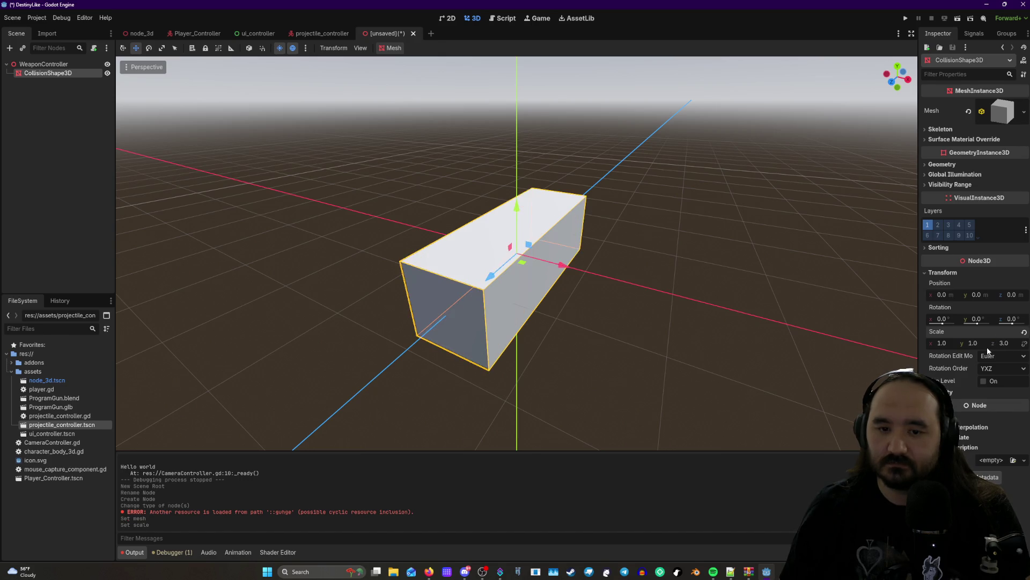
{"action": "left_click", "coordinate": [1003, 343]}
{"action": "type", "text": "4"}
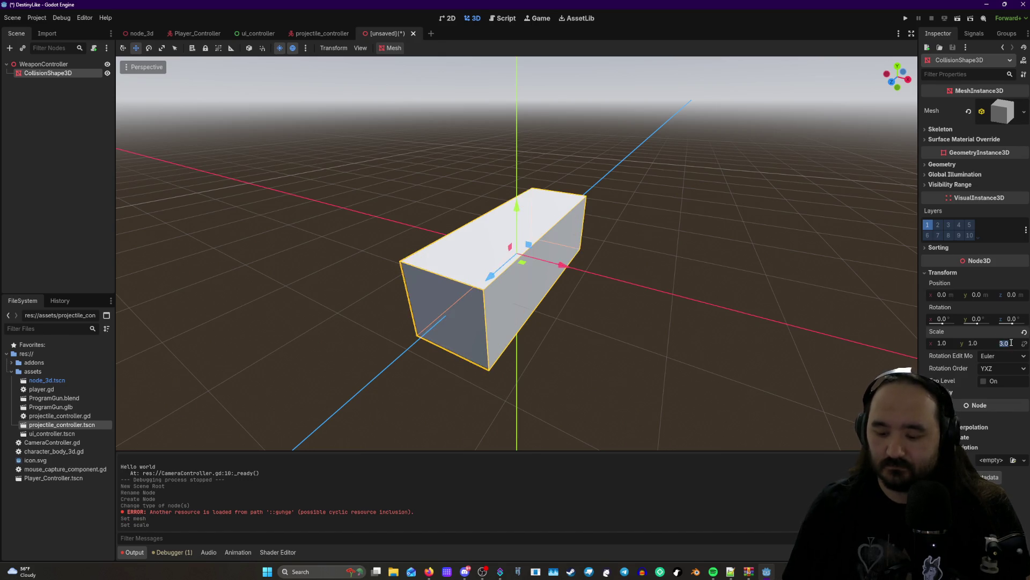
{"action": "key", "text": "Return"}
{"action": "scroll", "coordinate": [610, 283], "scroll_direction": "up", "scroll_amount": 3}
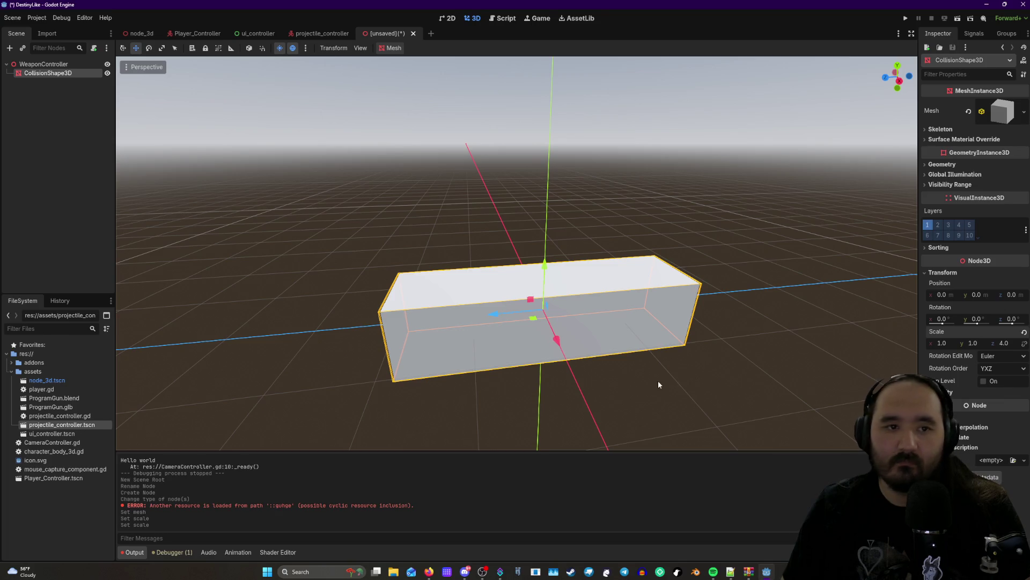
{"action": "left_click", "coordinate": [72, 68]}
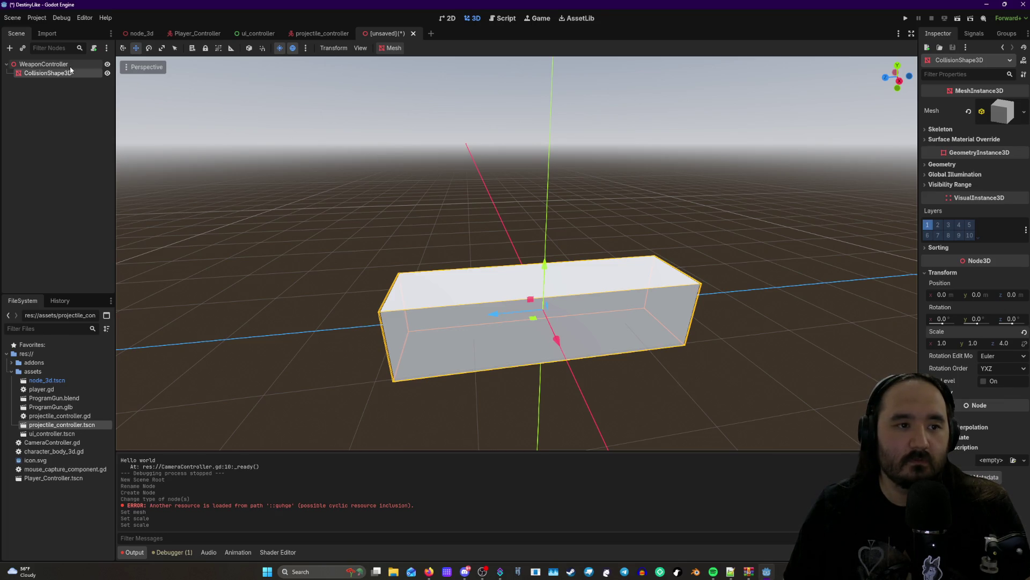
Save the scene as weapon_controller.tscn in res://assets via Save Scene As
{"action": "right_click", "coordinate": [72, 68]}
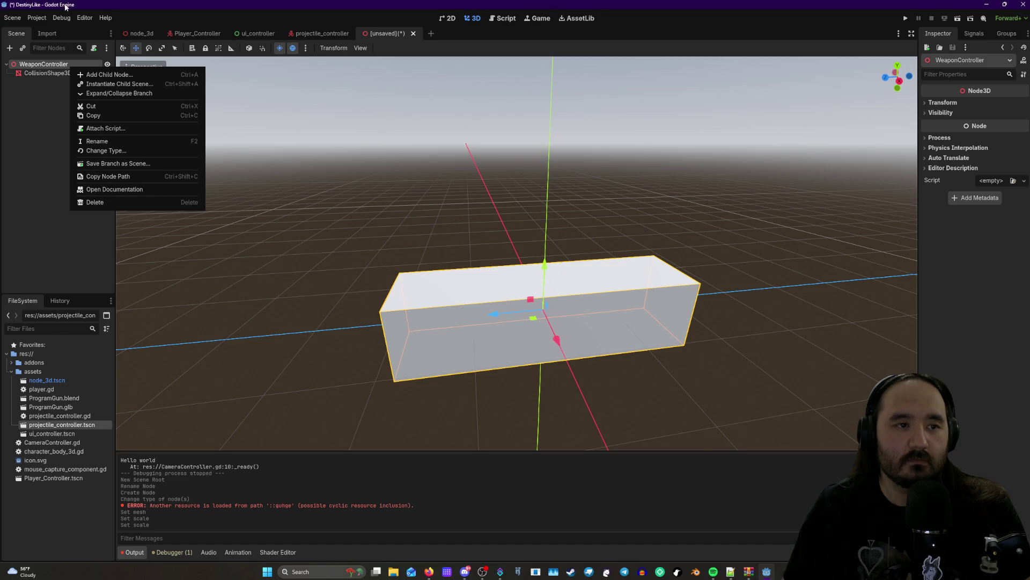
{"action": "left_click", "coordinate": [11, 20]}
{"action": "left_click", "coordinate": [11, 20]}
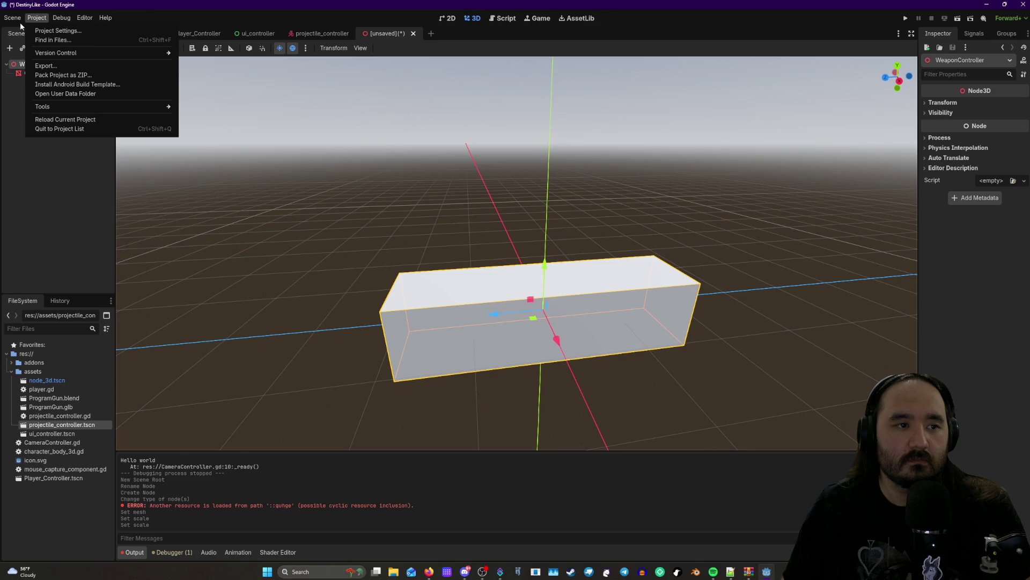
{"action": "left_click", "coordinate": [33, 82]}
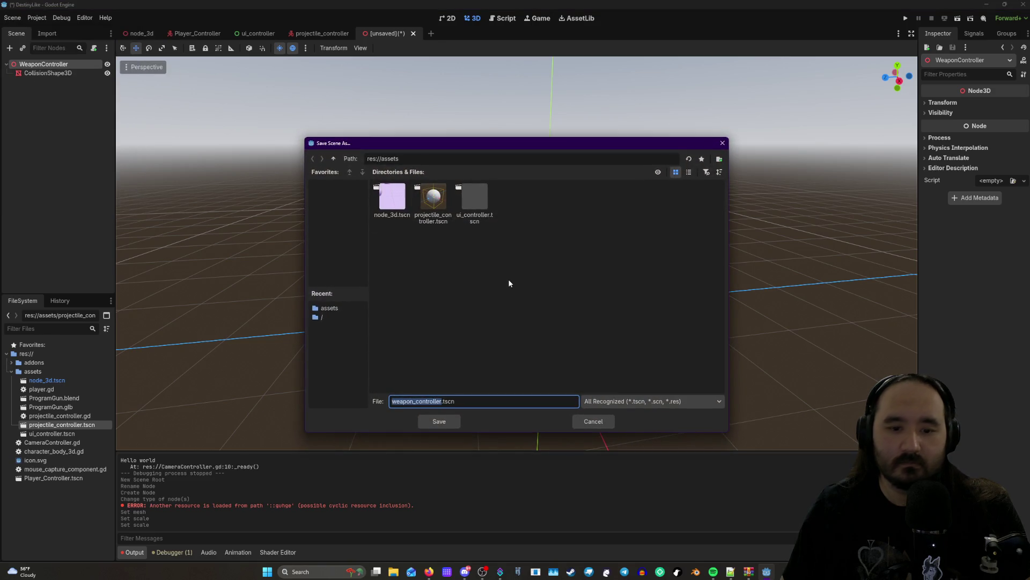
{"action": "left_click", "coordinate": [439, 421]}
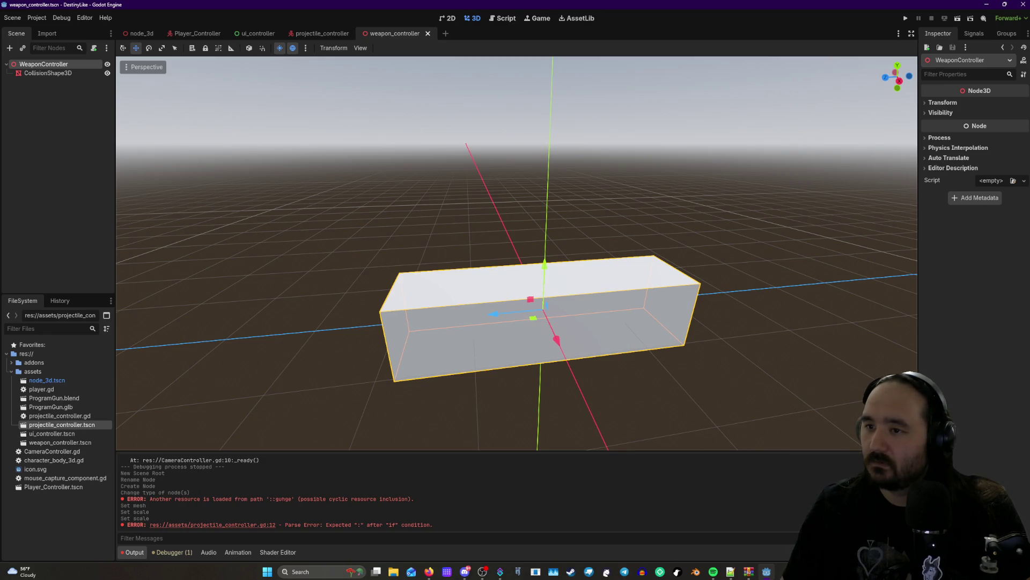
{"action": "key", "text": "alt+Tab"}
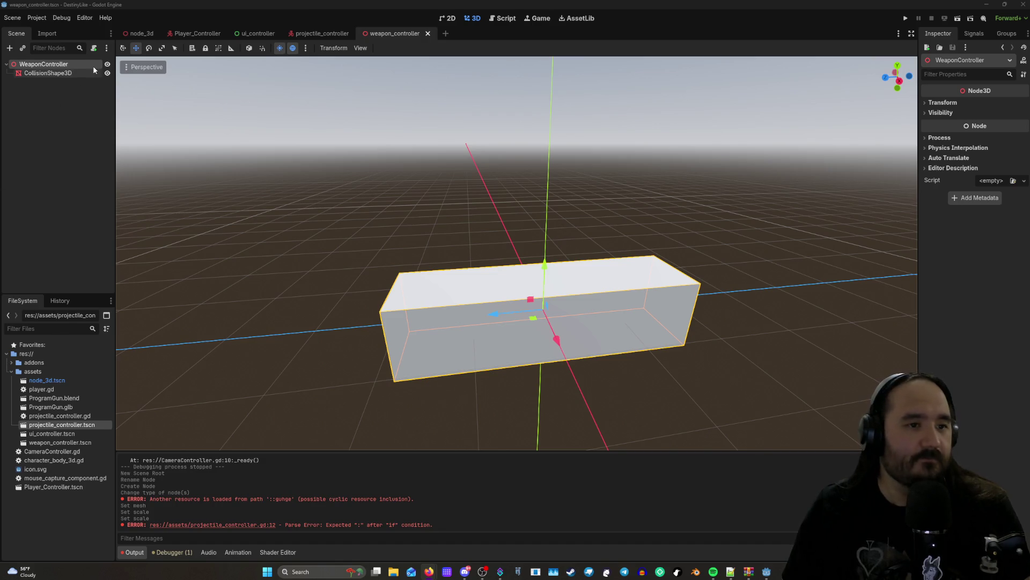
{"action": "left_click", "coordinate": [93, 48]}
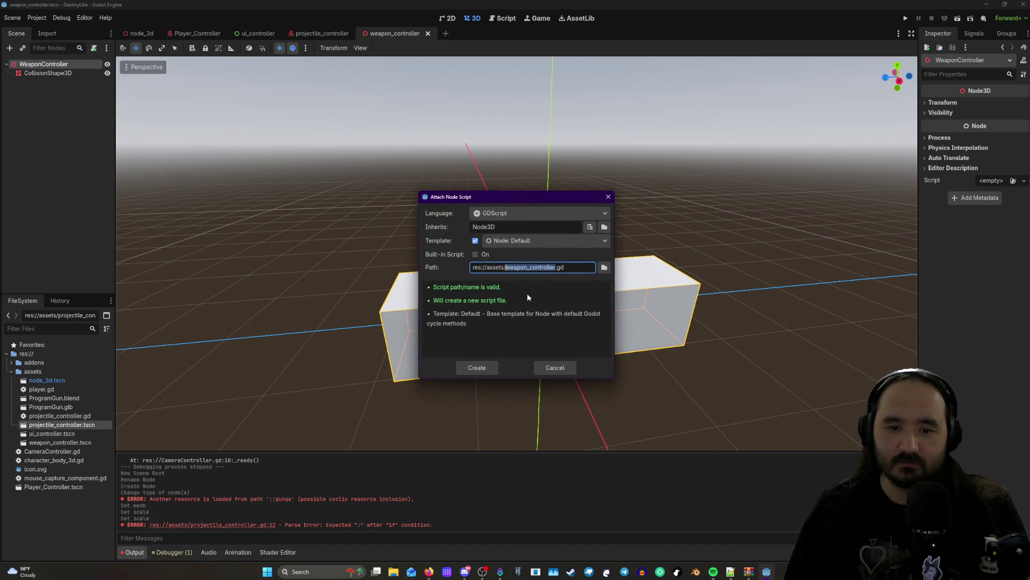
Create weapon_controller.gd and replace the pass placeholder with an indented if statement
{"action": "left_click", "coordinate": [490, 369]}
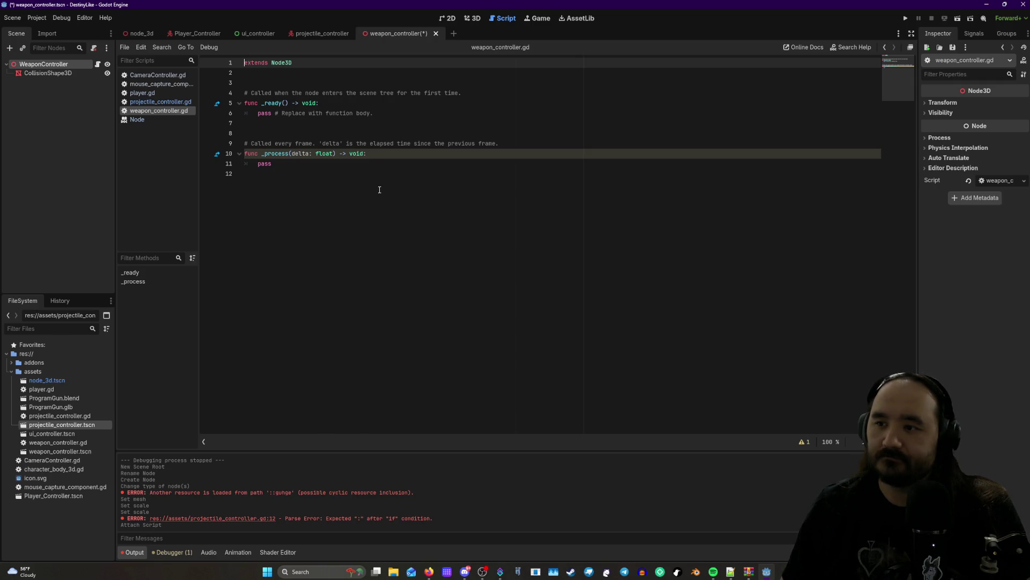
{"action": "left_click", "coordinate": [323, 168]}
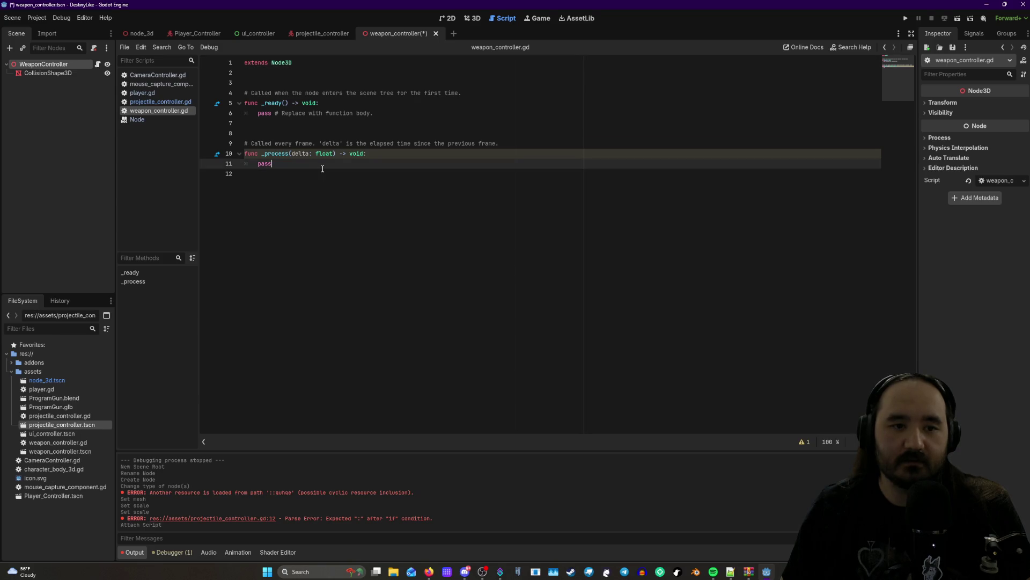
{"action": "key", "text": "BackSpace"}
{"action": "key", "text": "BackSpace"}
{"action": "key", "text": "BackSpace"}
{"action": "key", "text": "BackSpace"}
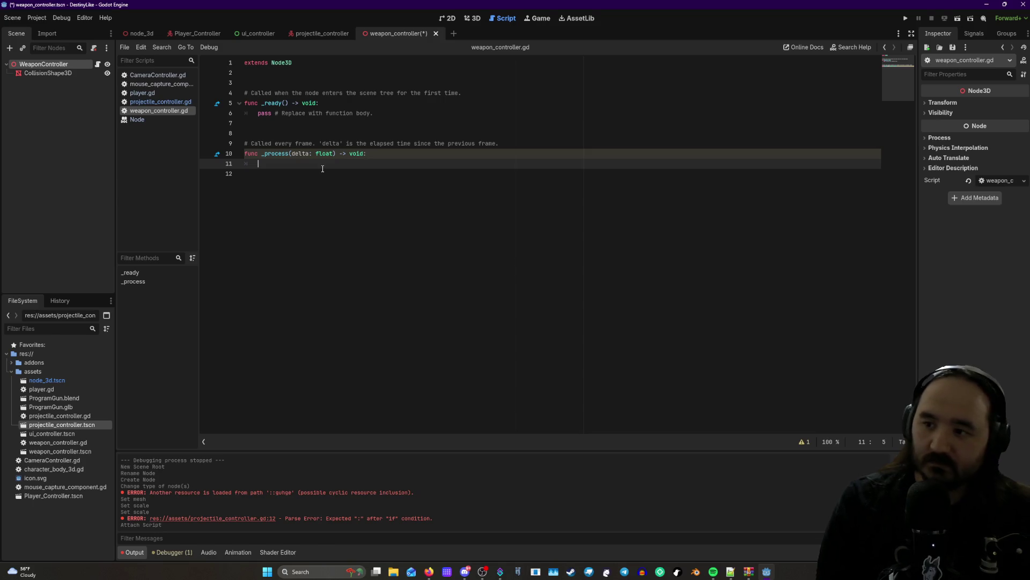
{"action": "type", "text": "f"}
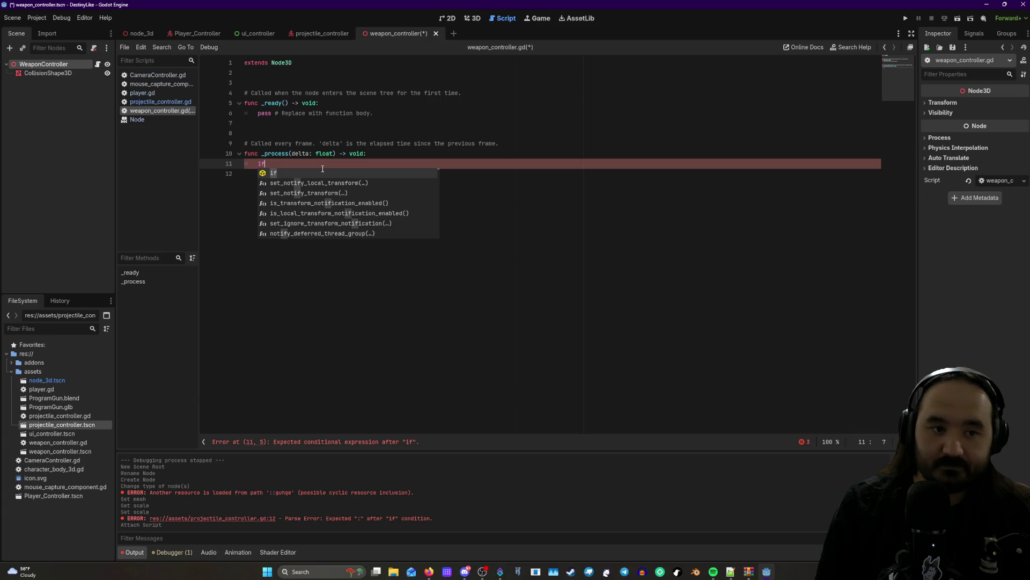
{"action": "key", "text": "BackSpace"}
{"action": "key", "text": "BackSpace"}
{"action": "key", "text": "BackSpace"}
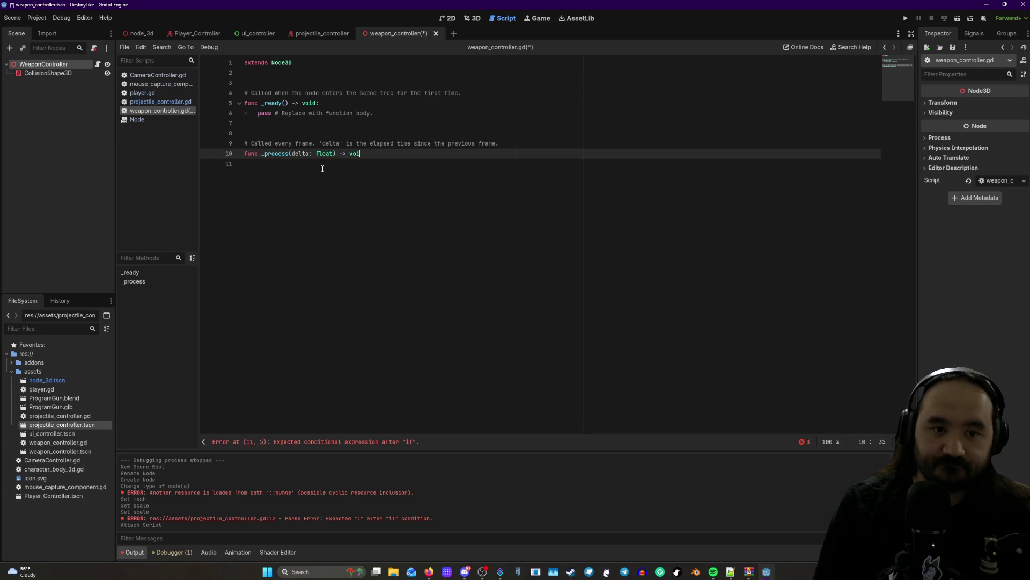
{"action": "key", "text": "BackSpace"}
{"action": "key", "text": "BackSpace"}
{"action": "key", "text": "BackSpace"}
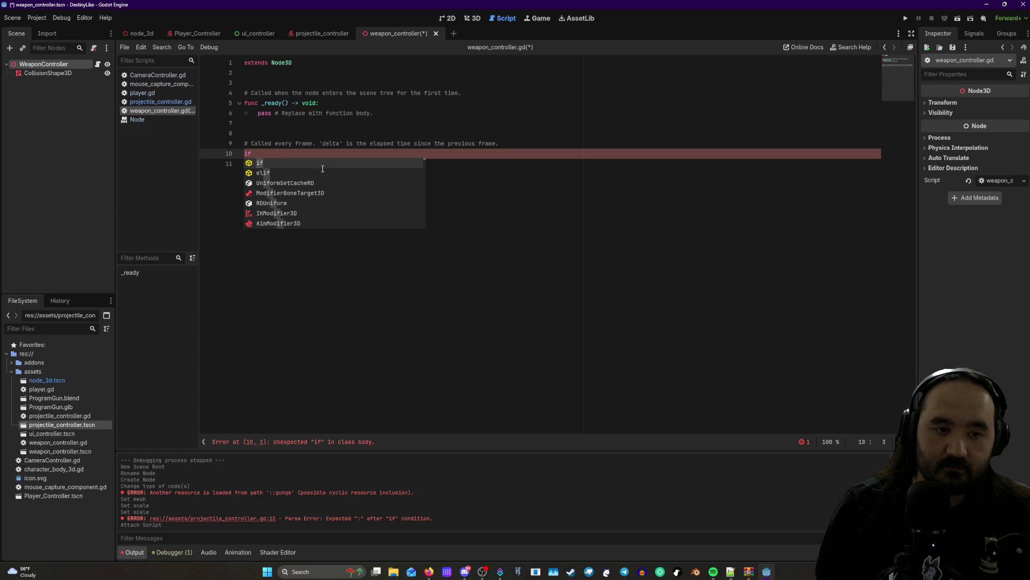
{"action": "key", "text": "Home"}
{"action": "key", "text": "Tab"}
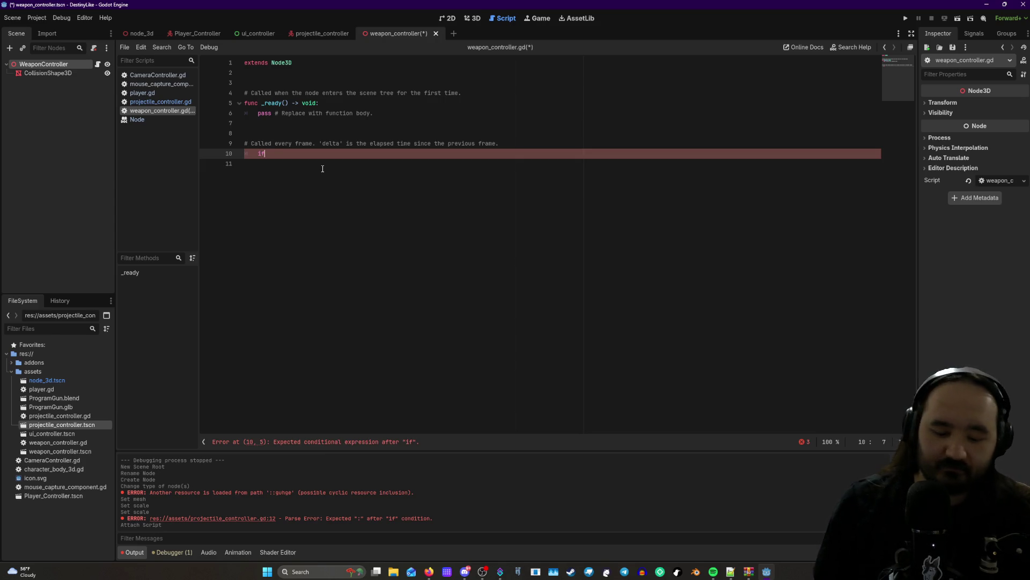
Complete the condition if Input.is_action_just_pressed("Shoot"): and start its body line
{"action": "type", "text": "In"}
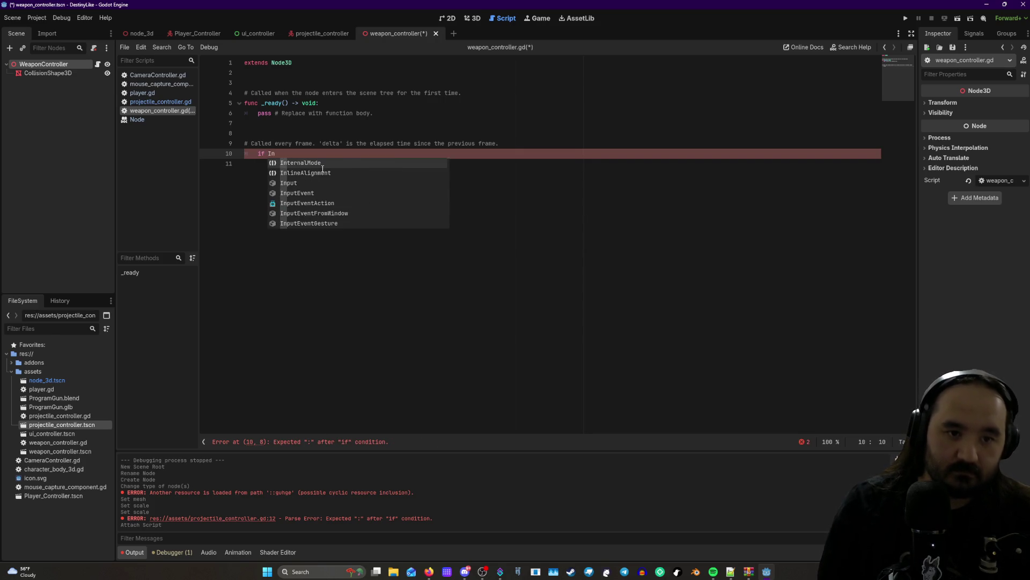
{"action": "type", "text": "put"}
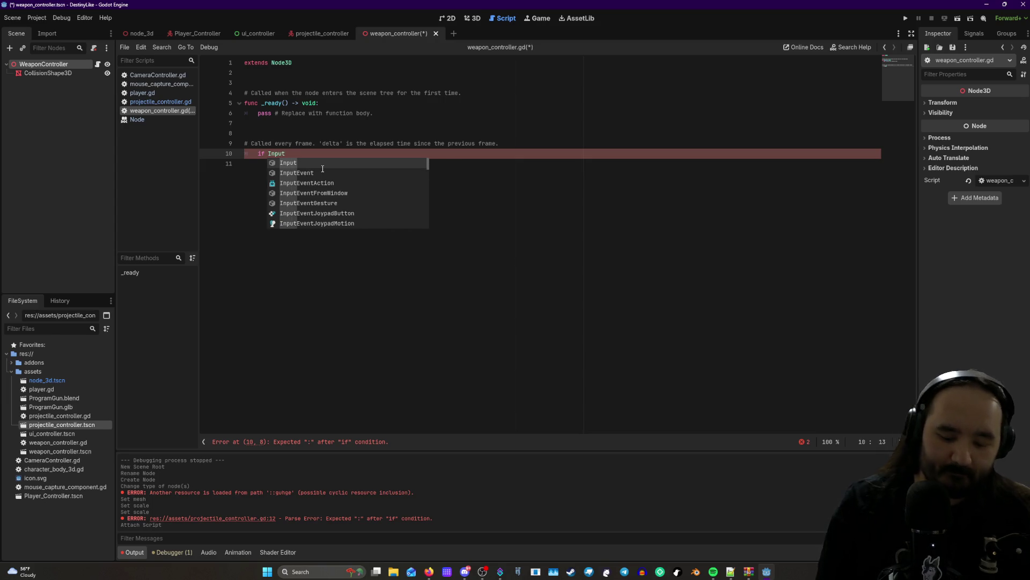
{"action": "type", "text": ".is"}
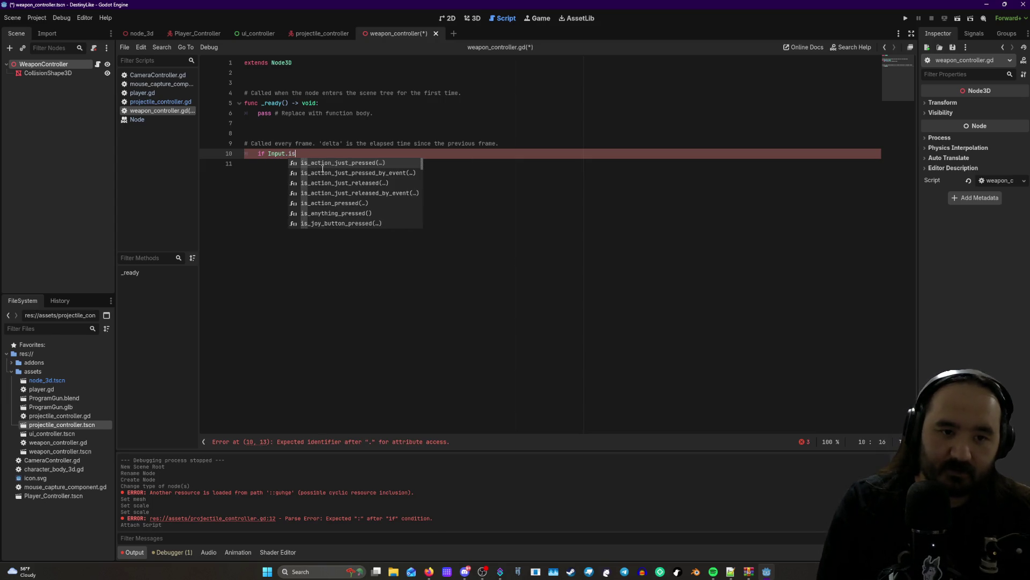
{"action": "left_click", "coordinate": [343, 163]}
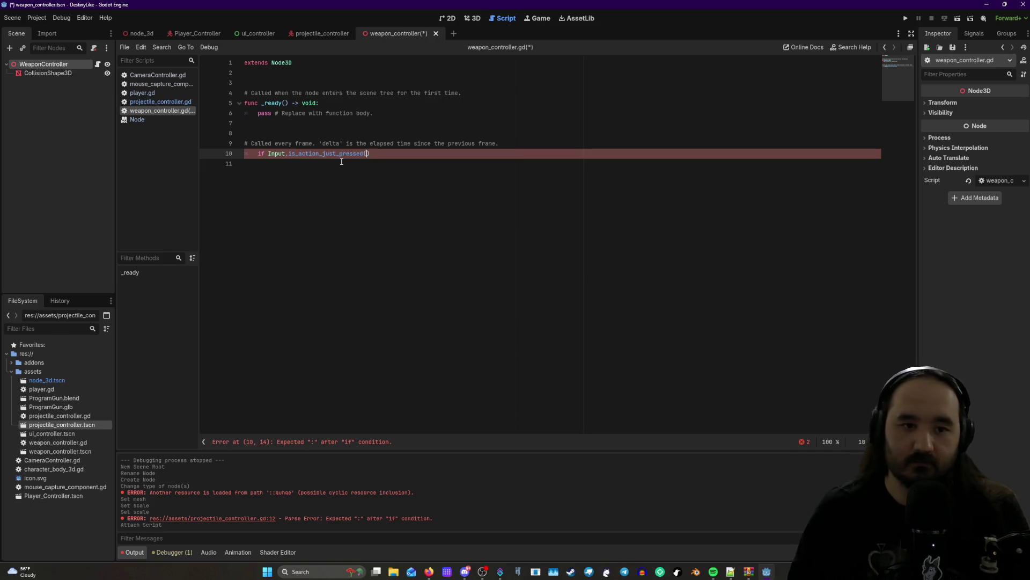
{"action": "type", "text": "\"shoot"}
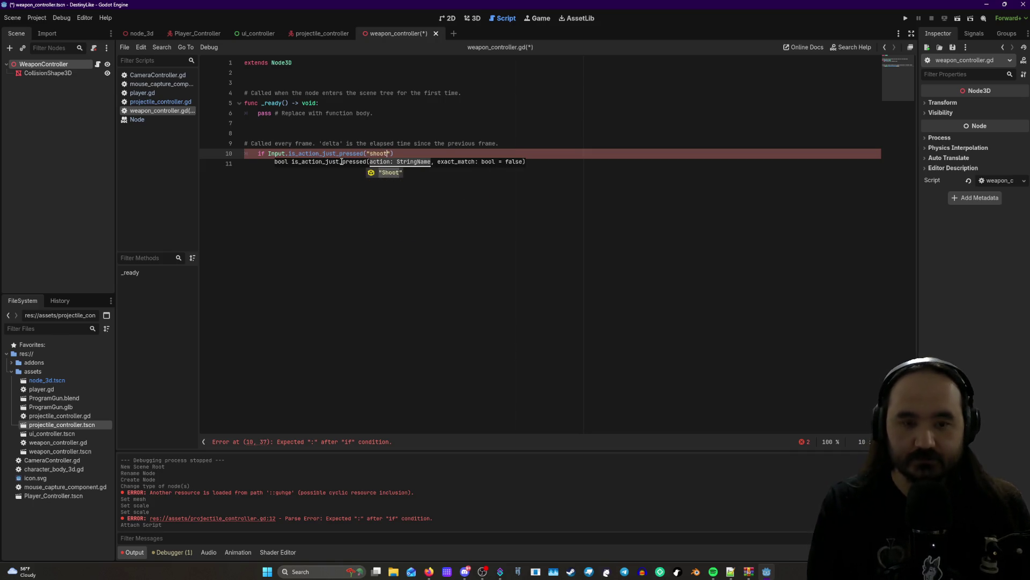
{"action": "left_click", "coordinate": [392, 173]}
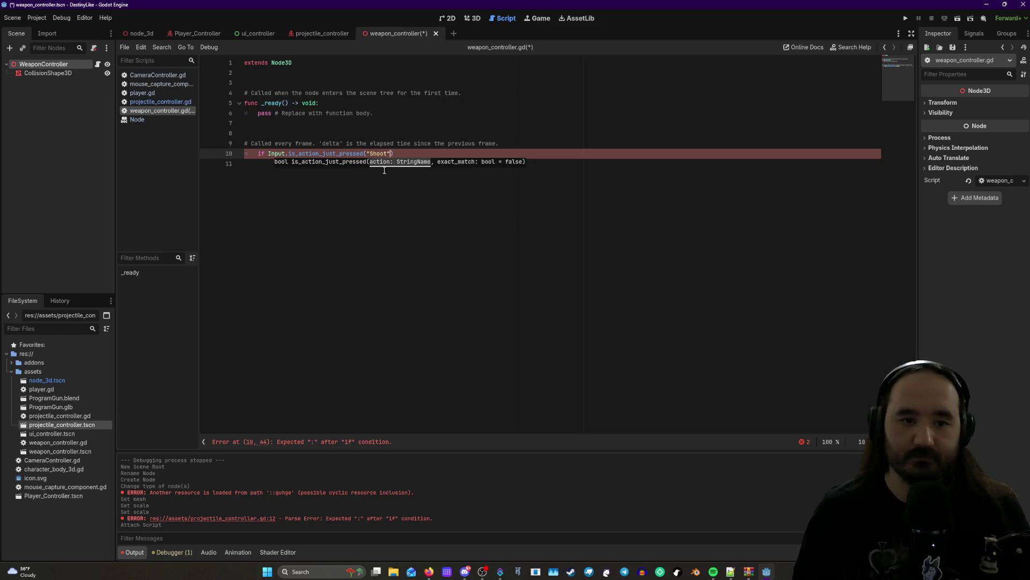
{"action": "left_click", "coordinate": [410, 154]}
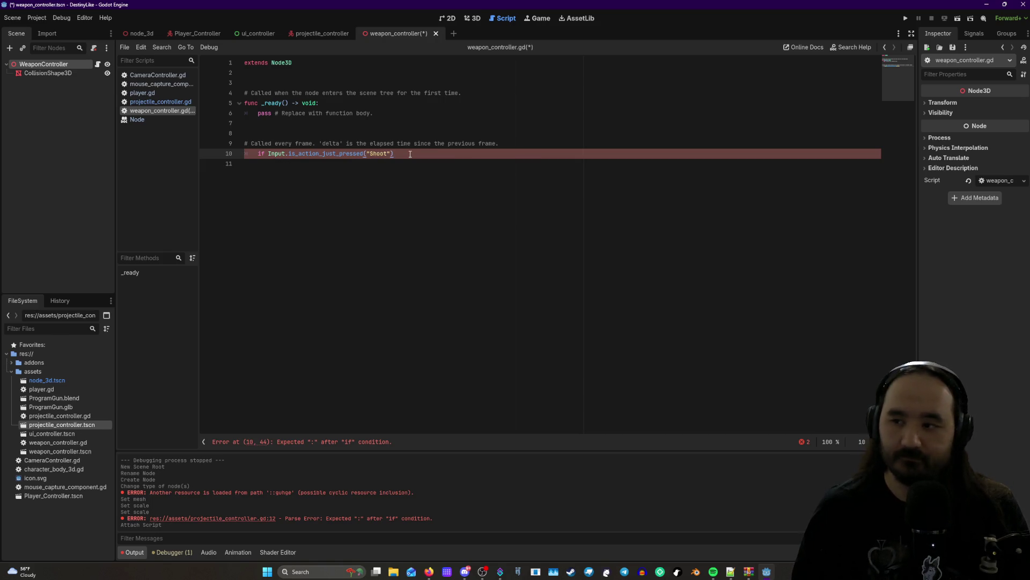
{"action": "type", "text": ":"}
{"action": "key", "text": "Return"}
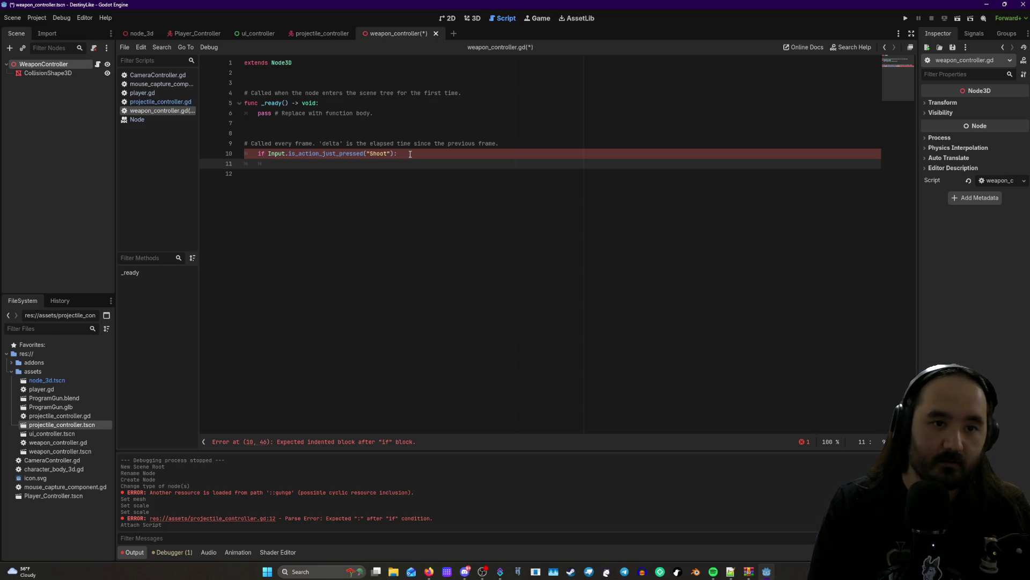
{"action": "type", "text": "oject"}
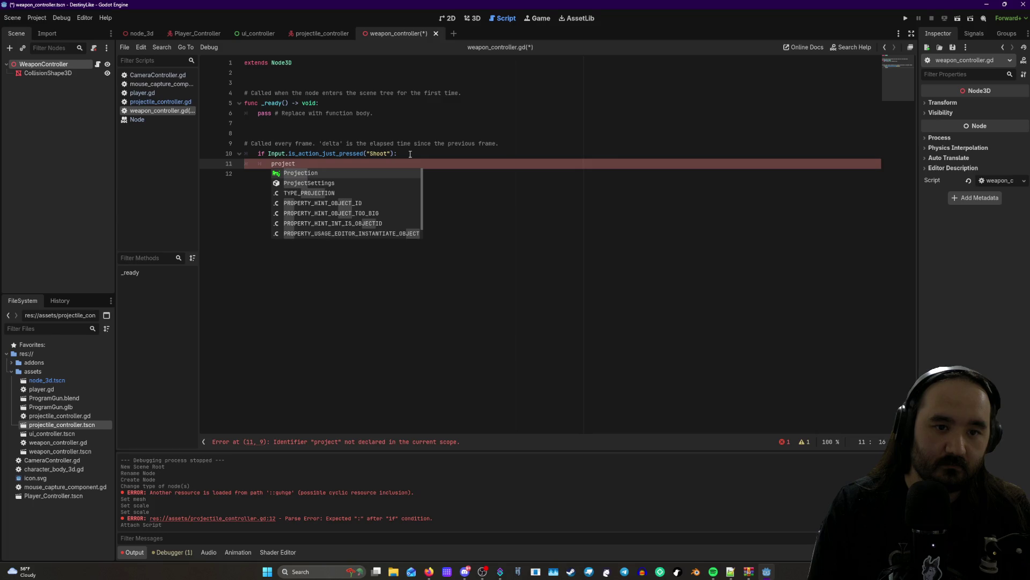
{"action": "key", "text": "BackSpace"}
{"action": "key", "text": "BackSpace"}
{"action": "key", "text": "BackSpace"}
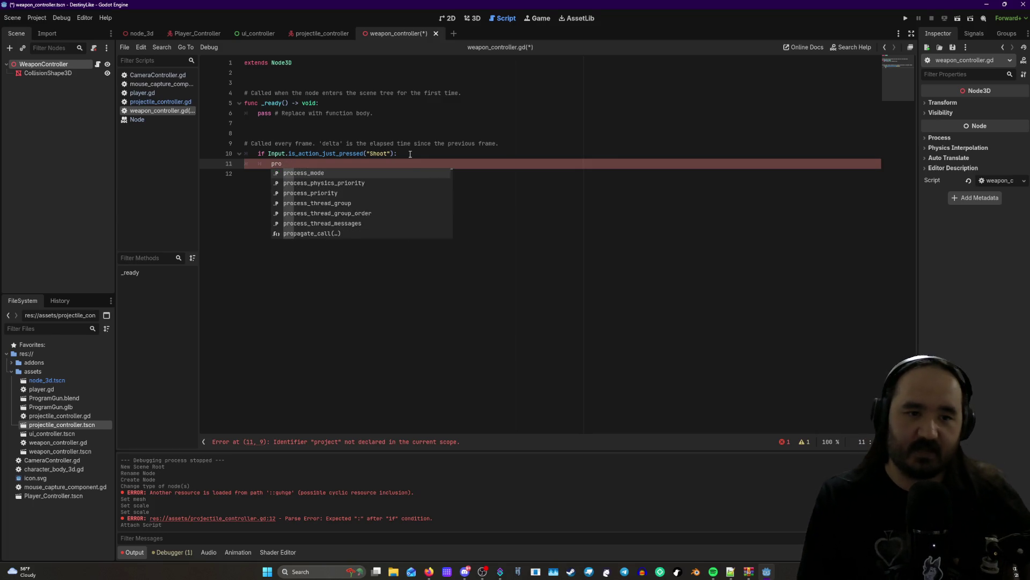
{"action": "key", "text": "BackSpace"}
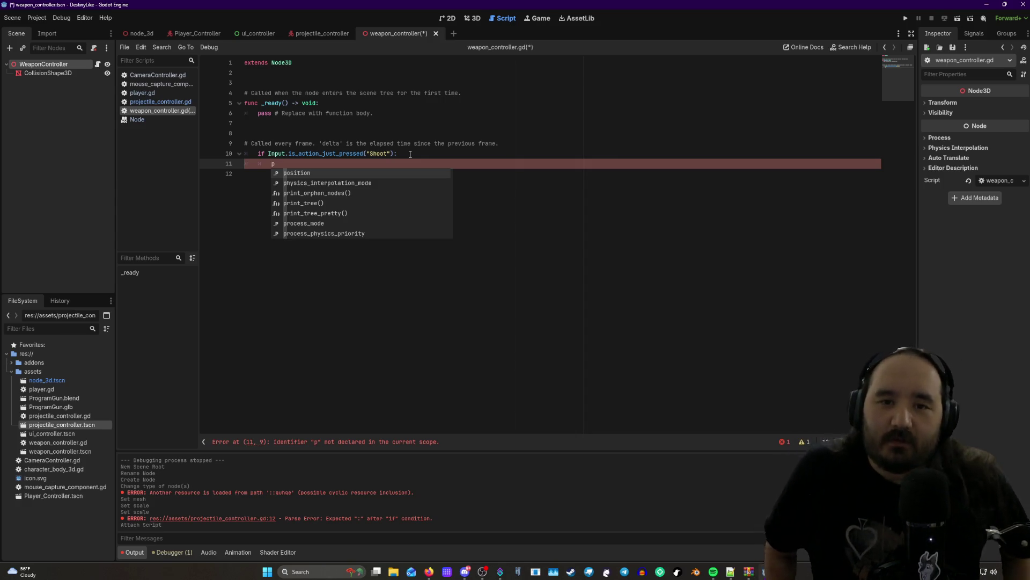
{"action": "left_click", "coordinate": [126, 102]}
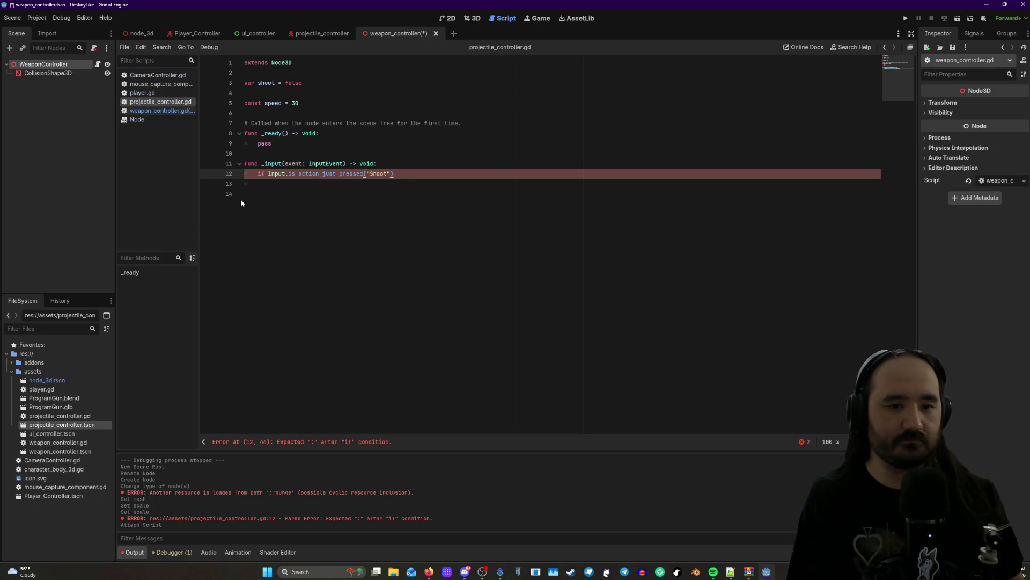
{"action": "left_click", "coordinate": [151, 112]}
{"action": "left_click", "coordinate": [160, 102]}
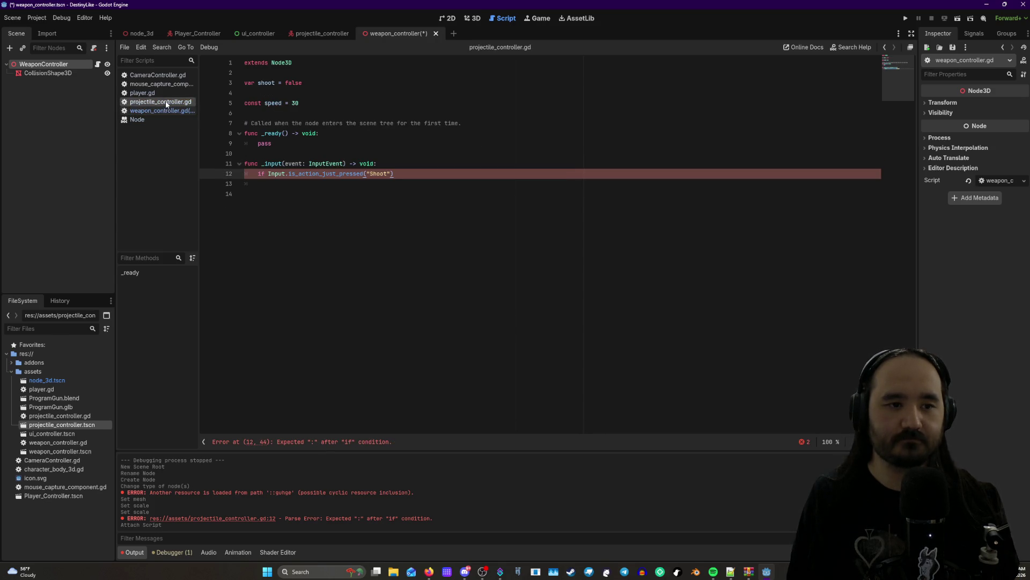
{"action": "left_click", "coordinate": [163, 112]}
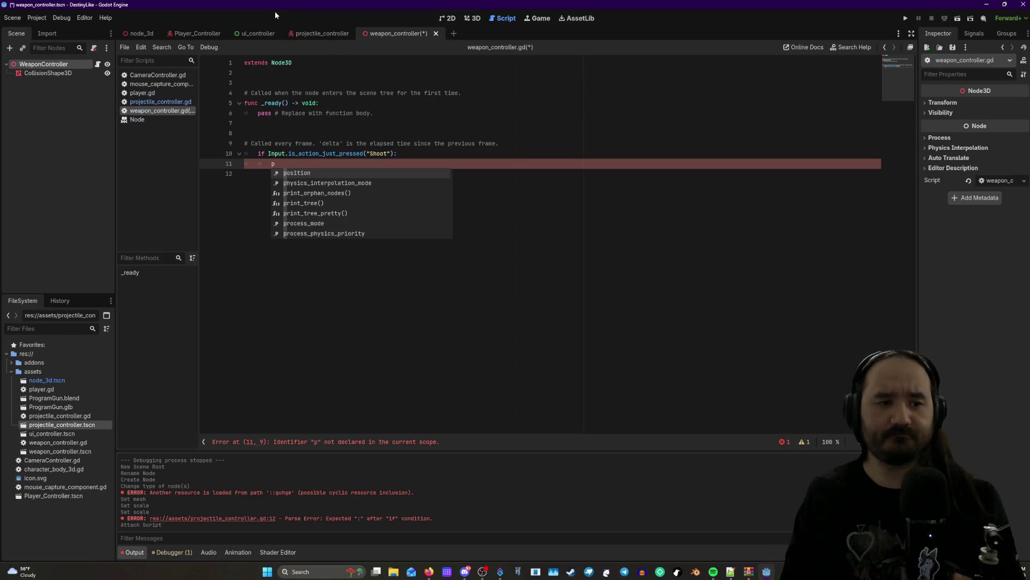
Replace the stray p on line 11 with spawn inside the Shoot check
{"action": "key", "text": "BackSpace"}
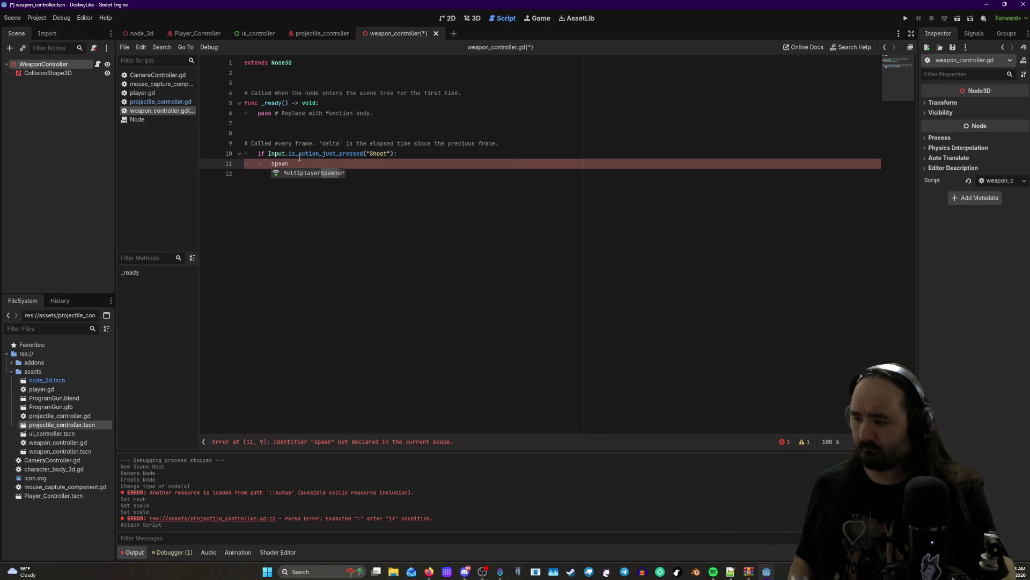
{"action": "mouse_move", "coordinate": [299, 158]}
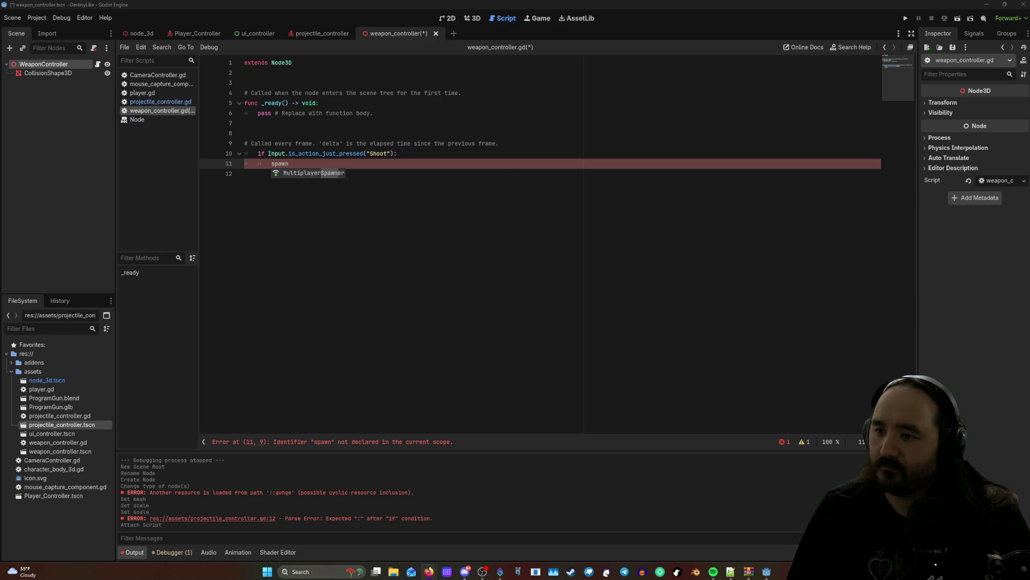
{"action": "left_click", "coordinate": [383, 169]}
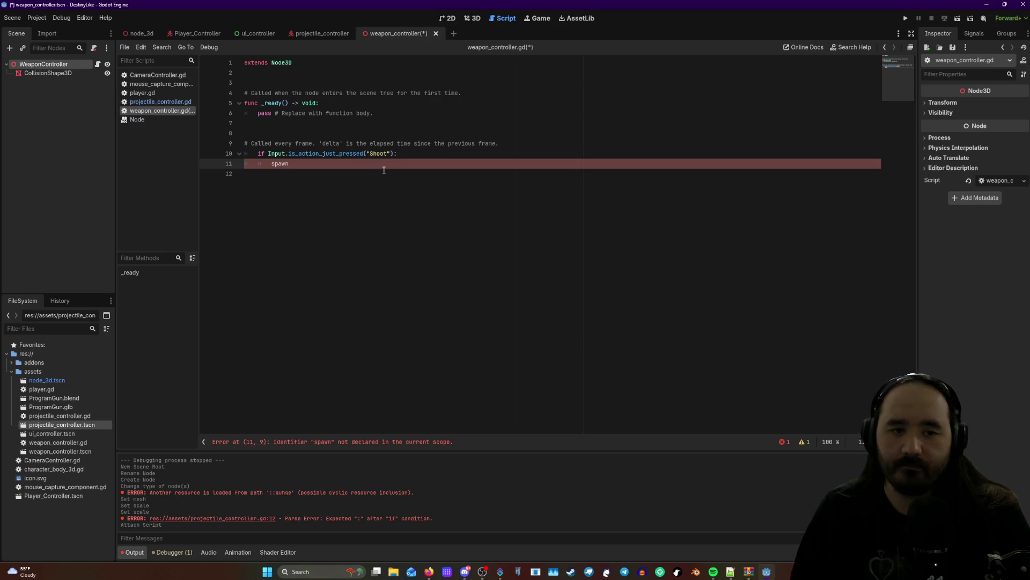
Change 'spawn' on line 11 to 'var' and glance at the projectile_controller scene
{"action": "key", "text": "BackSpace"}
{"action": "key", "text": "BackSpace"}
{"action": "key", "text": "BackSpace"}
{"action": "key", "text": "BackSpace"}
{"action": "type", "text": "var"}
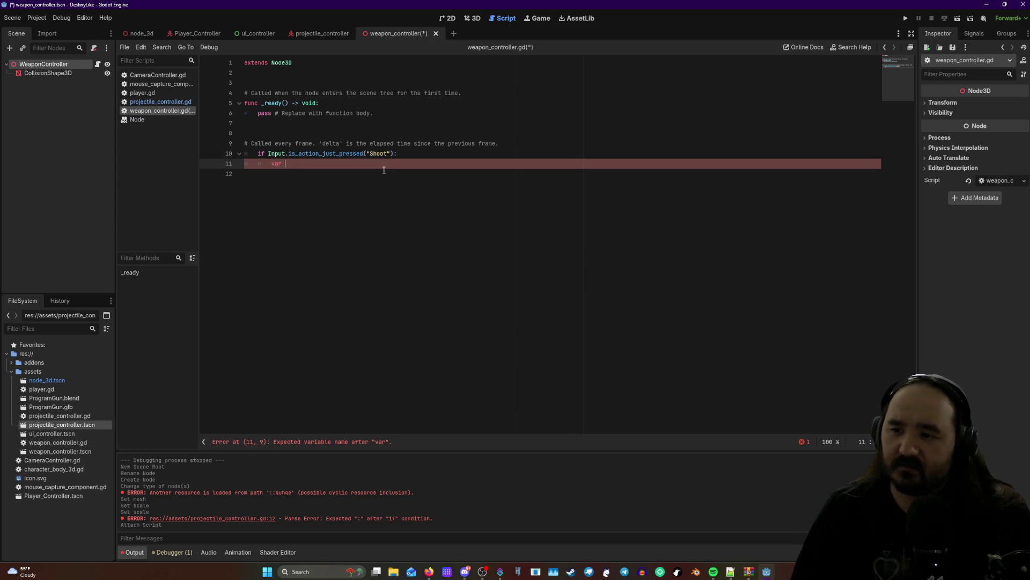
{"action": "left_click", "coordinate": [325, 33]}
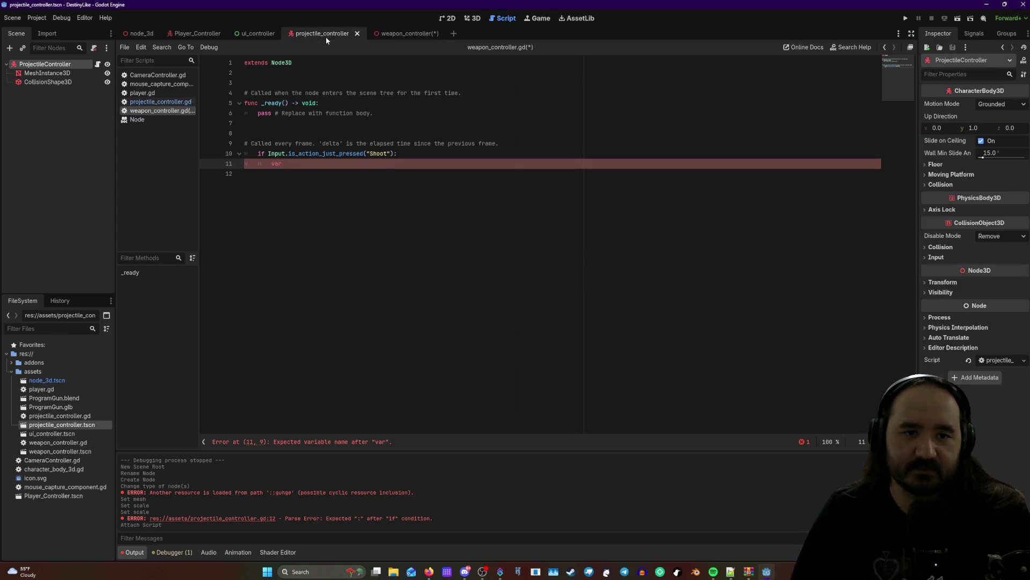
{"action": "left_click", "coordinate": [397, 34]}
{"action": "left_click", "coordinate": [318, 33]}
{"action": "left_click", "coordinate": [397, 34]}
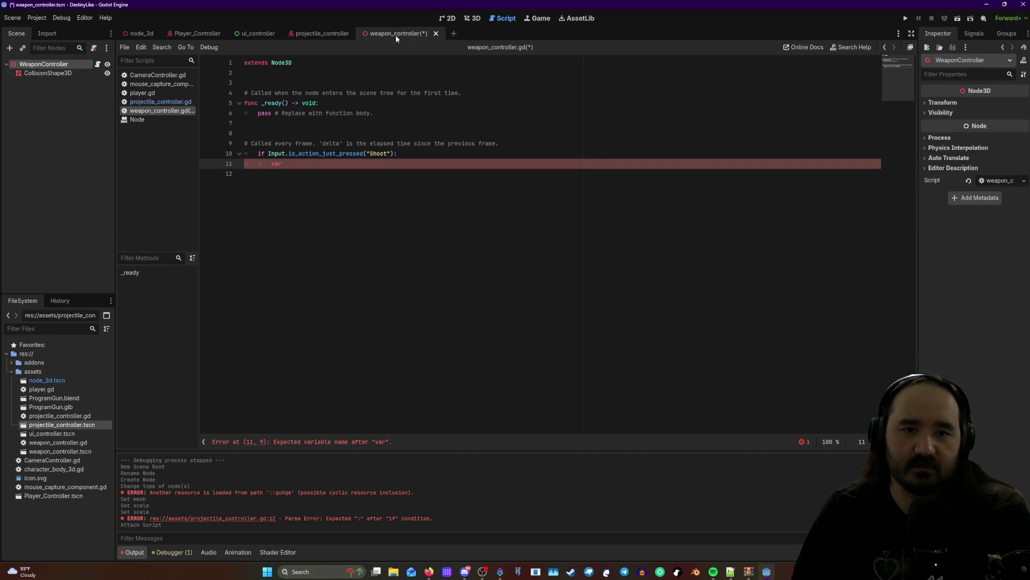
{"action": "left_click", "coordinate": [322, 33]}
{"action": "left_click", "coordinate": [417, 34]}
{"action": "left_click", "coordinate": [333, 33]}
{"action": "left_click", "coordinate": [391, 33]}
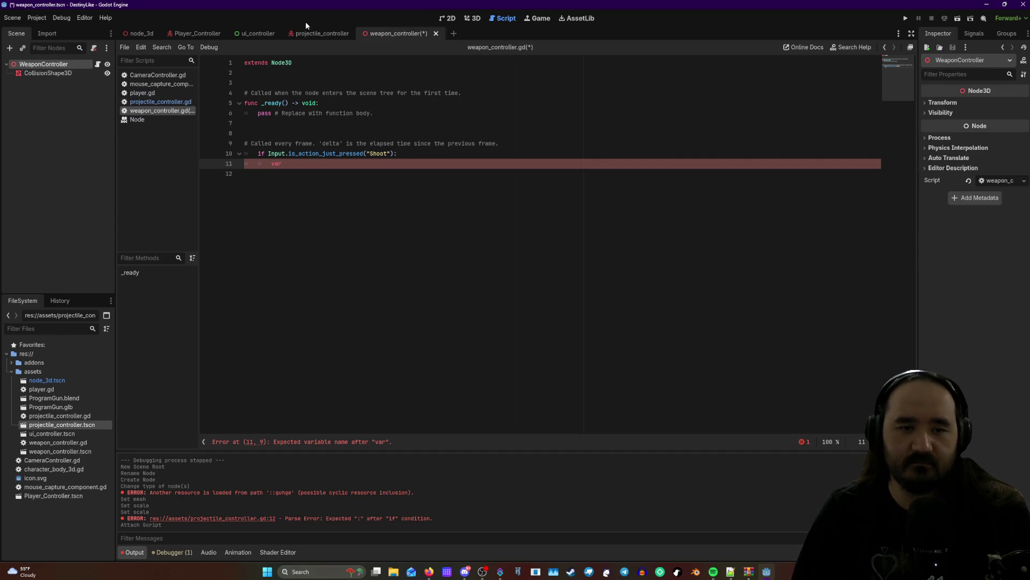
{"action": "left_click", "coordinate": [158, 101]}
{"action": "left_click", "coordinate": [155, 112]}
{"action": "left_click", "coordinate": [161, 102]}
{"action": "left_click", "coordinate": [161, 110]}
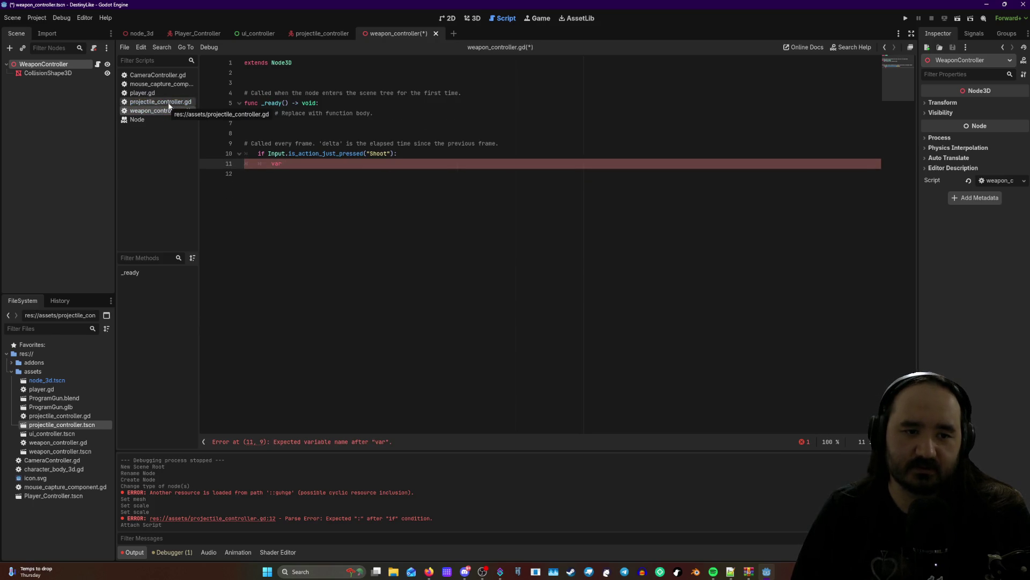
{"action": "left_click", "coordinate": [160, 102]}
{"action": "left_click", "coordinate": [150, 93]}
{"action": "left_click", "coordinate": [153, 102]}
{"action": "left_click", "coordinate": [150, 119]}
{"action": "left_click", "coordinate": [153, 110]}
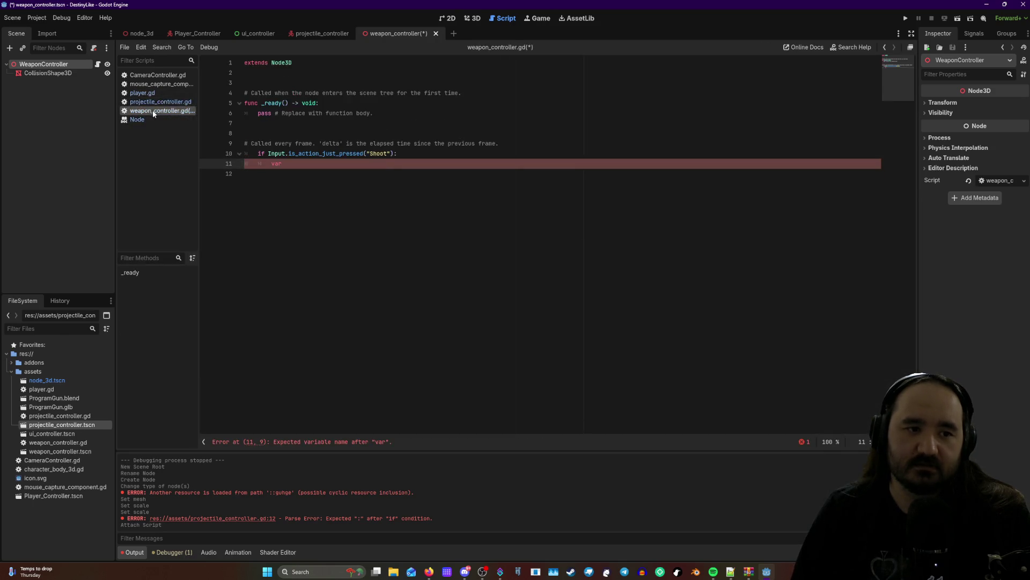
{"action": "left_click", "coordinate": [155, 102]}
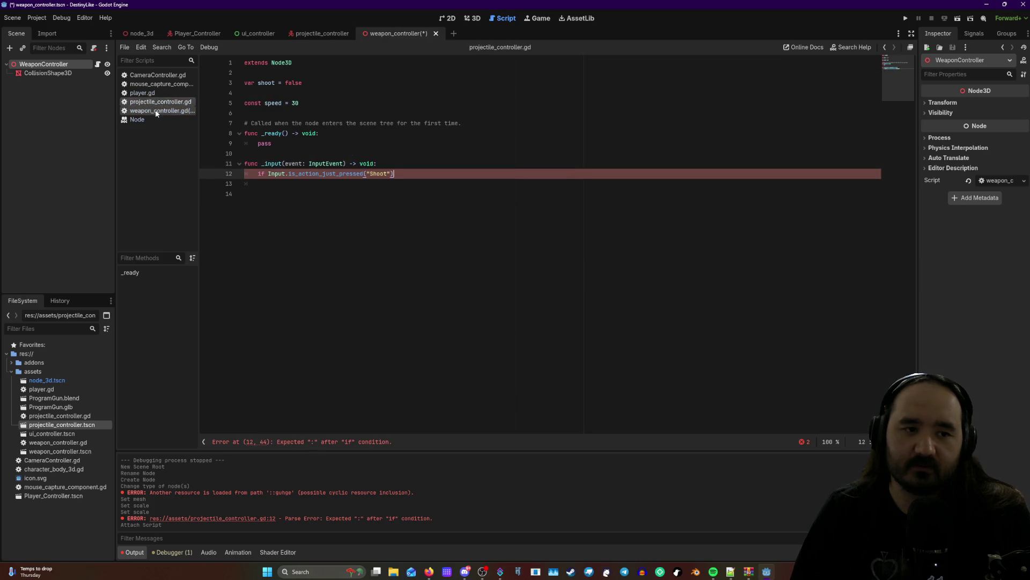
{"action": "left_click", "coordinate": [157, 110]}
{"action": "left_click", "coordinate": [156, 102]}
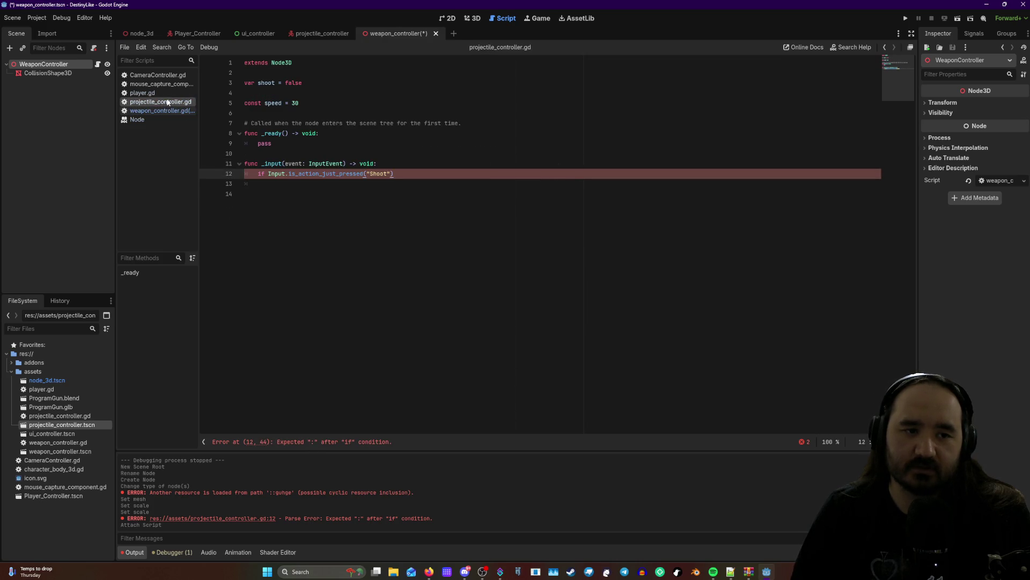
{"action": "left_click_drag", "start_coordinate": [394, 173], "coordinate": [258, 174]}
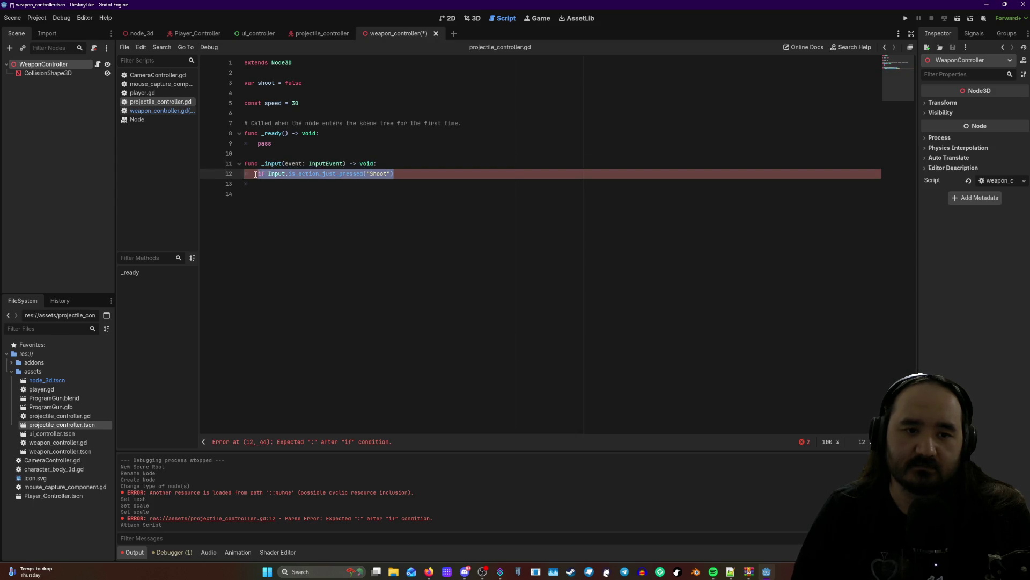
{"action": "left_click", "coordinate": [172, 112]}
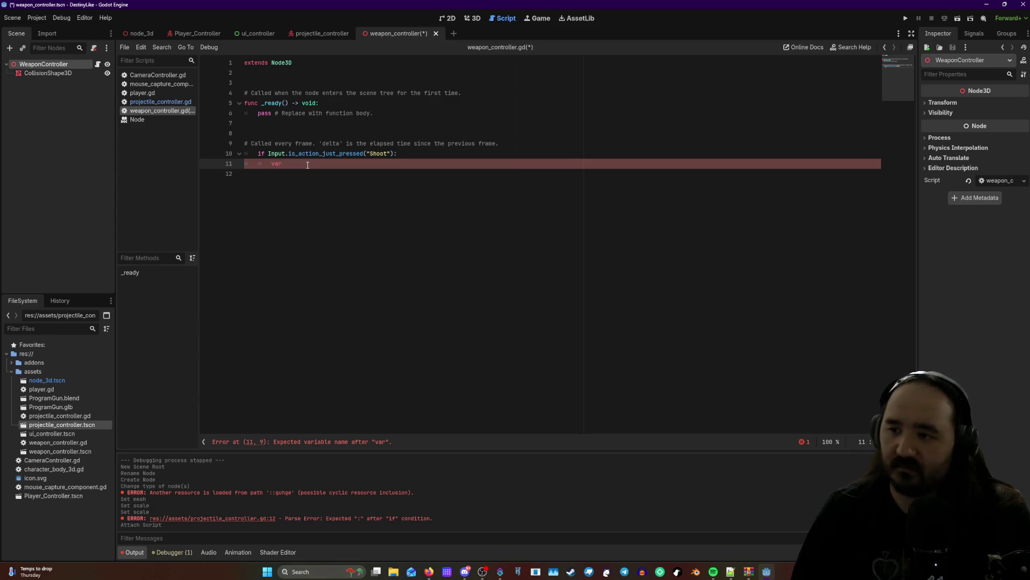
{"action": "type", "text": "instance"}
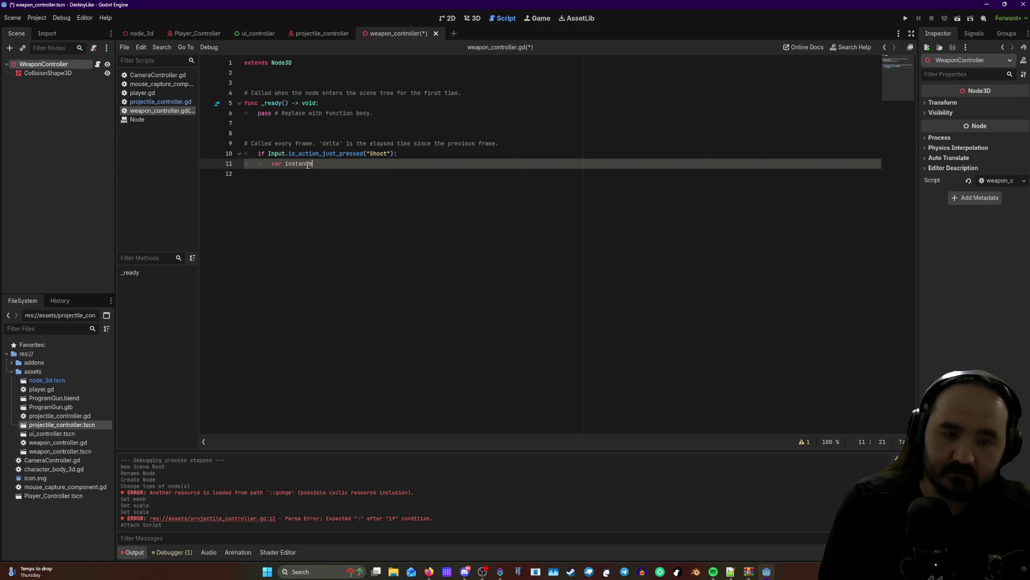
{"action": "type", "text": "=project"}
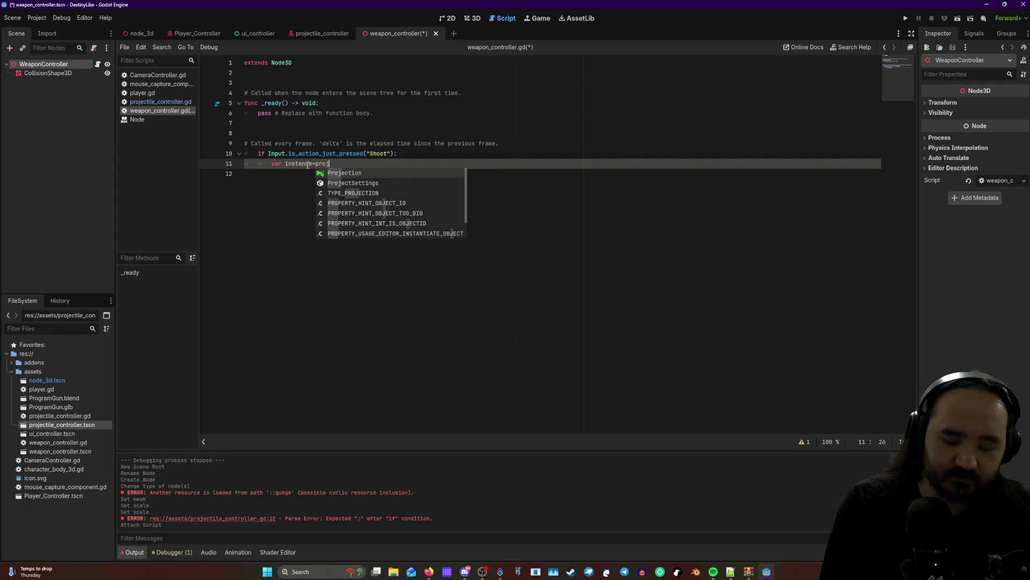
{"action": "type", "text": "ile."}
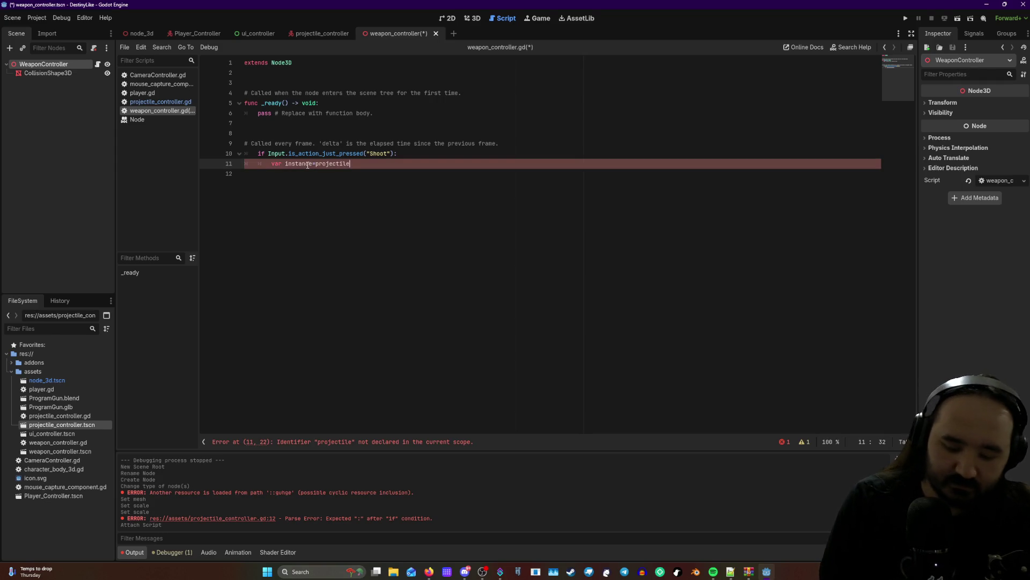
{"action": "type", "text": "inst"}
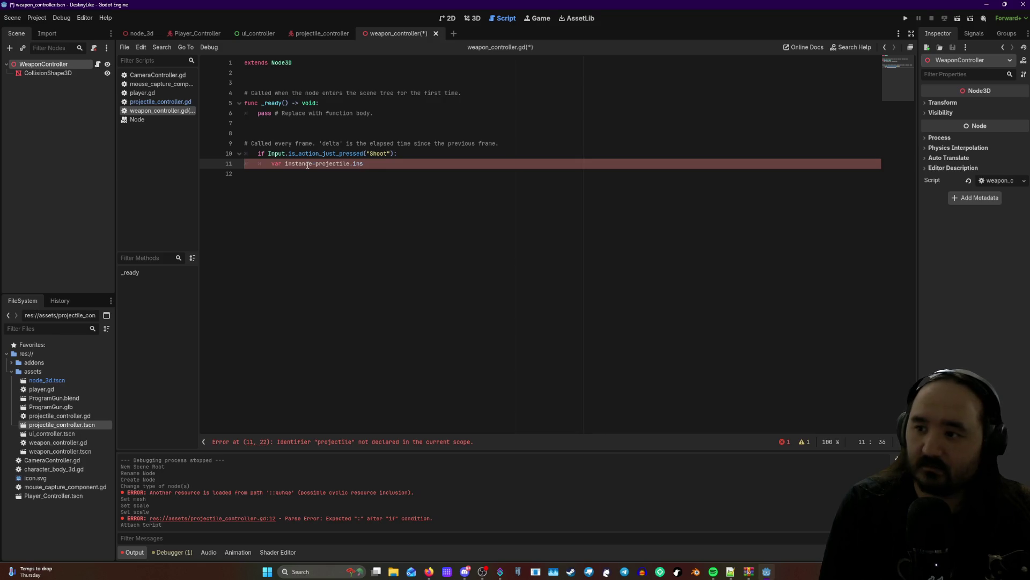
{"action": "type", "text": "anti"}
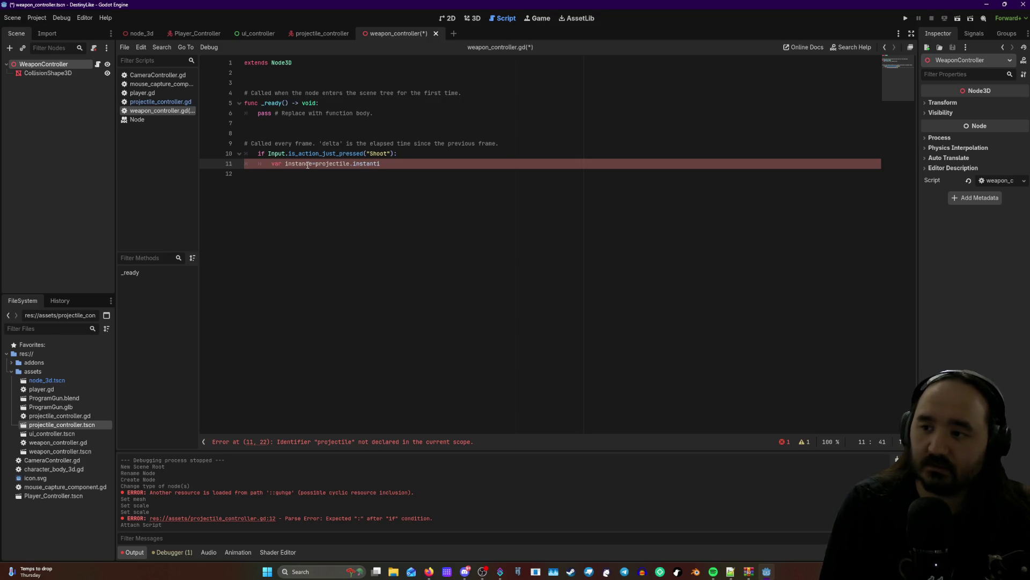
{"action": "type", "text": "ate"}
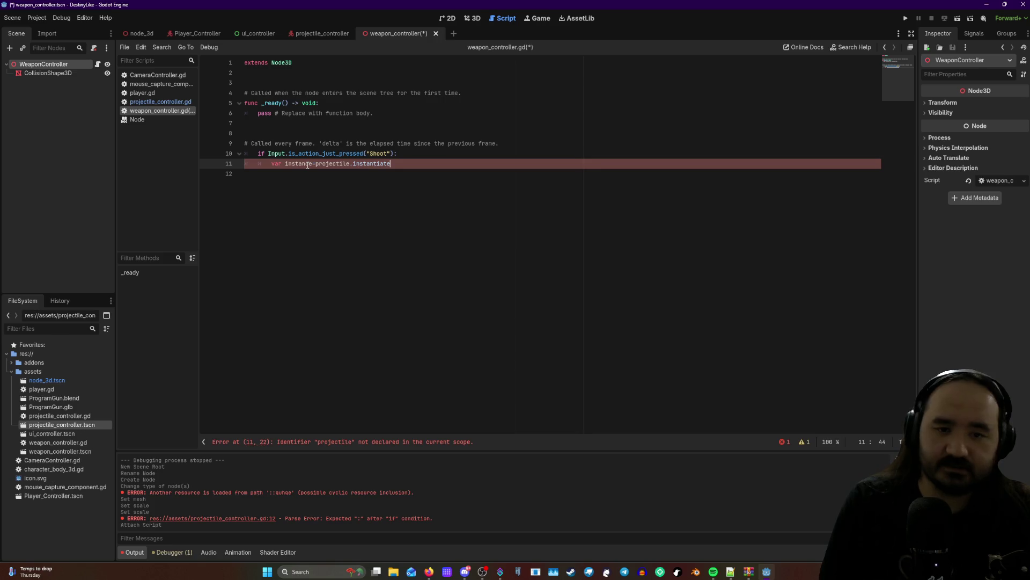
{"action": "type", "text": "()"}
Finish the instantiate line and set instance.position = pos.global_position on line 12
{"action": "key", "text": "Return"}
{"action": "type", "text": "instance.pos"}
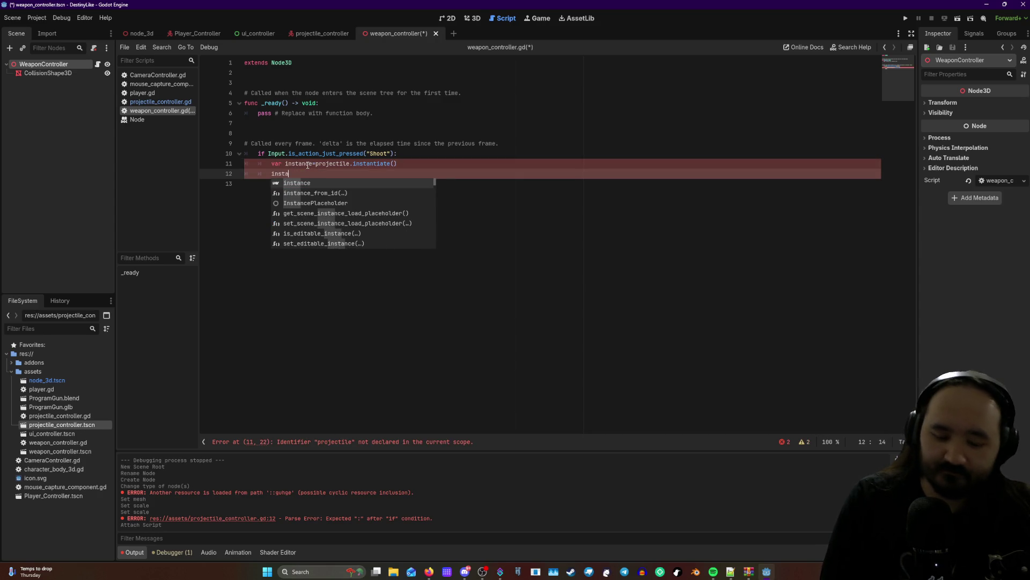
{"action": "key", "text": "Return"}
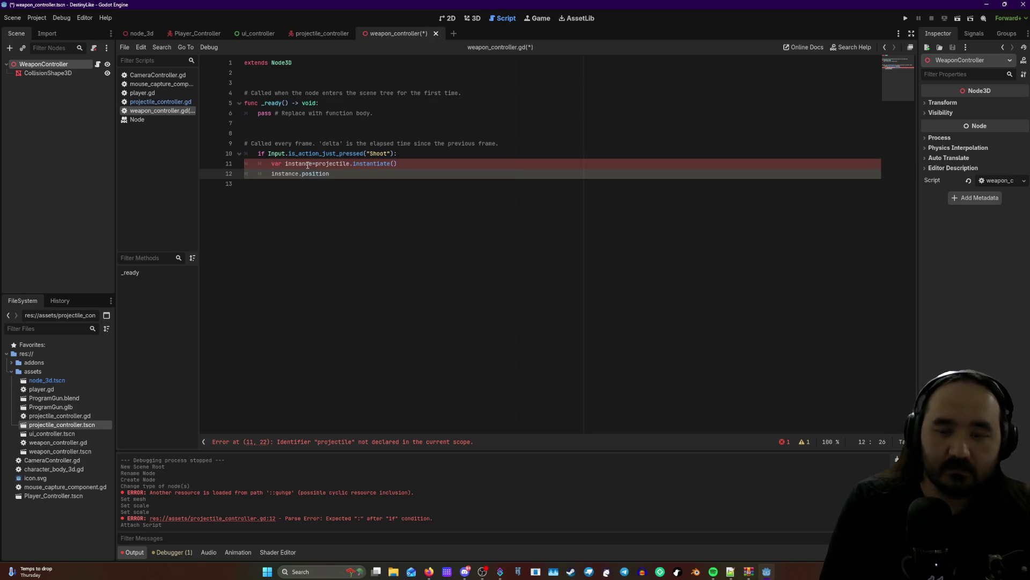
{"action": "type", "text": "=polk"}
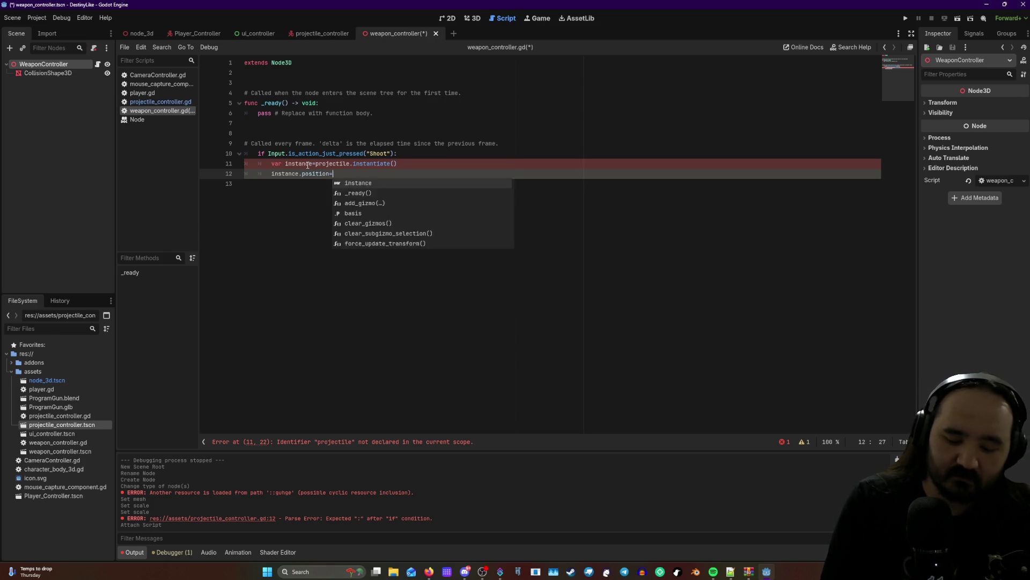
{"action": "key", "text": "BackSpace"}
{"action": "key", "text": "BackSpace"}
{"action": "type", "text": "s.glo"}
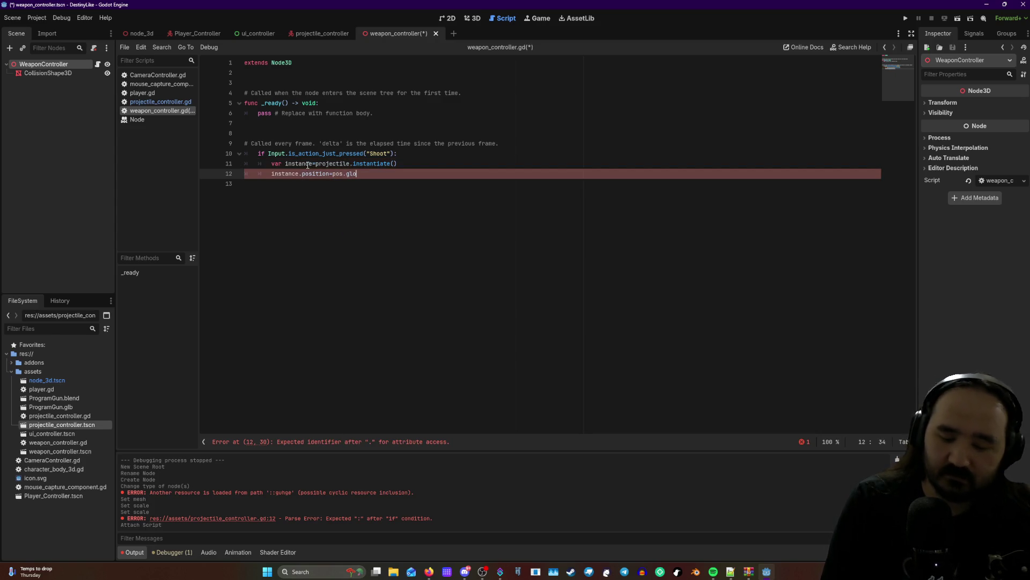
{"action": "type", "text": "bal;"}
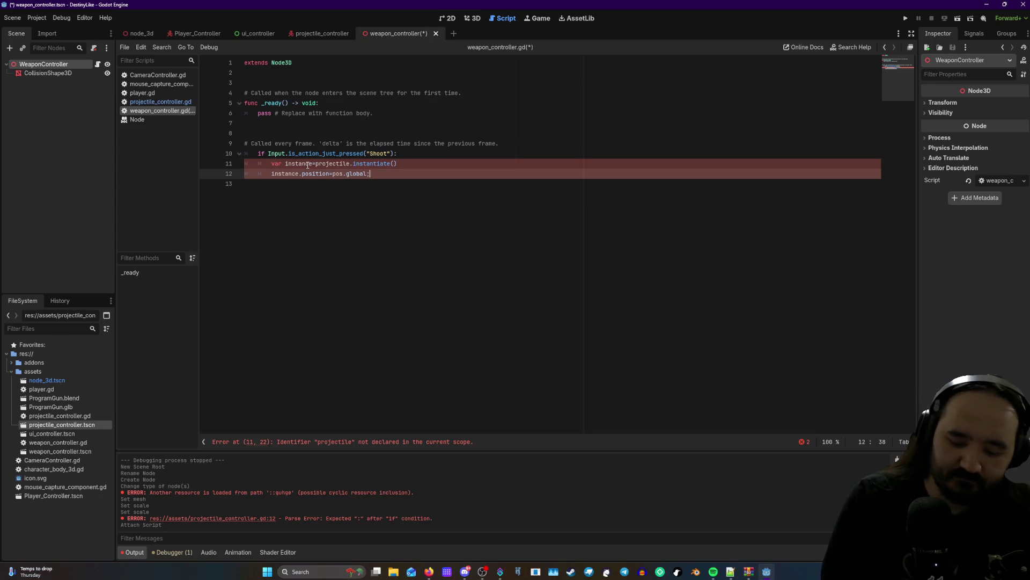
{"action": "key", "text": "BackSpace"}
{"action": "type", "text": "positi"}
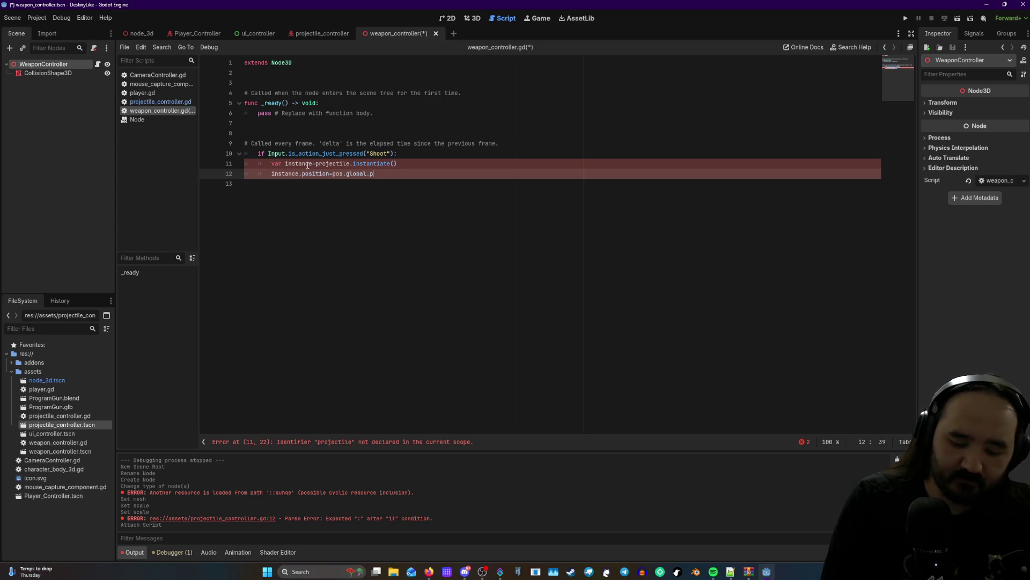
{"action": "type", "text": "on"}
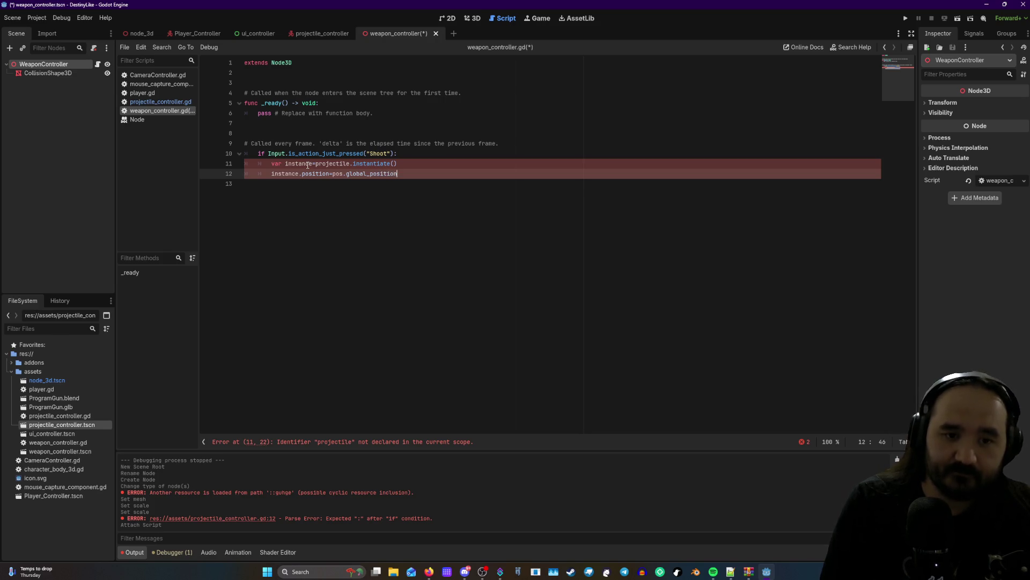
Add line 13 setting instance.transform.basis = pos.global_transform.basis
{"action": "key", "text": "Return"}
{"action": "type", "text": "instance"}
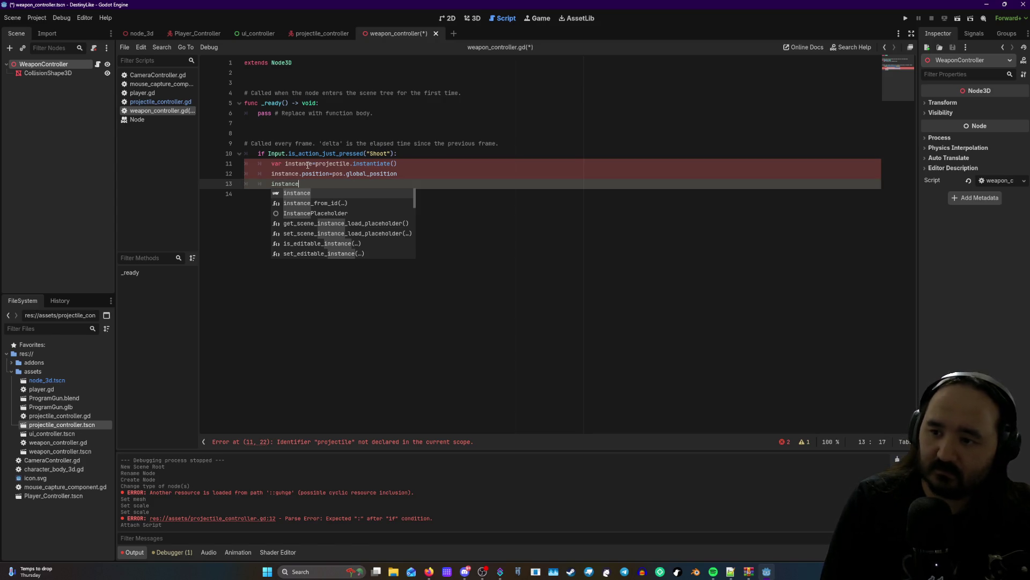
{"action": "type", "text": ".trans"}
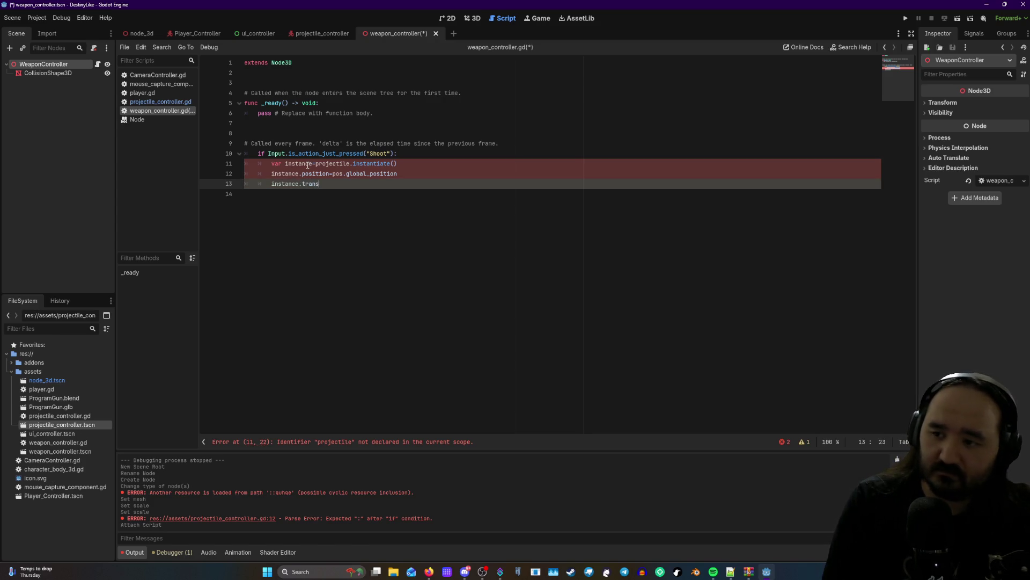
{"action": "type", "text": "form."}
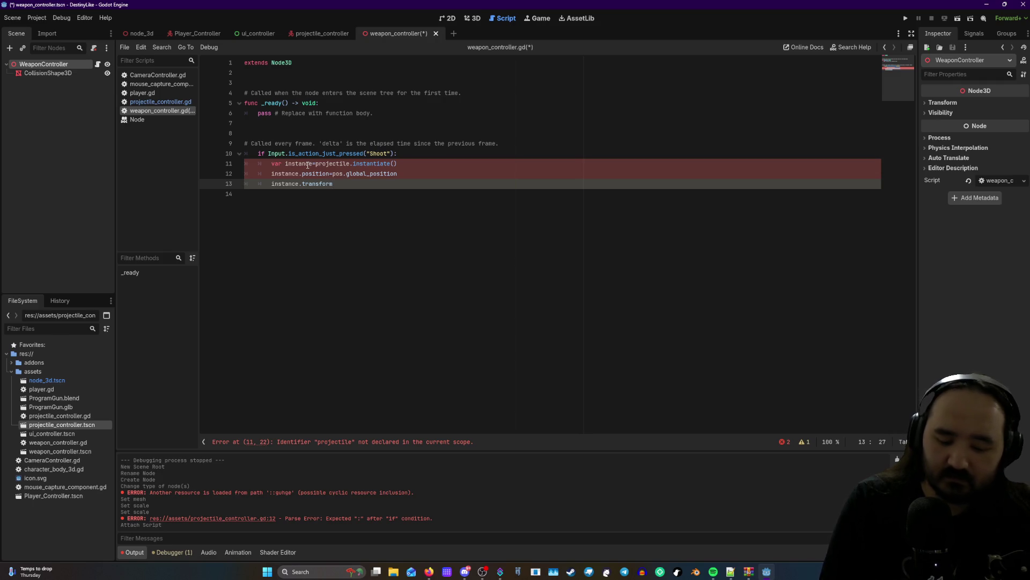
{"action": "type", "text": "basis="}
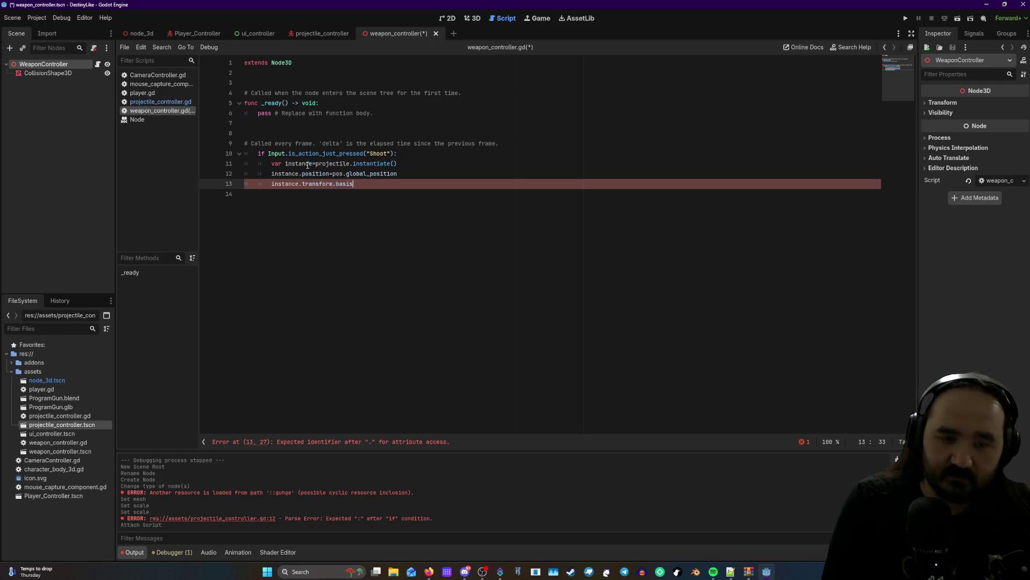
{"action": "type", "text": "pos."}
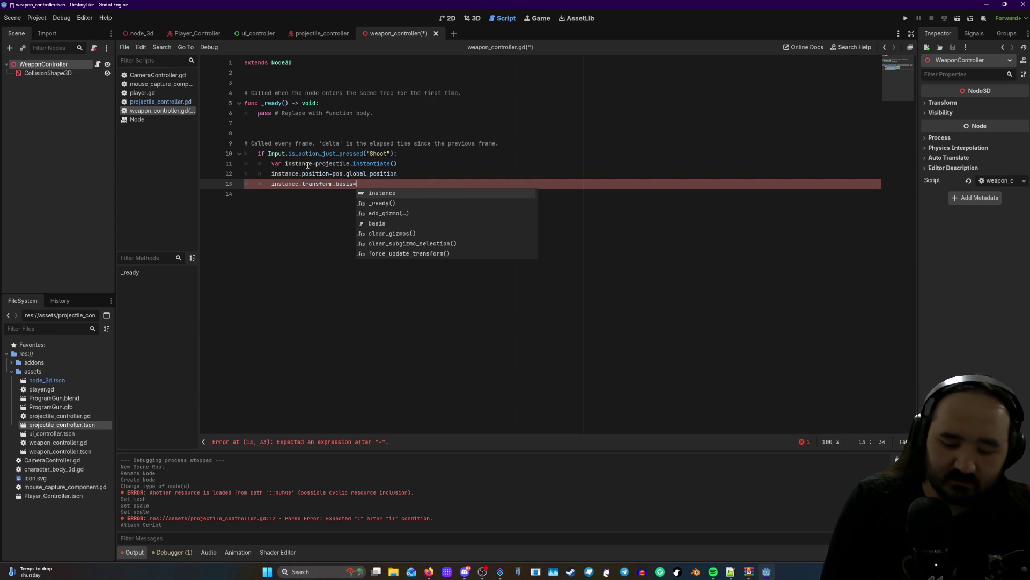
{"action": "type", "text": "global"}
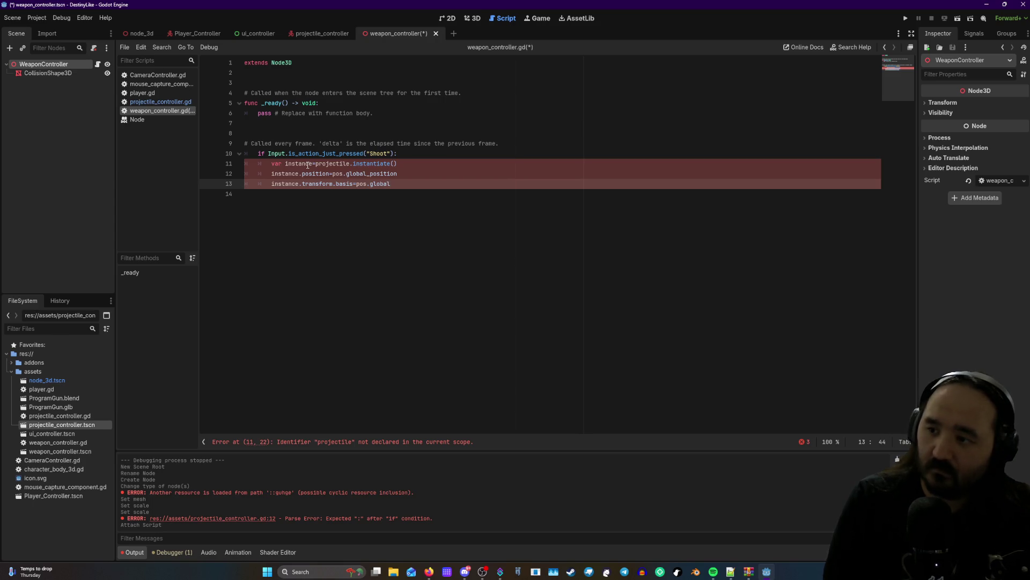
{"action": "type", "text": "_transform"}
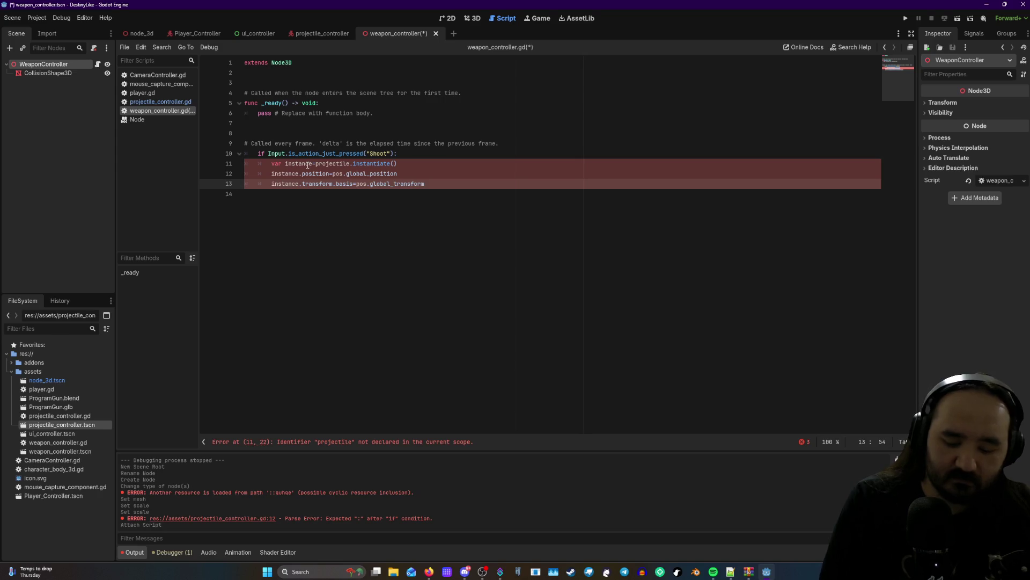
{"action": "type", "text": "basis"}
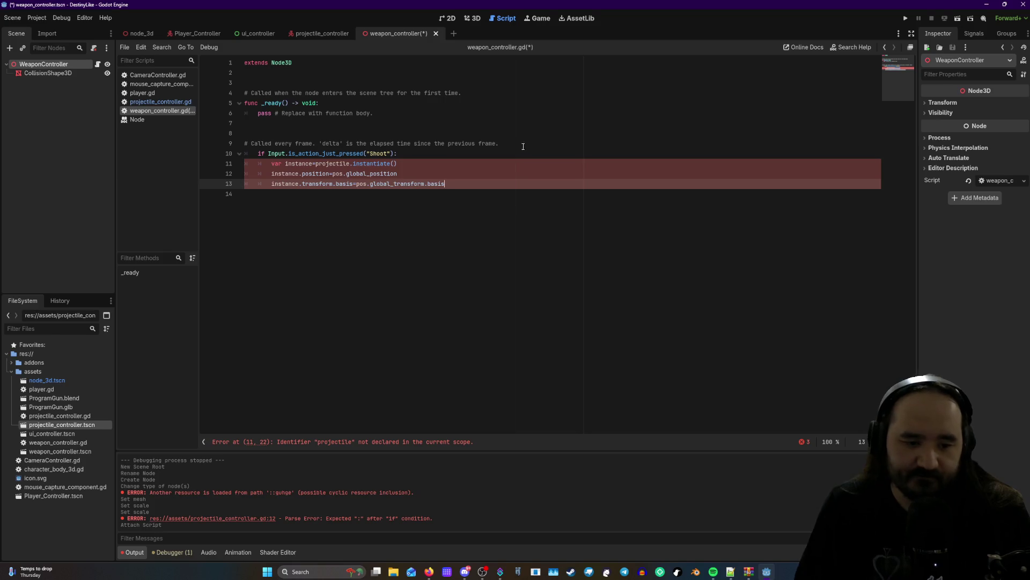
{"action": "left_click", "coordinate": [434, 170]}
{"action": "left_click", "coordinate": [425, 161]}
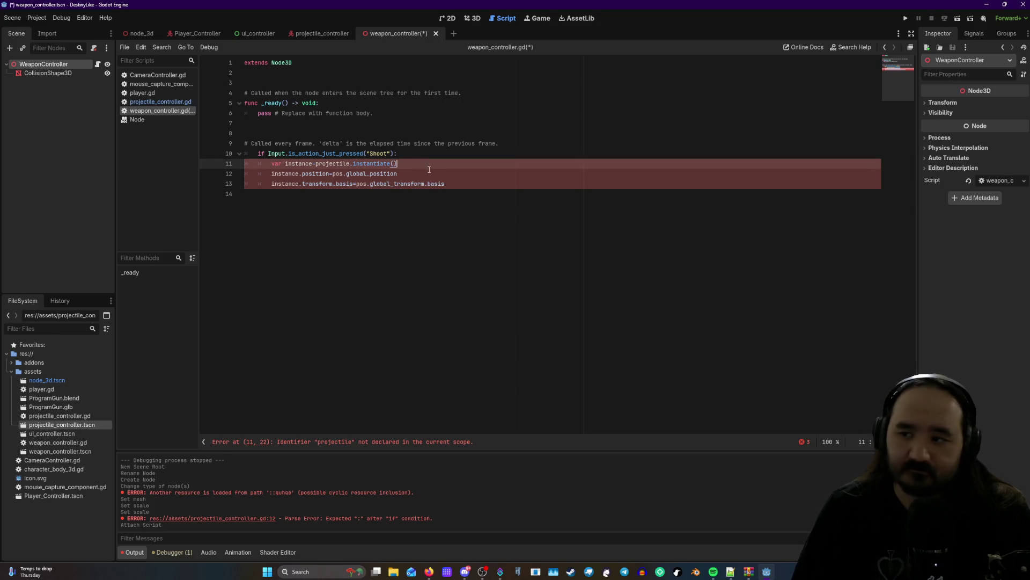
{"action": "left_click", "coordinate": [445, 175]}
{"action": "left_click", "coordinate": [267, 163]}
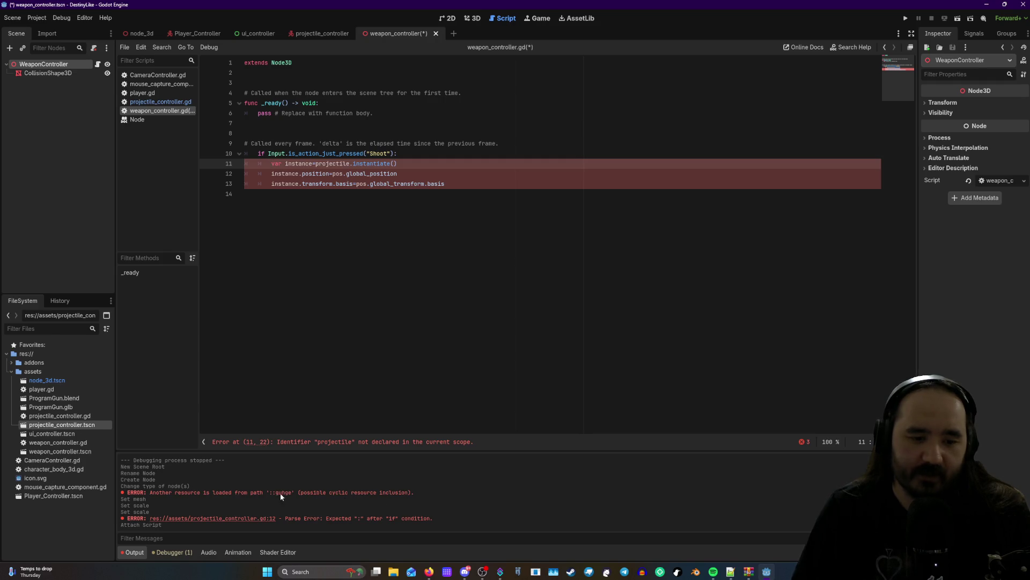
{"action": "left_click", "coordinate": [453, 195]}
{"action": "left_click", "coordinate": [455, 183]}
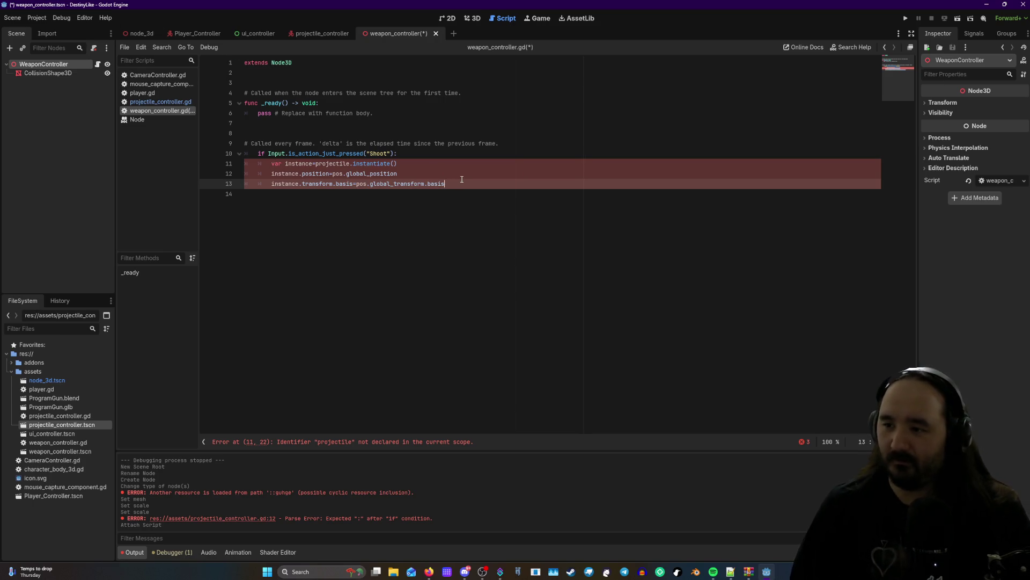
{"action": "key", "text": "Return"}
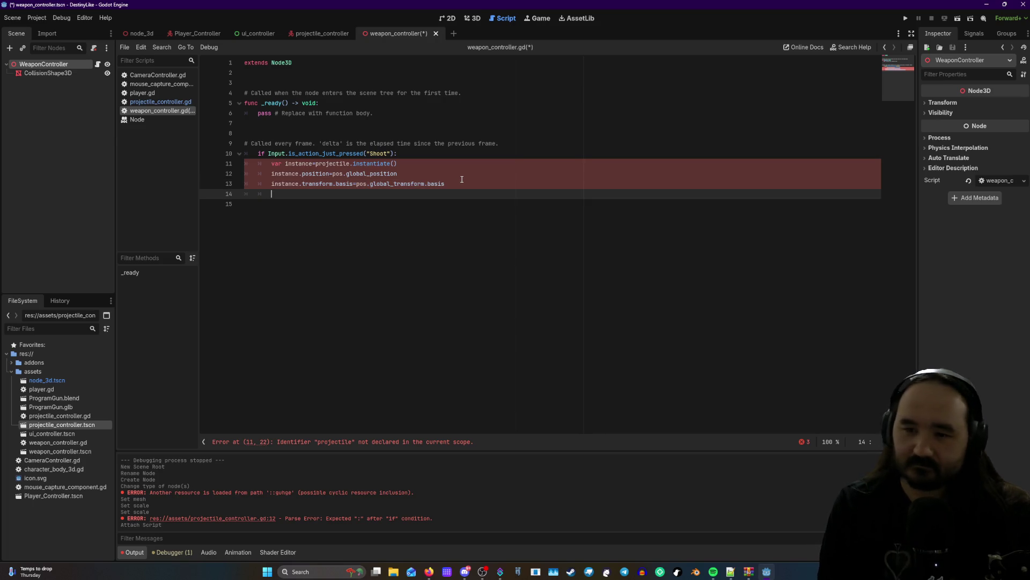
Write get_parent().add_child(instance) on line 14 using autocomplete suggestions
{"action": "type", "text": "get"}
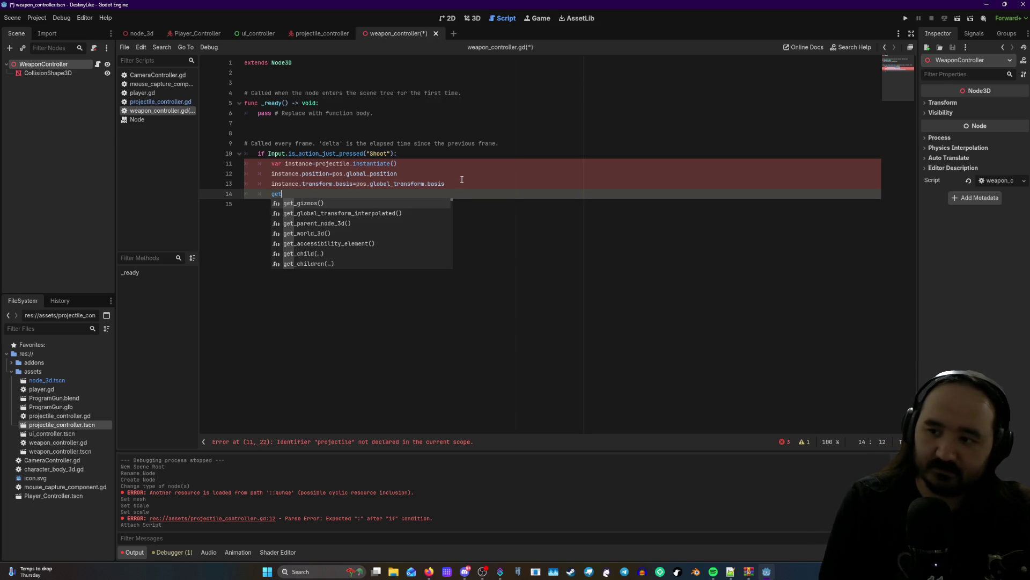
{"action": "type", "text": "_par"}
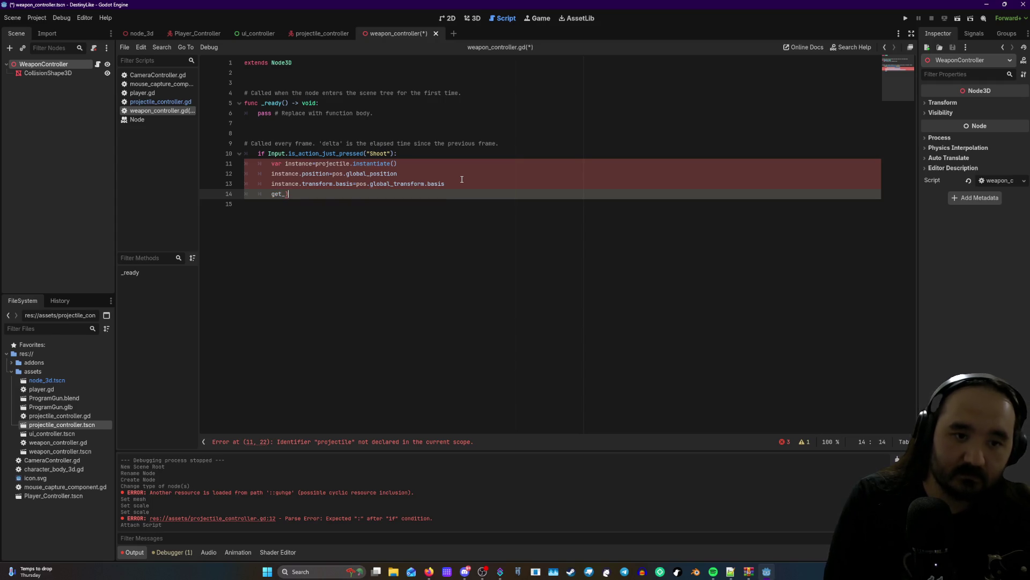
{"action": "type", "text": "ent"}
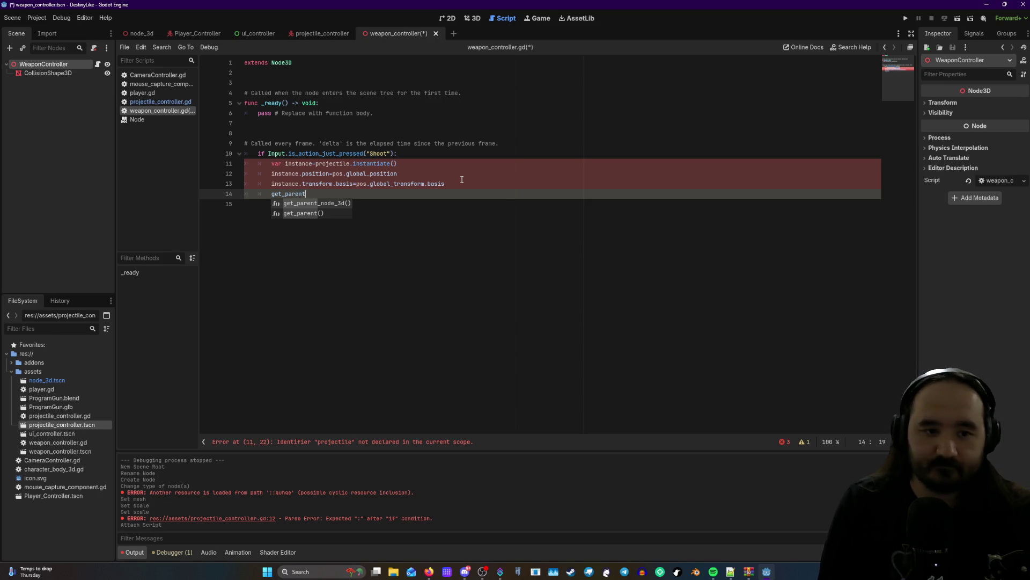
{"action": "key", "text": "Return"}
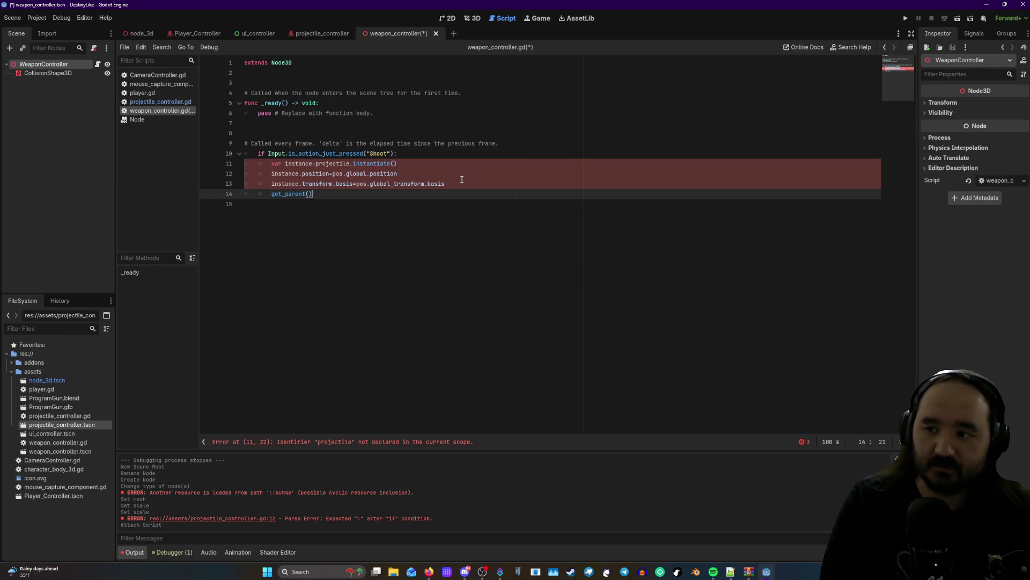
{"action": "type", "text": ".add"}
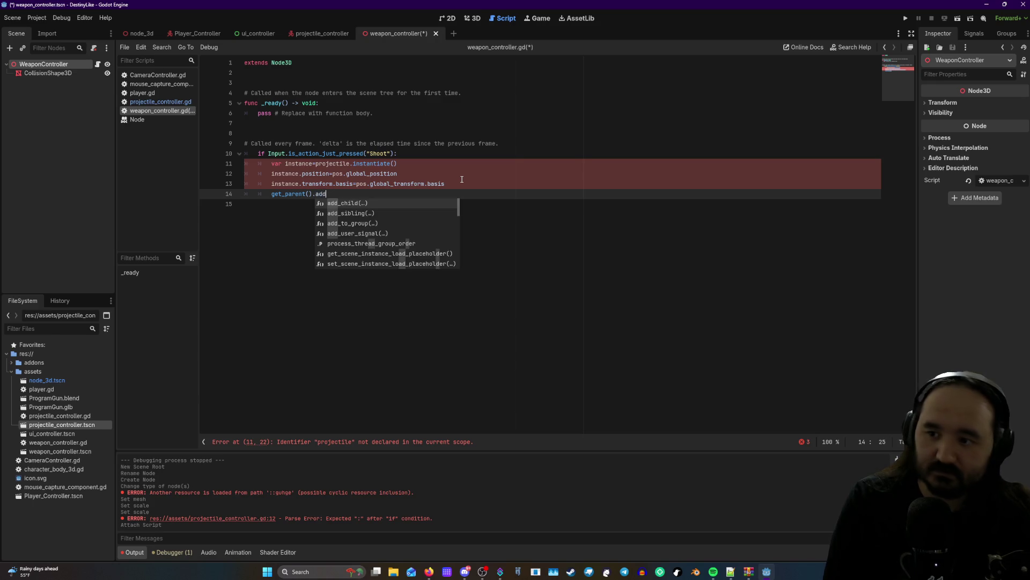
{"action": "type", "text": "_chai"}
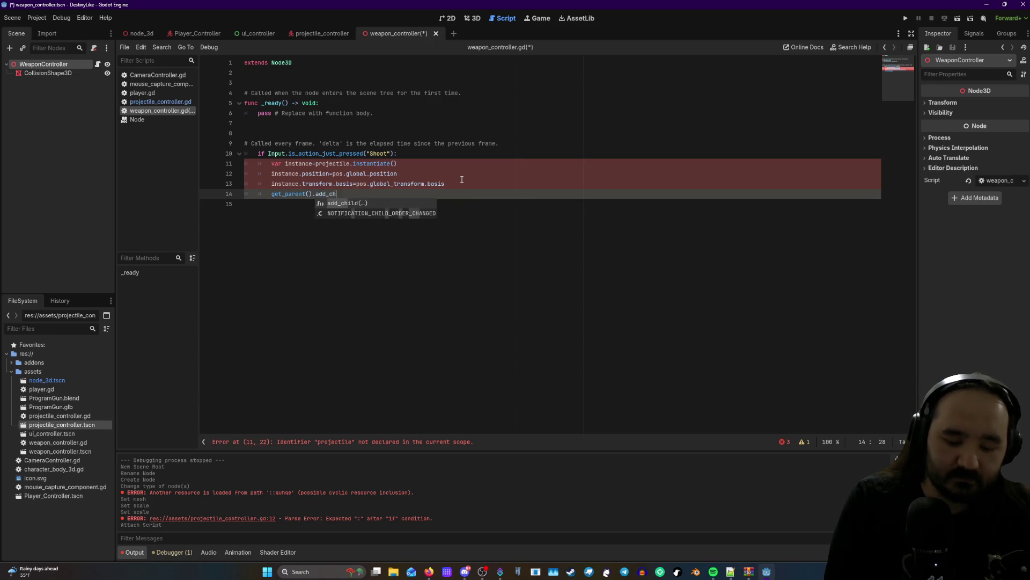
{"action": "key", "text": "BackSpace"}
{"action": "key", "text": "BackSpace"}
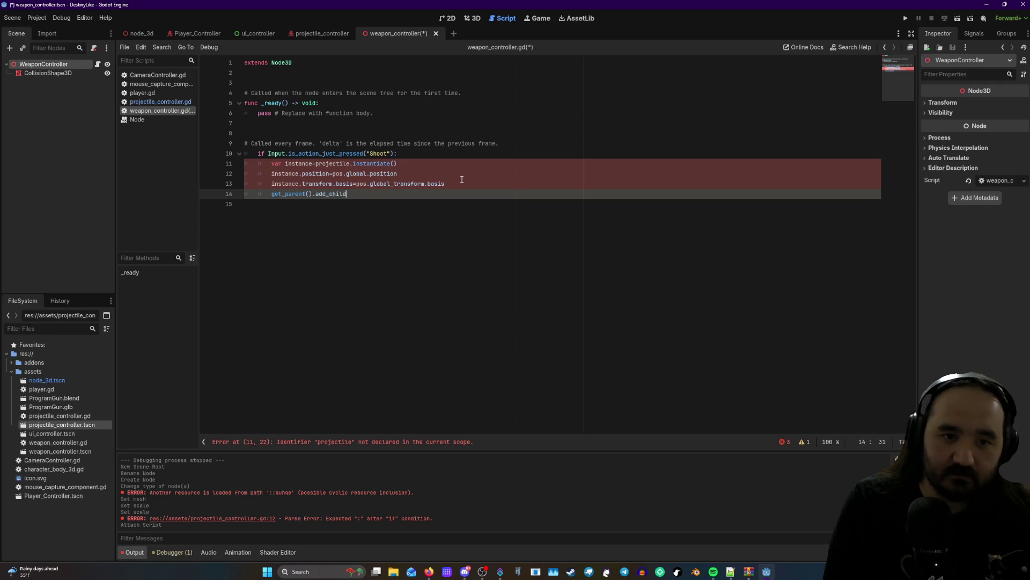
{"action": "type", "text": "(In"}
{"action": "key", "text": "BackSpace"}
{"action": "key", "text": "BackSpace"}
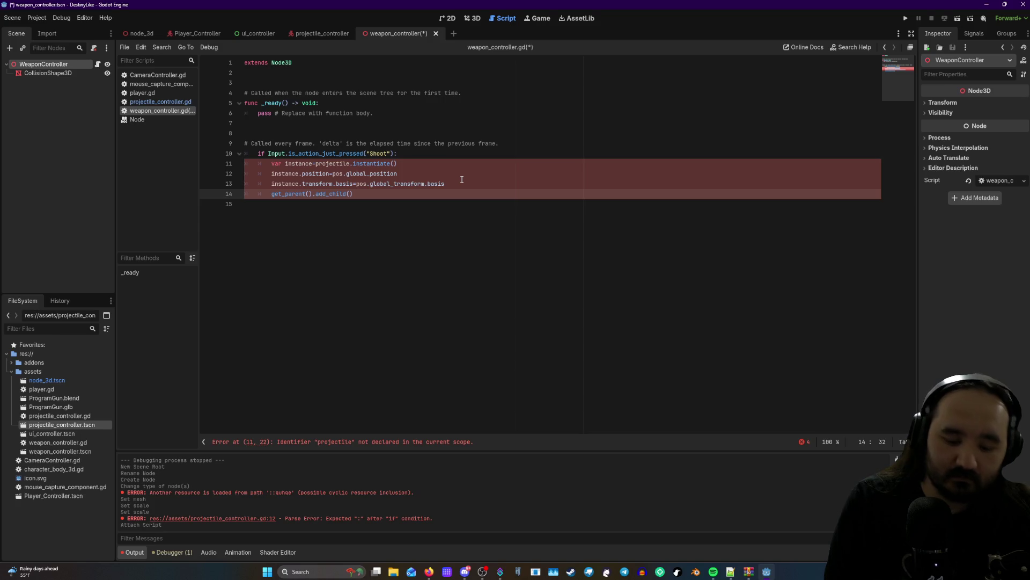
{"action": "type", "text": "nce"}
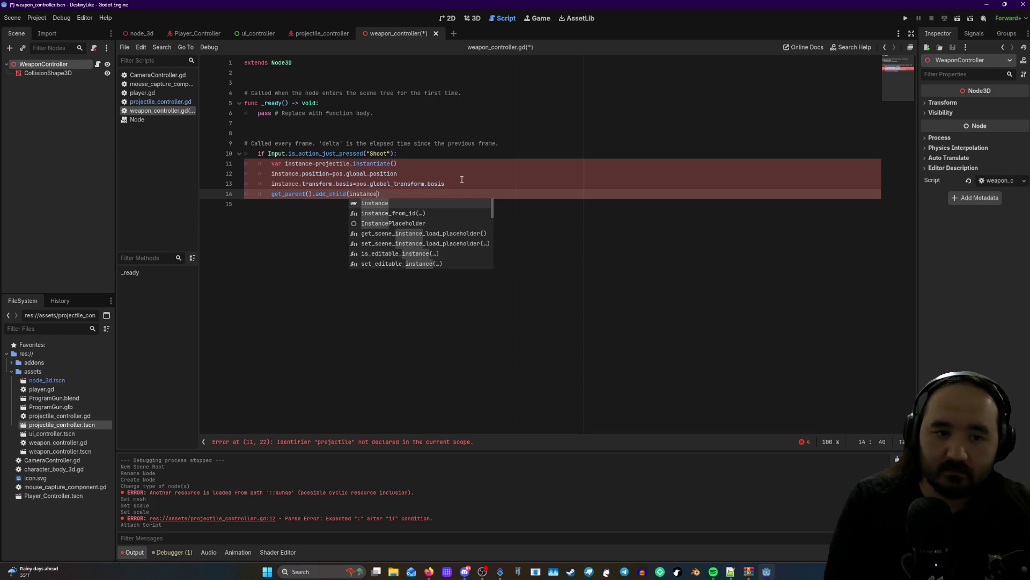
{"action": "key", "text": "Escape"}
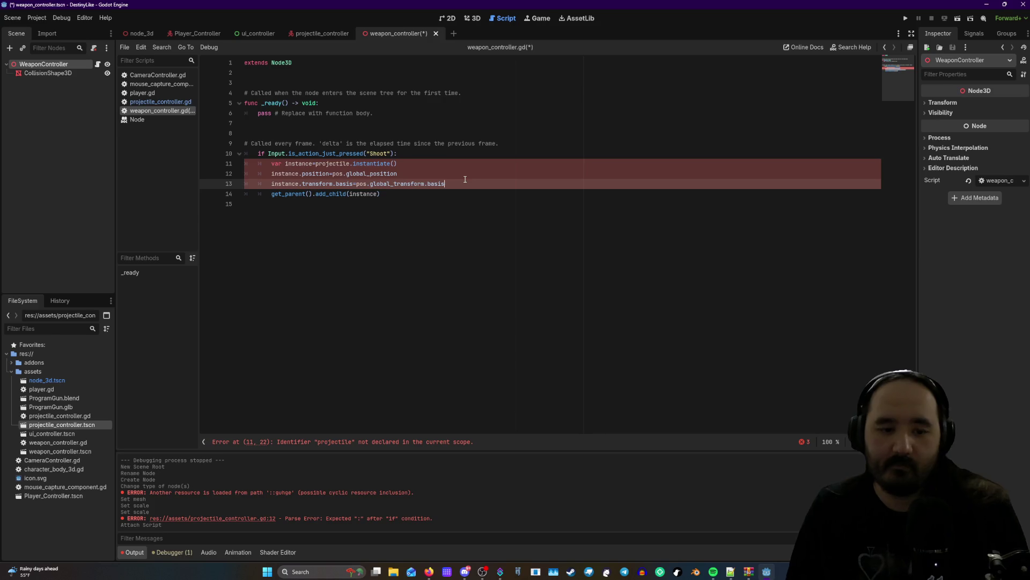
{"action": "key", "text": "Up"}
{"action": "key", "text": "Up"}
{"action": "key", "text": "Up"}
Select and review the error text in the output log
{"action": "double_click", "coordinate": [161, 492]}
{"action": "scroll", "coordinate": [537, 515], "scroll_direction": "up", "scroll_amount": 3}
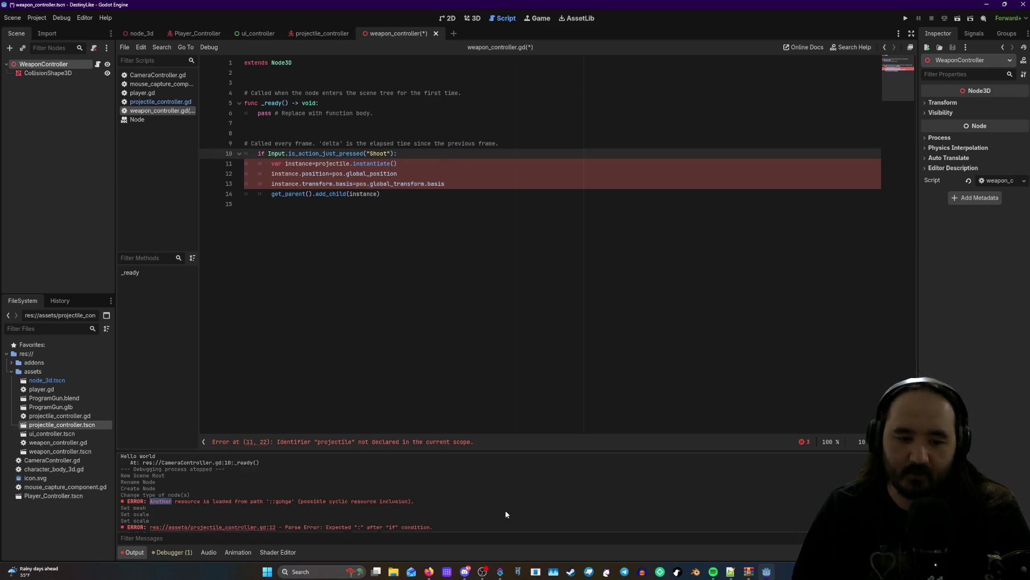
{"action": "scroll", "coordinate": [419, 477], "scroll_direction": "down", "scroll_amount": 3}
{"action": "left_click", "coordinate": [336, 522]}
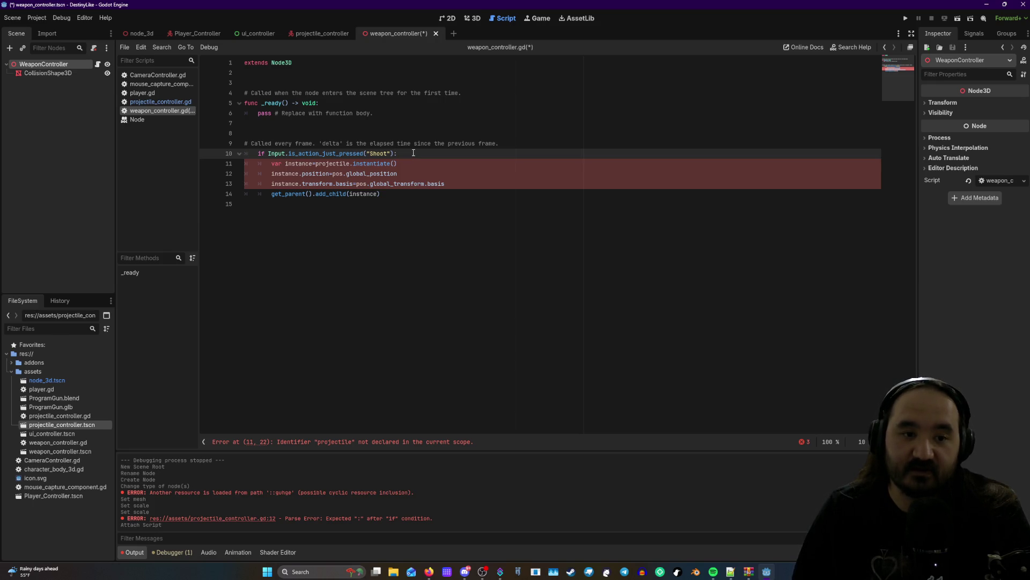
Try a colon at the end of line 11, remove it, and inspect the Shoot if-block
{"action": "left_click", "coordinate": [399, 165]}
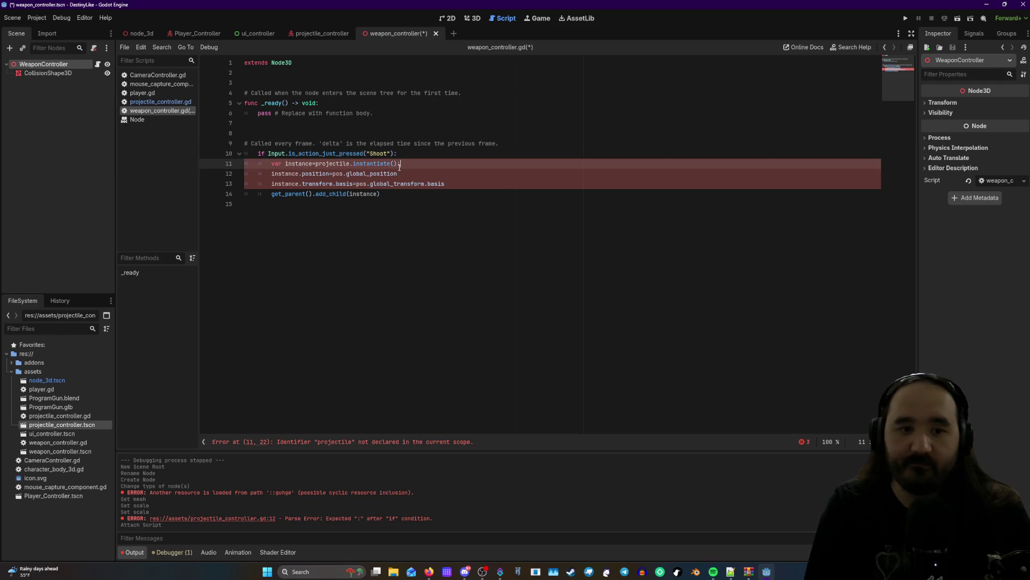
{"action": "type", "text": ":"}
{"action": "left_click", "coordinate": [408, 172]}
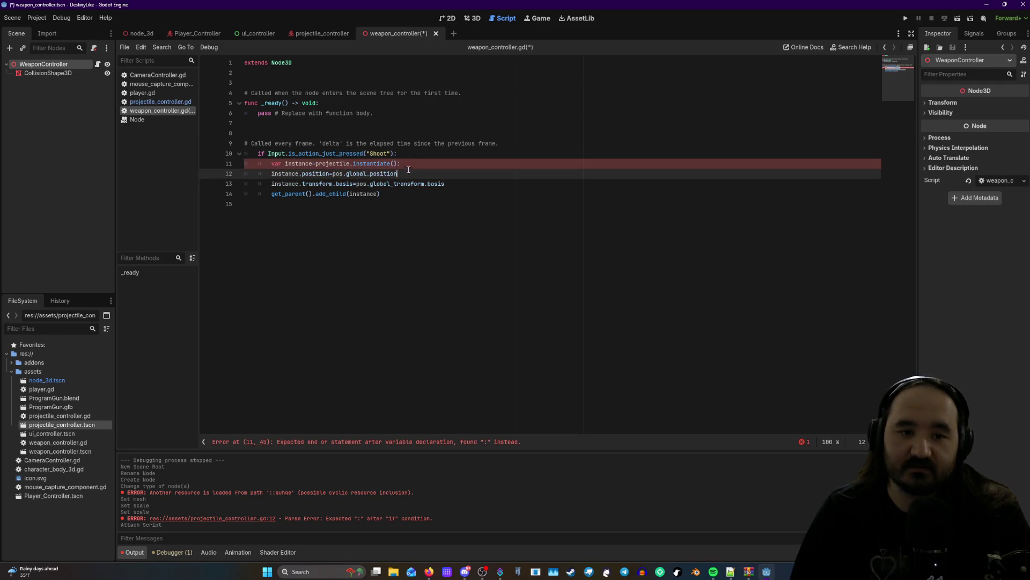
{"action": "left_click", "coordinate": [416, 155]}
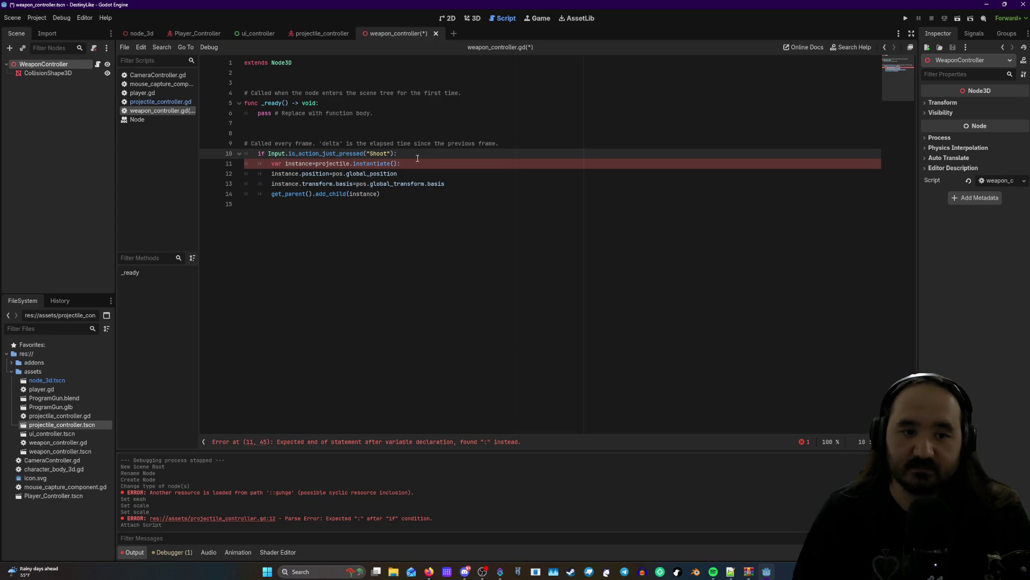
{"action": "left_click", "coordinate": [422, 162]}
{"action": "key", "text": "BackSpace"}
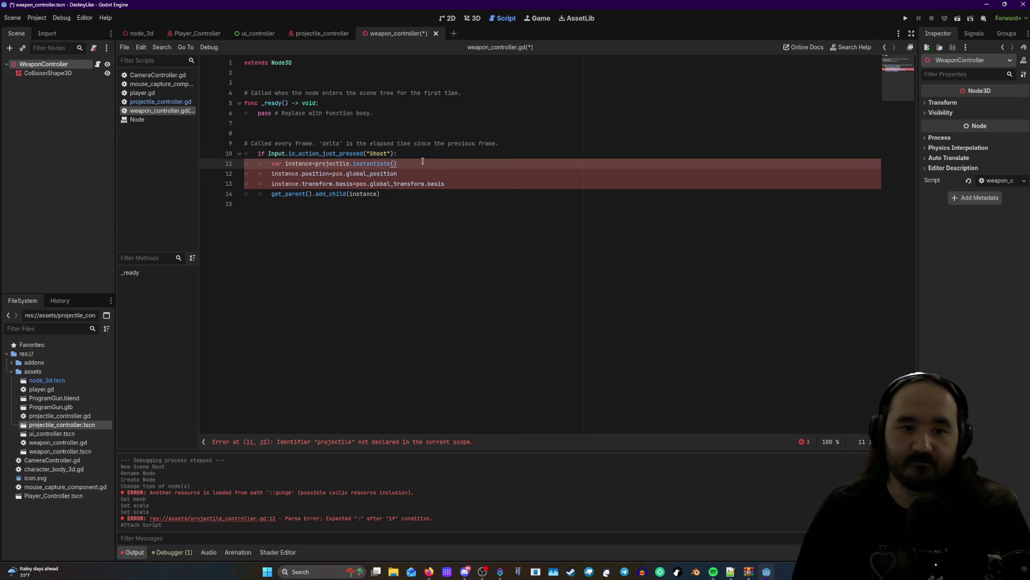
{"action": "left_click", "coordinate": [408, 174]}
{"action": "left_click", "coordinate": [393, 196]}
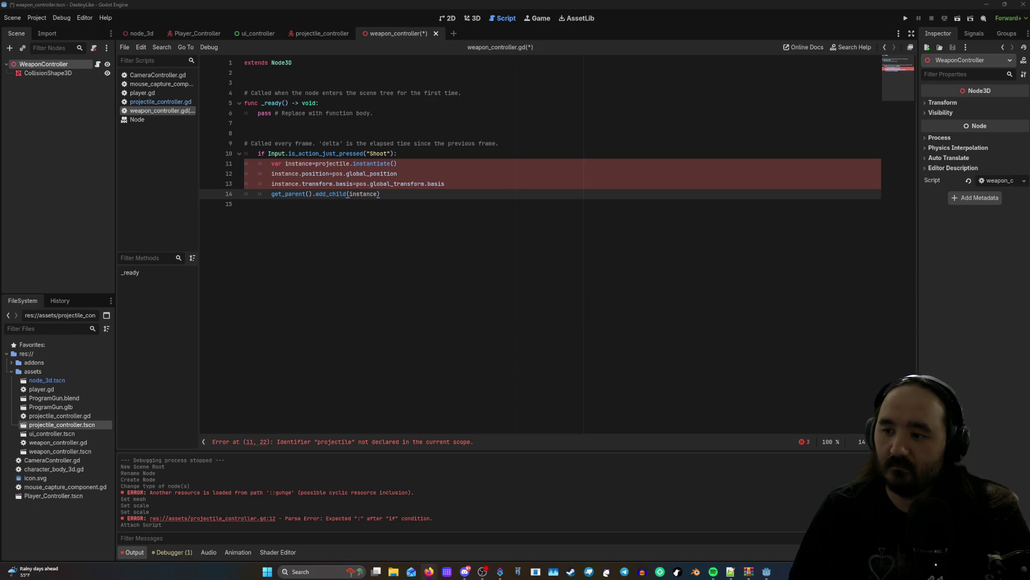
{"action": "left_click", "coordinate": [254, 160]}
{"action": "left_click", "coordinate": [240, 154]}
{"action": "left_click", "coordinate": [240, 154]}
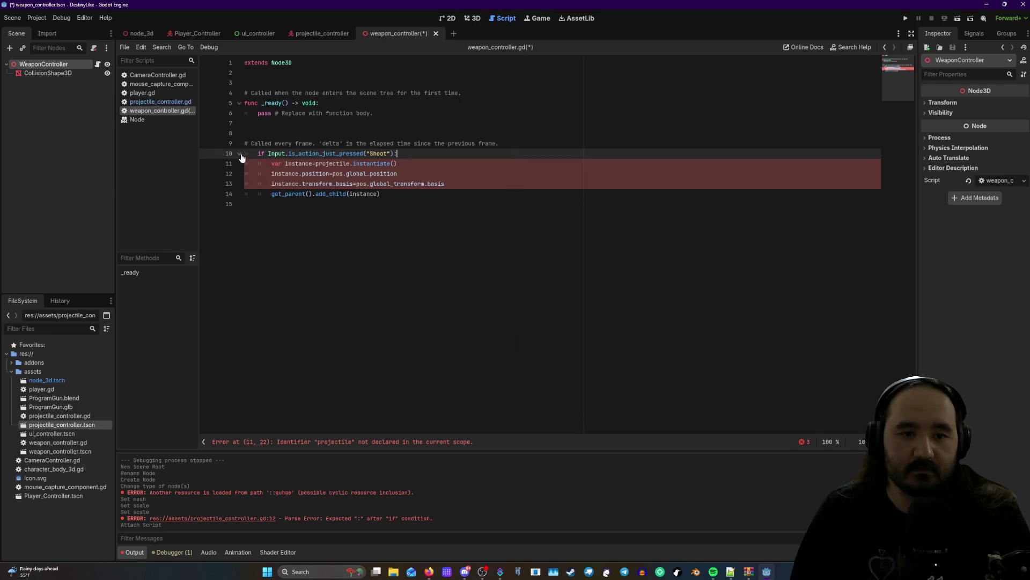
After checking the browser, run the project to test the weapon script
{"action": "key", "text": "alt+Tab"}
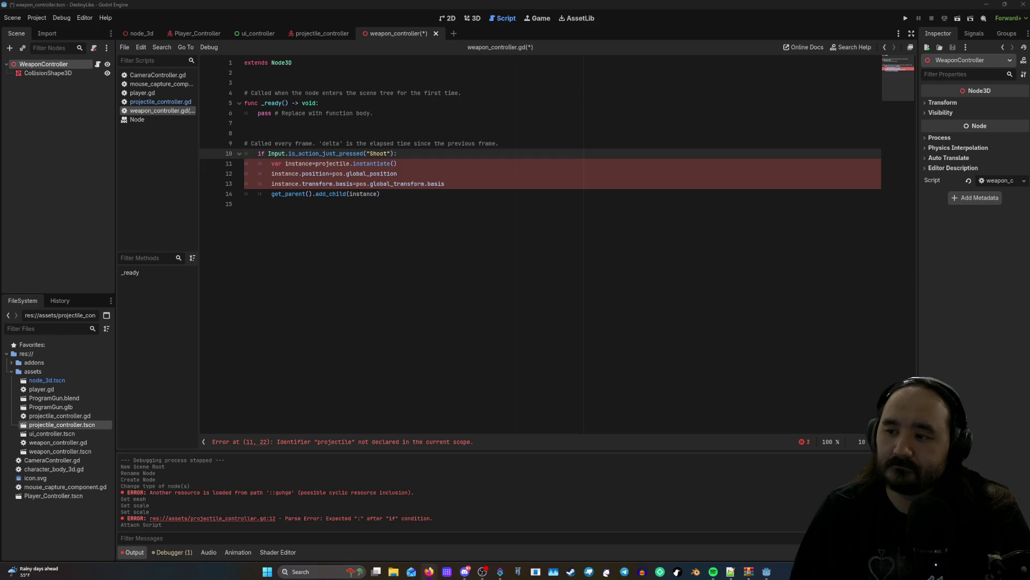
{"action": "left_click", "coordinate": [412, 167]}
{"action": "key", "text": "Down"}
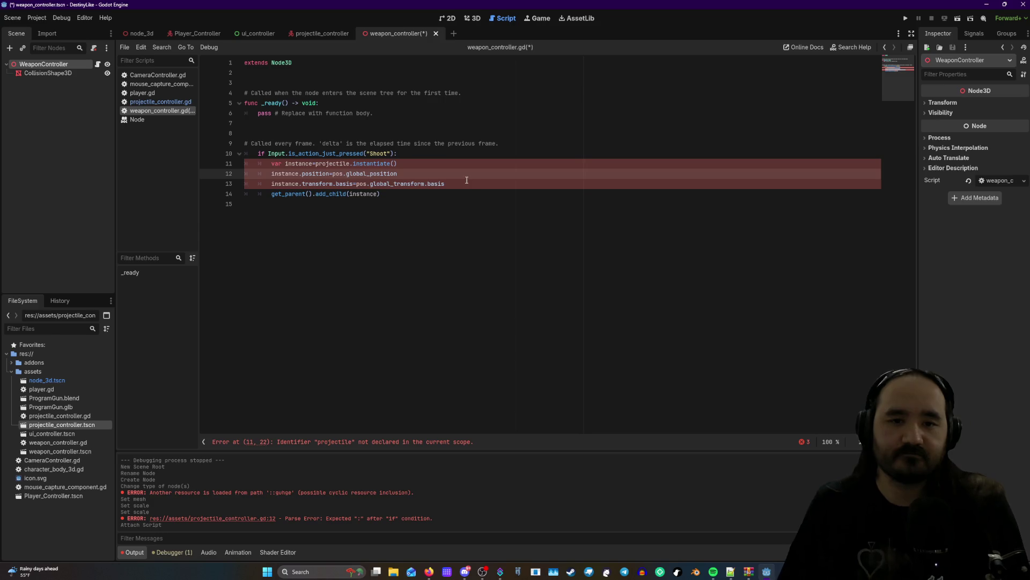
{"action": "left_click", "coordinate": [259, 154]}
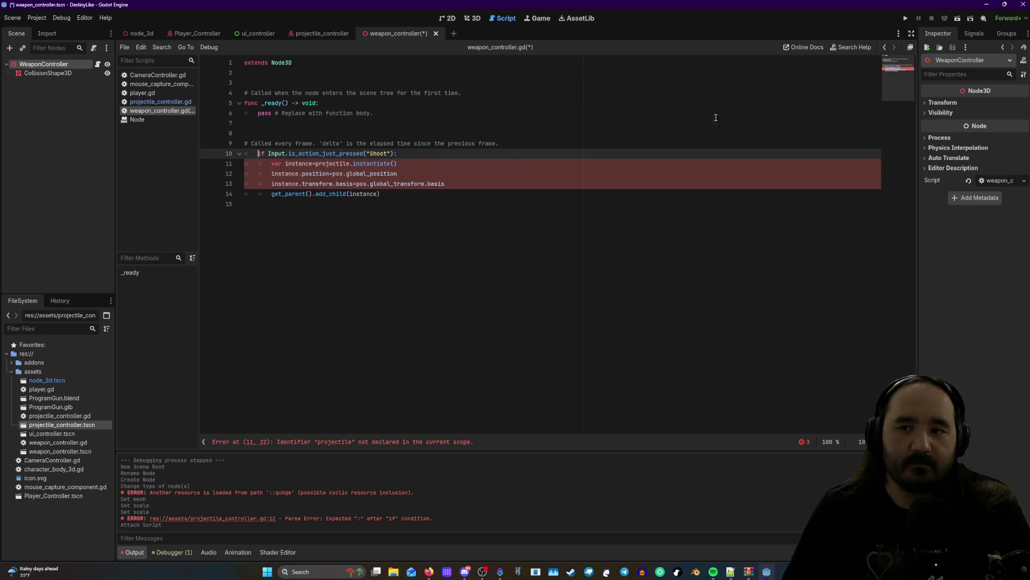
{"action": "left_click", "coordinate": [904, 18]}
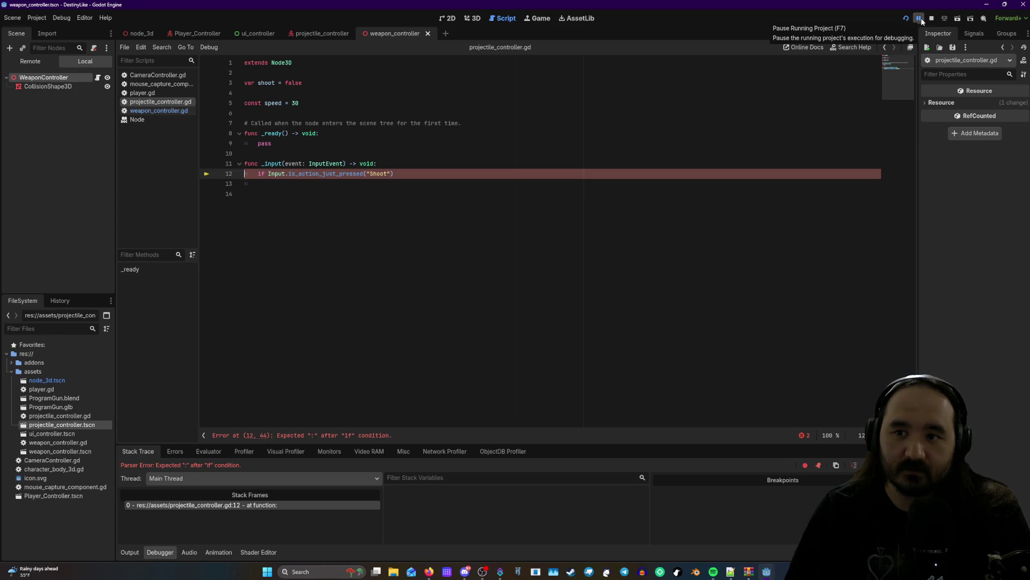
Pause the running game and set a breakpoint on line 12 of projectile_controller.gd
{"action": "left_click", "coordinate": [920, 19]}
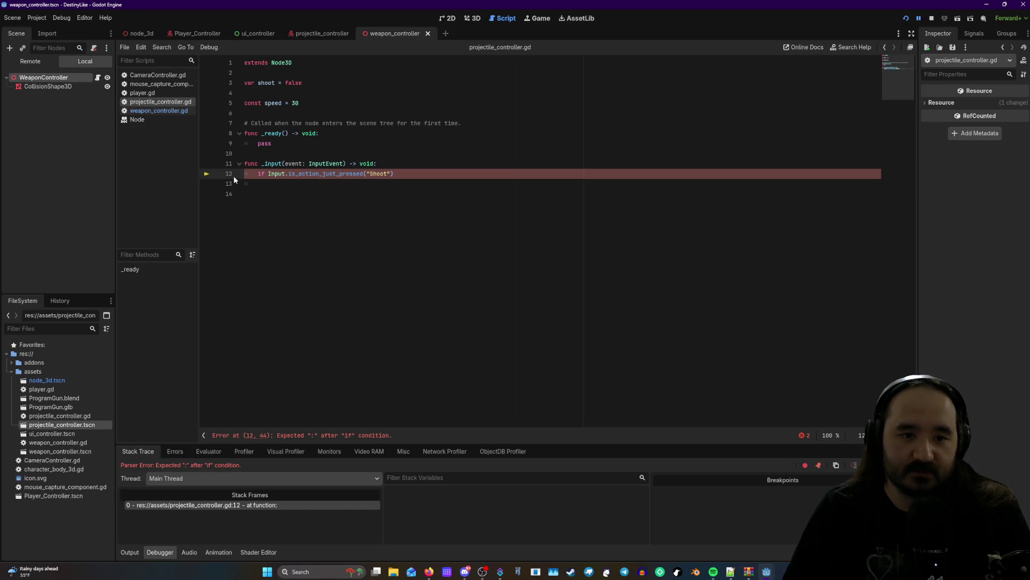
{"action": "left_click", "coordinate": [206, 175]}
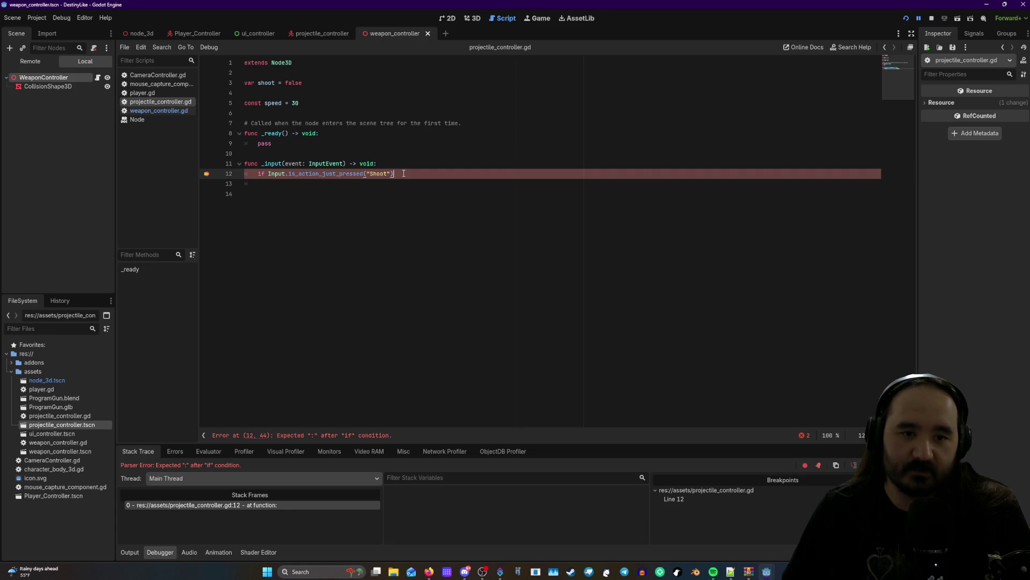
{"action": "left_click_drag", "start_coordinate": [405, 174], "coordinate": [238, 178]}
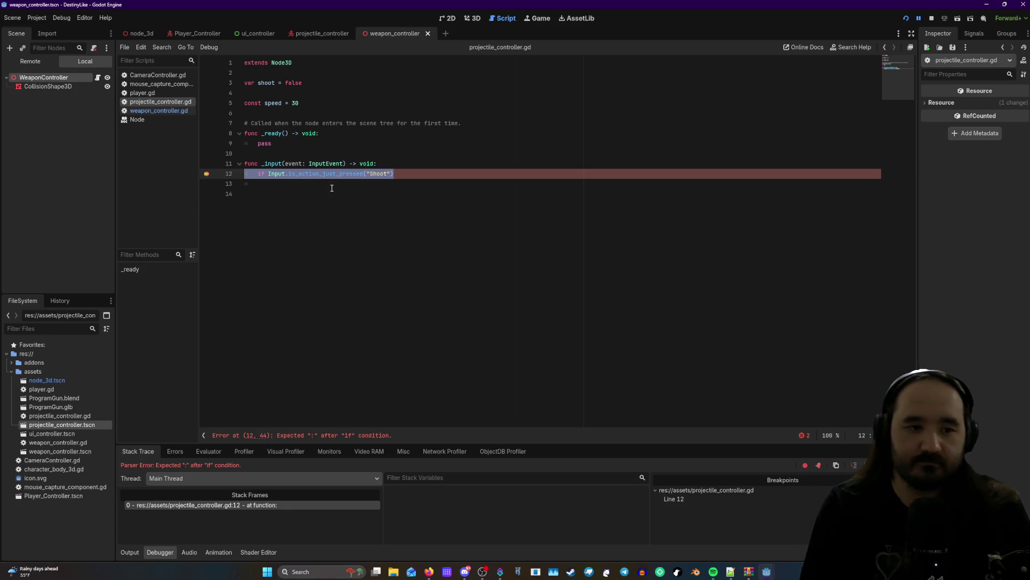
{"action": "left_click", "coordinate": [210, 175]}
{"action": "left_click", "coordinate": [210, 174]}
{"action": "left_click", "coordinate": [211, 174]}
{"action": "left_click", "coordinate": [211, 176]}
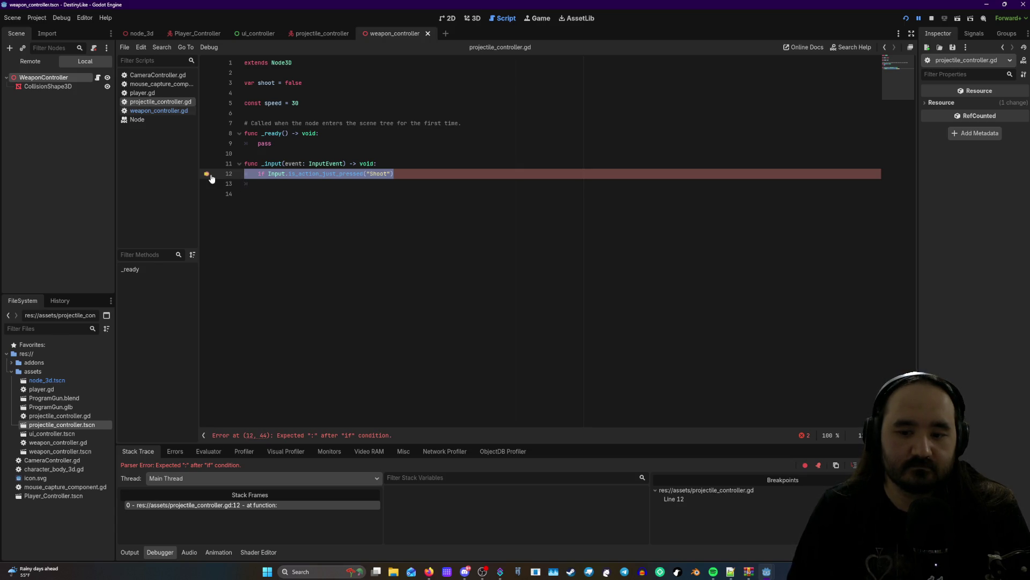
Replace line 12's Shoot check with pass and relaunch the game
{"action": "left_click_drag", "start_coordinate": [396, 173], "coordinate": [255, 173]}
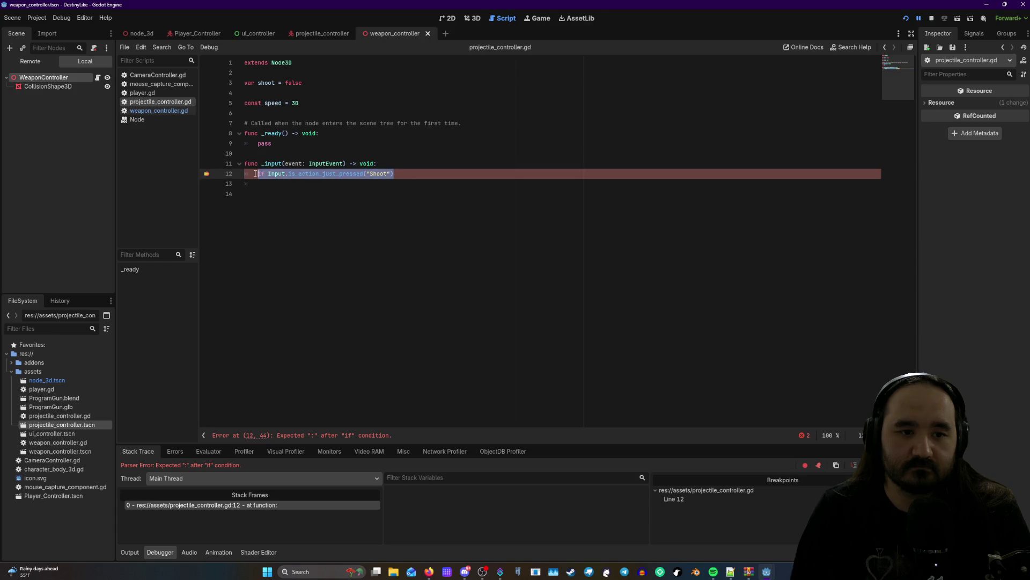
{"action": "type", "text": "pas"}
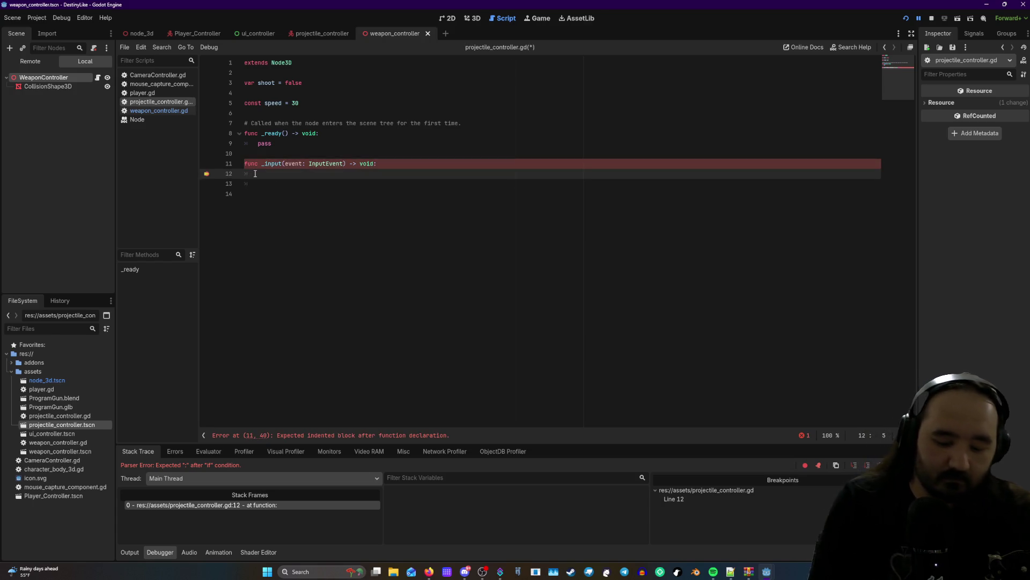
{"action": "type", "text": "s"}
{"action": "left_click", "coordinate": [363, 193]}
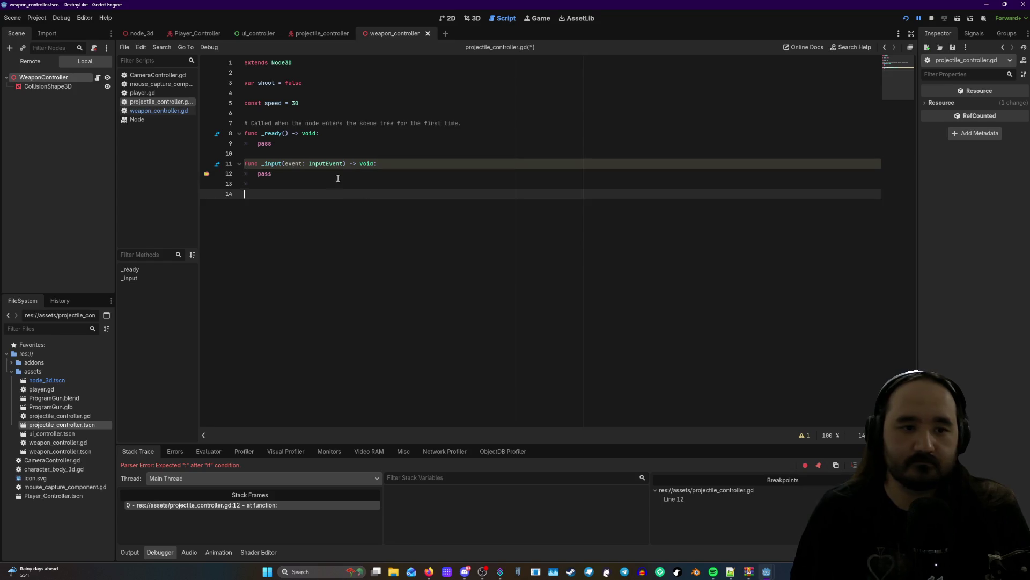
{"action": "left_click", "coordinate": [396, 162]}
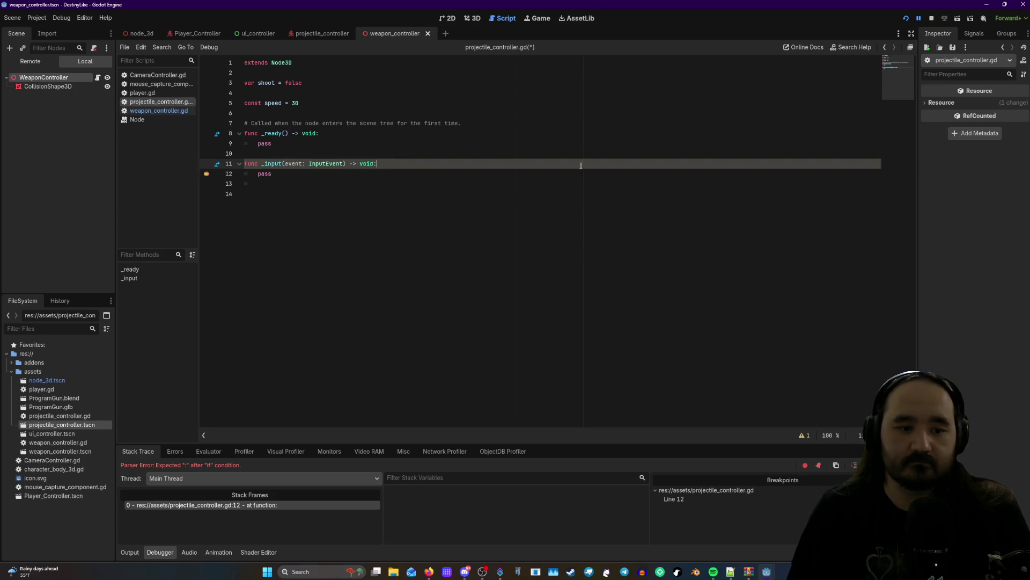
{"action": "left_click", "coordinate": [932, 18]}
{"action": "left_click", "coordinate": [906, 18]}
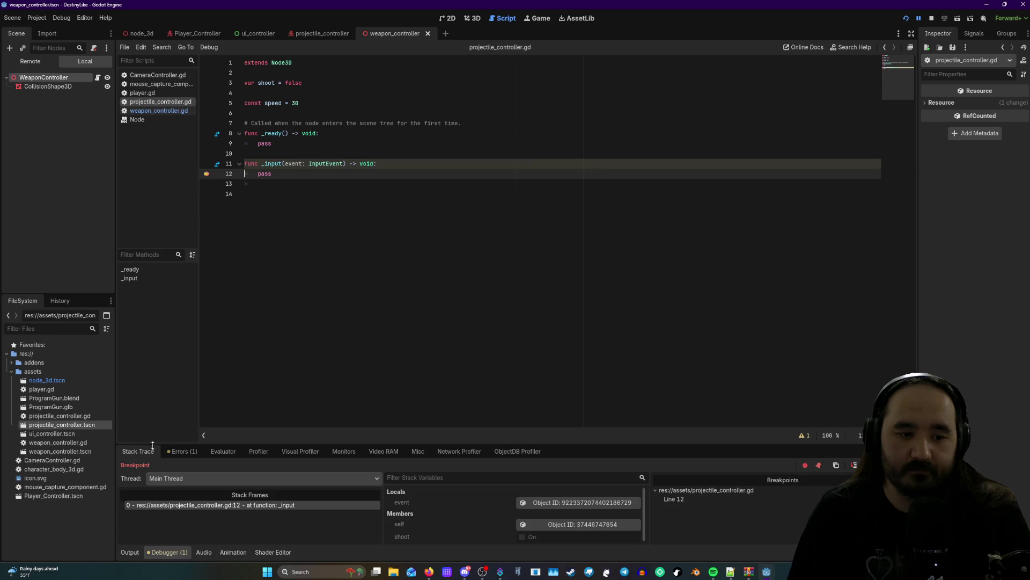
Show the debugger's Errors list, re-indent pass on line 12, and return to weapon_controller.gd
{"action": "left_click", "coordinate": [175, 453]}
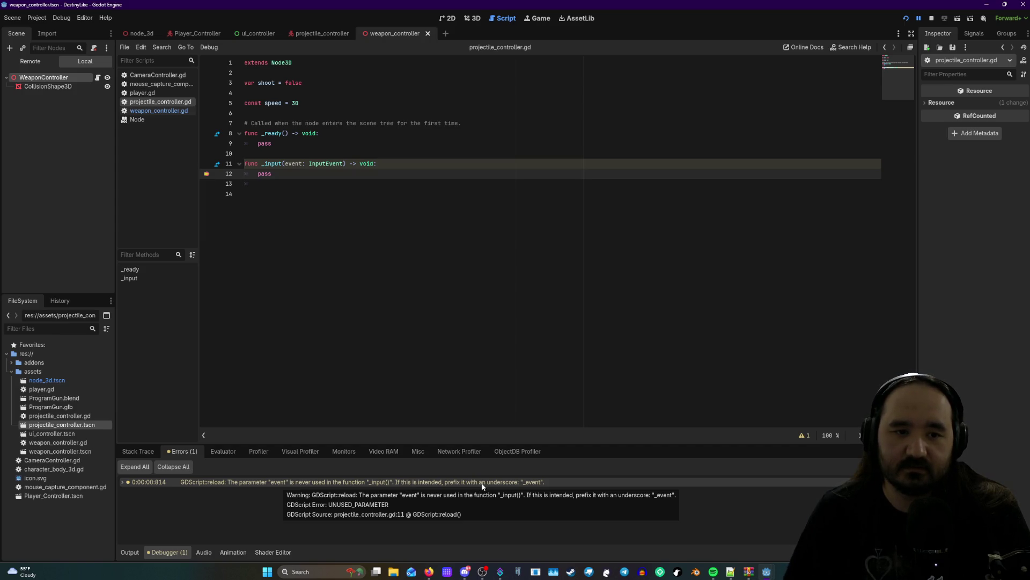
{"action": "left_click", "coordinate": [258, 174]}
{"action": "key", "text": "BackSpace"}
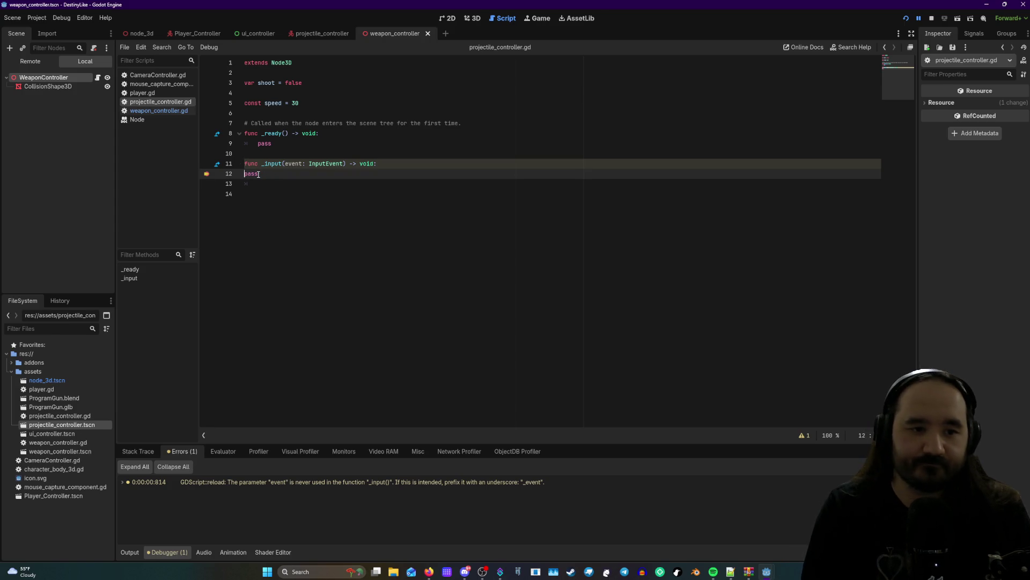
{"action": "key", "text": "Tab"}
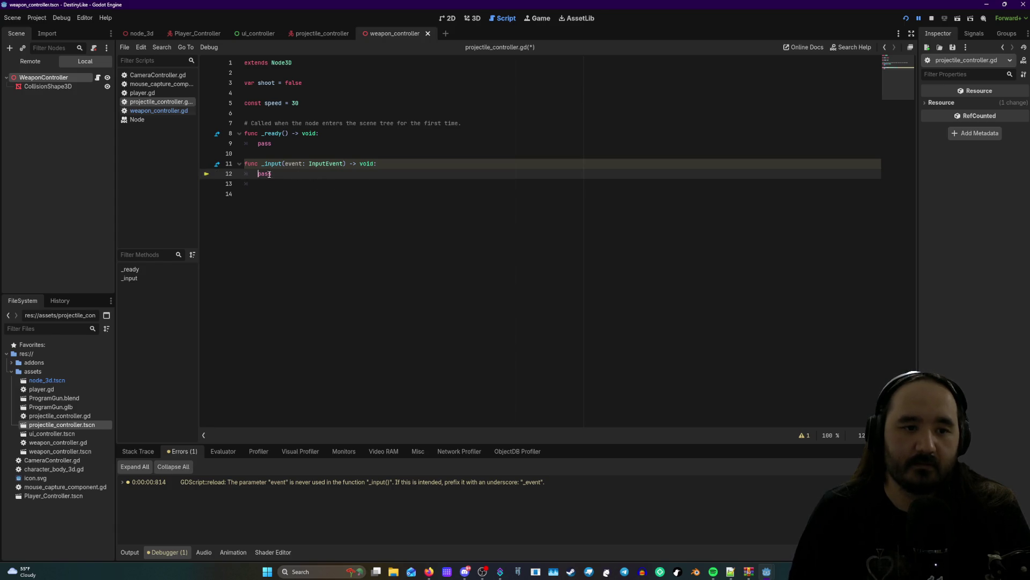
{"action": "left_click", "coordinate": [155, 111]}
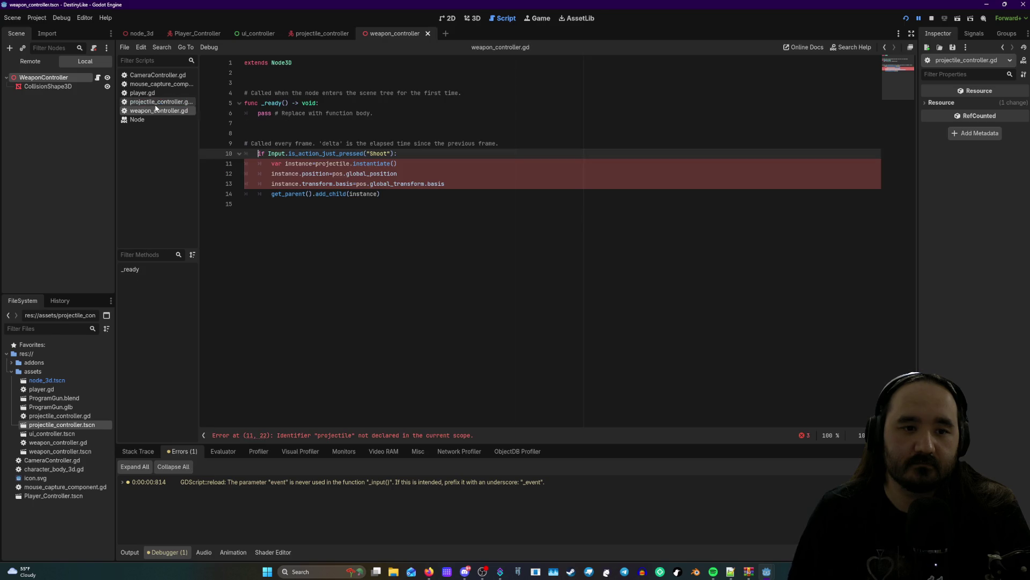
Run the game once more from weapon_controller.gd and stop it with F8
{"action": "left_click", "coordinate": [158, 95]}
{"action": "left_click", "coordinate": [158, 110]}
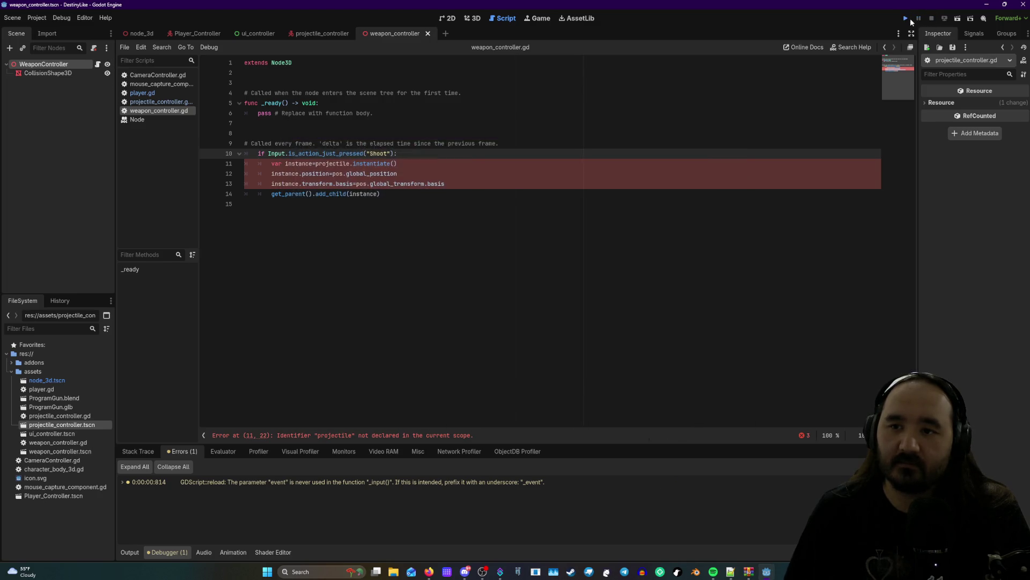
{"action": "left_click", "coordinate": [908, 19]}
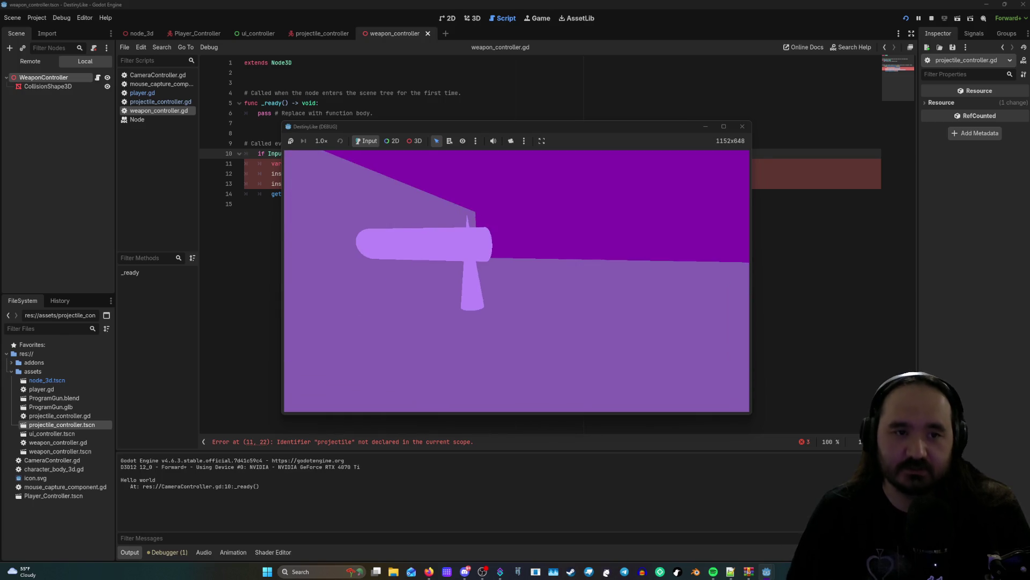
{"action": "key", "text": "F8"}
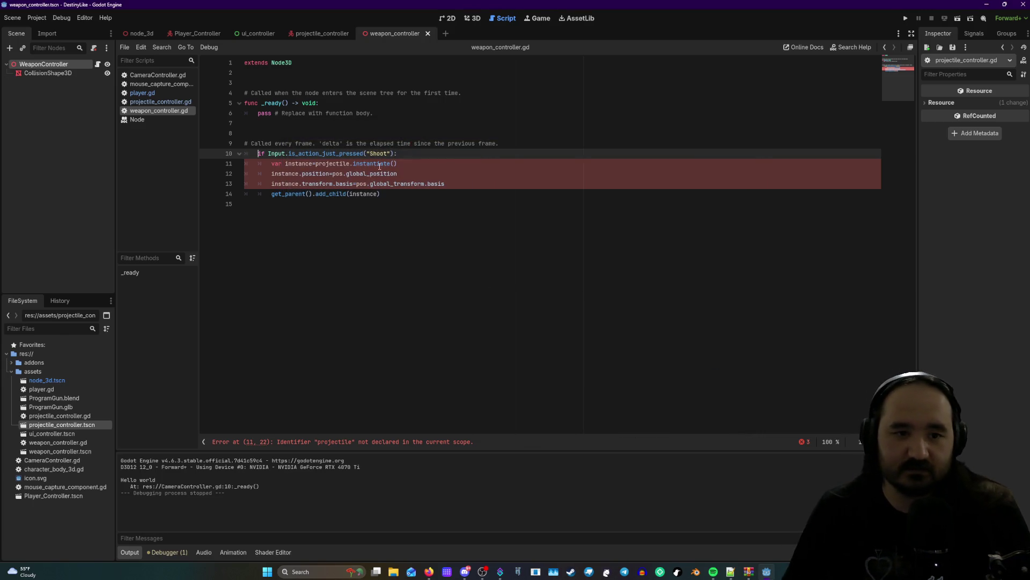
Insert print_debug("Bang") under the Shoot check and rerun the game
{"action": "left_click", "coordinate": [400, 154]}
{"action": "key", "text": "Return"}
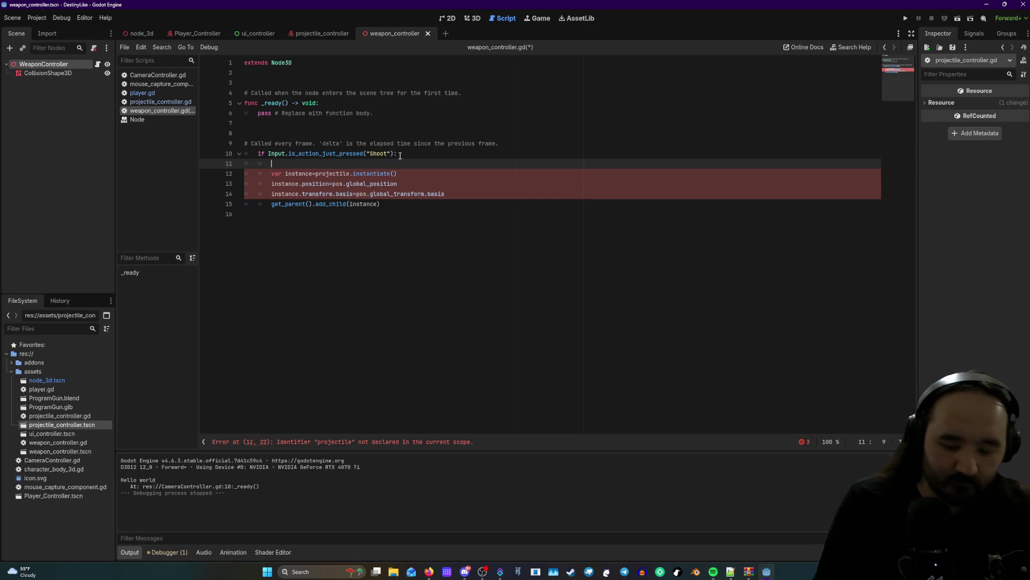
{"action": "type", "text": "print_"}
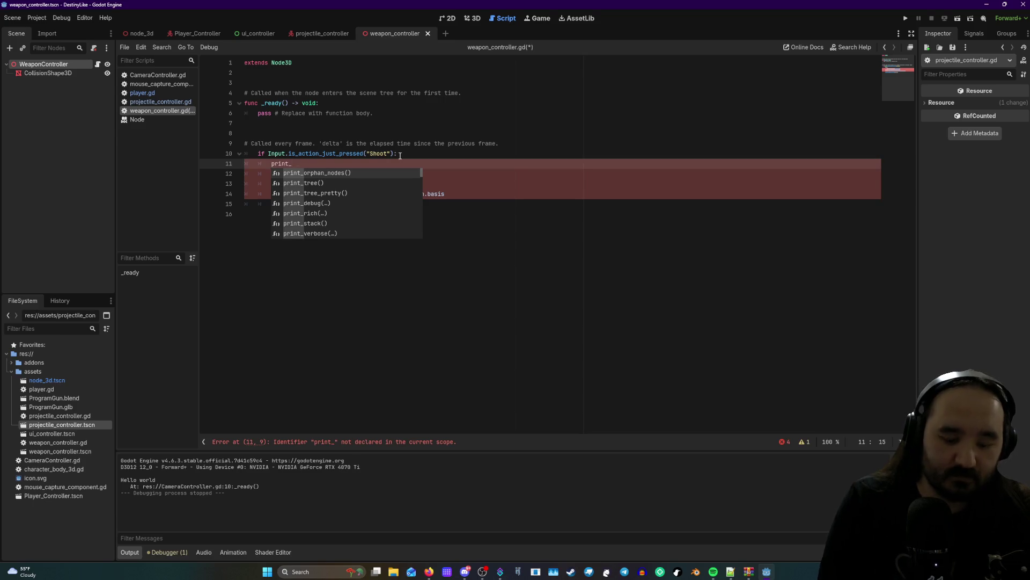
{"action": "type", "text": "de"}
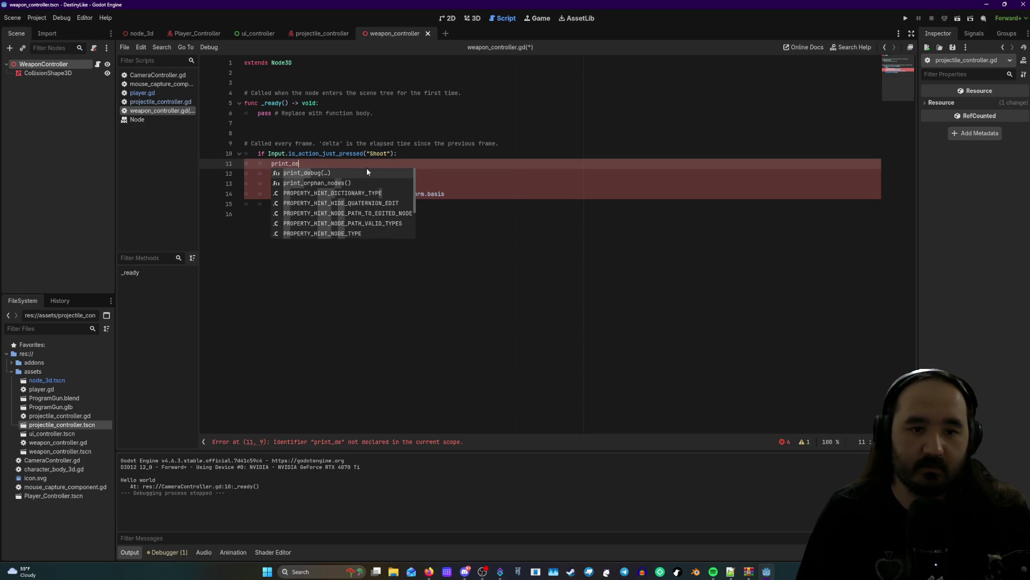
{"action": "key", "text": "Return"}
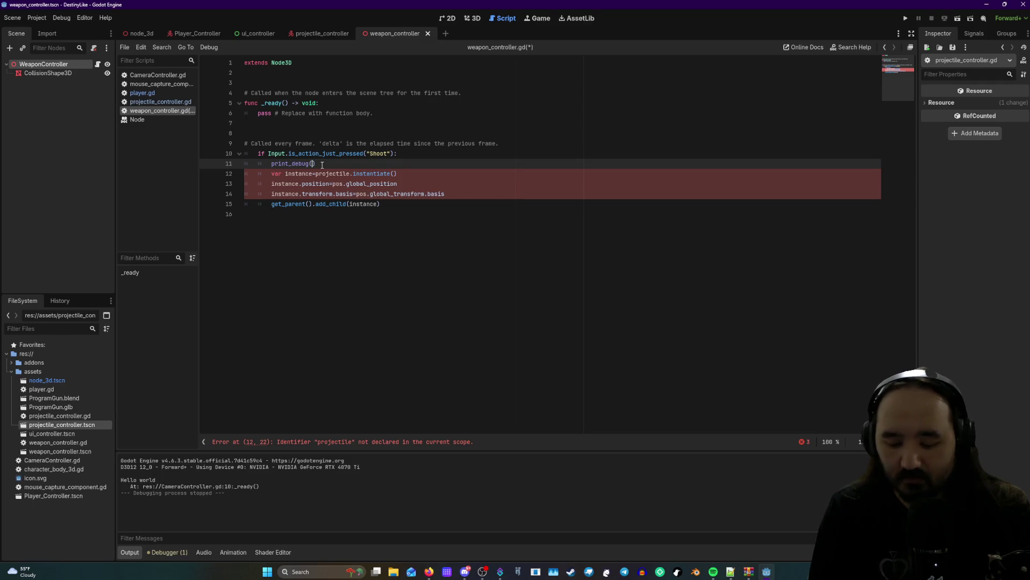
{"action": "type", "text": "Bang\""}
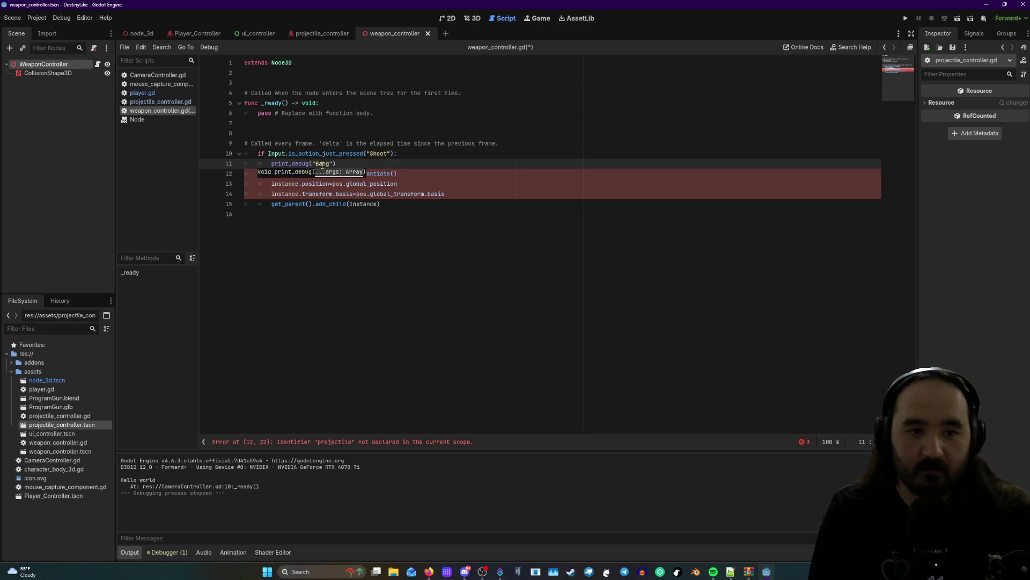
{"action": "left_click", "coordinate": [467, 204]}
{"action": "left_click", "coordinate": [475, 162]}
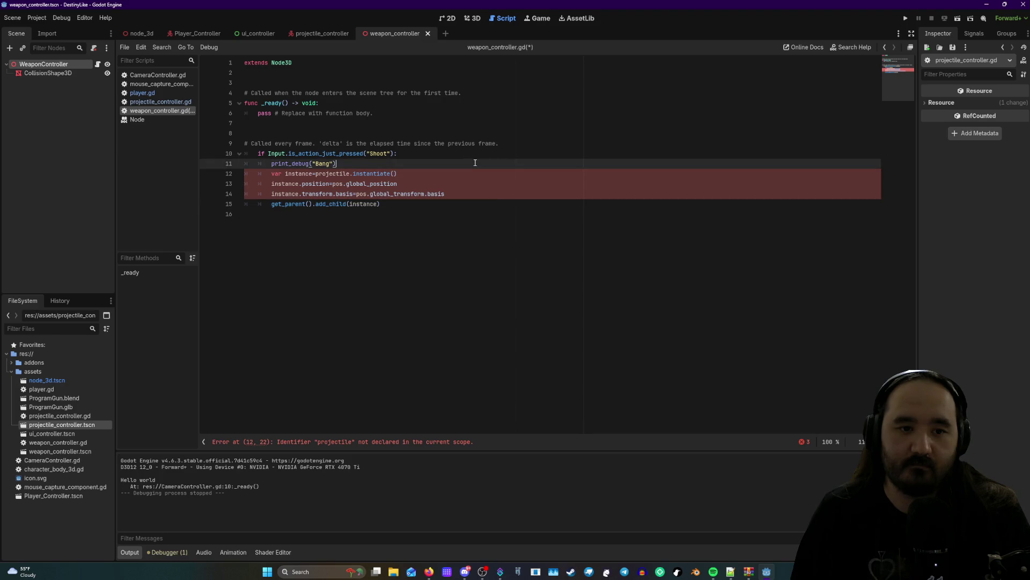
{"action": "left_click", "coordinate": [905, 18]}
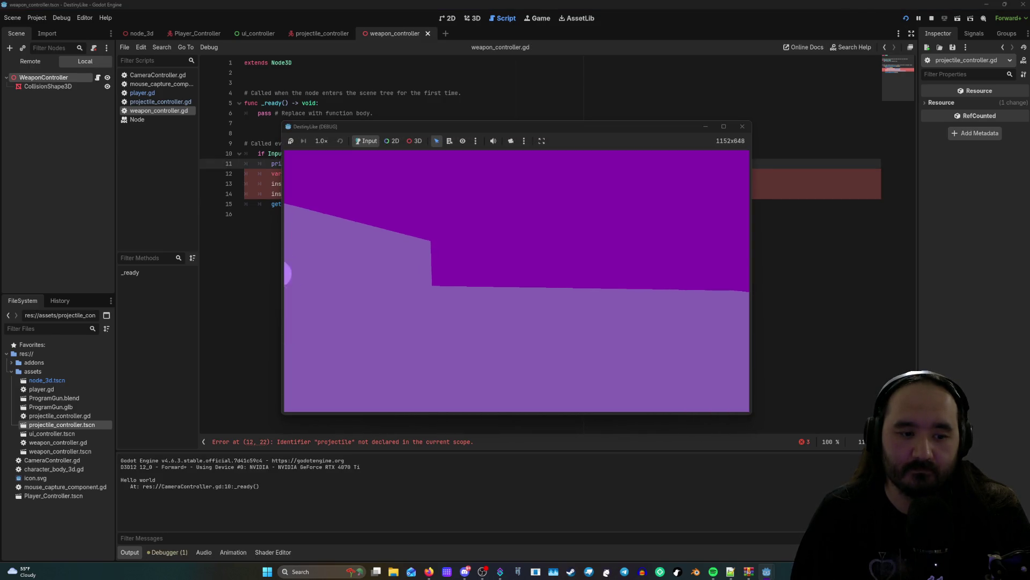
Watch the Bang test run, stop it with F8, and open player.gd
{"action": "mouse_move", "coordinate": [537, 242]}
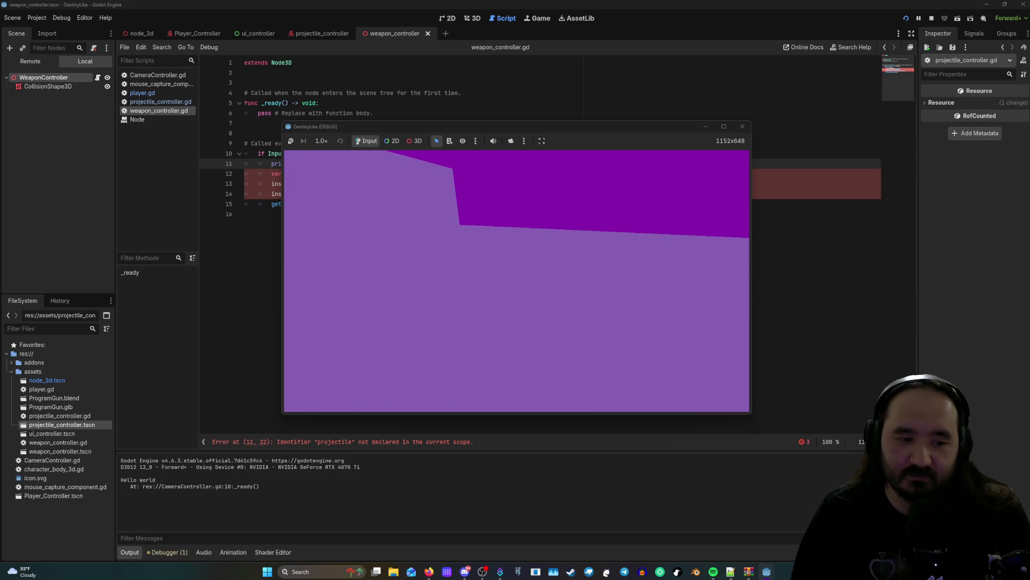
{"action": "key", "text": "F8"}
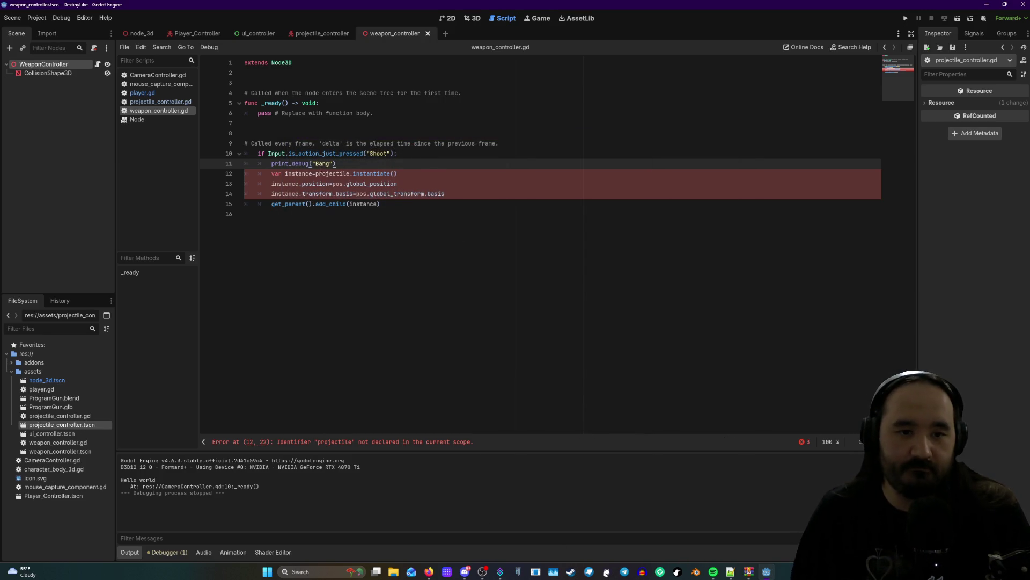
{"action": "left_click", "coordinate": [145, 94]}
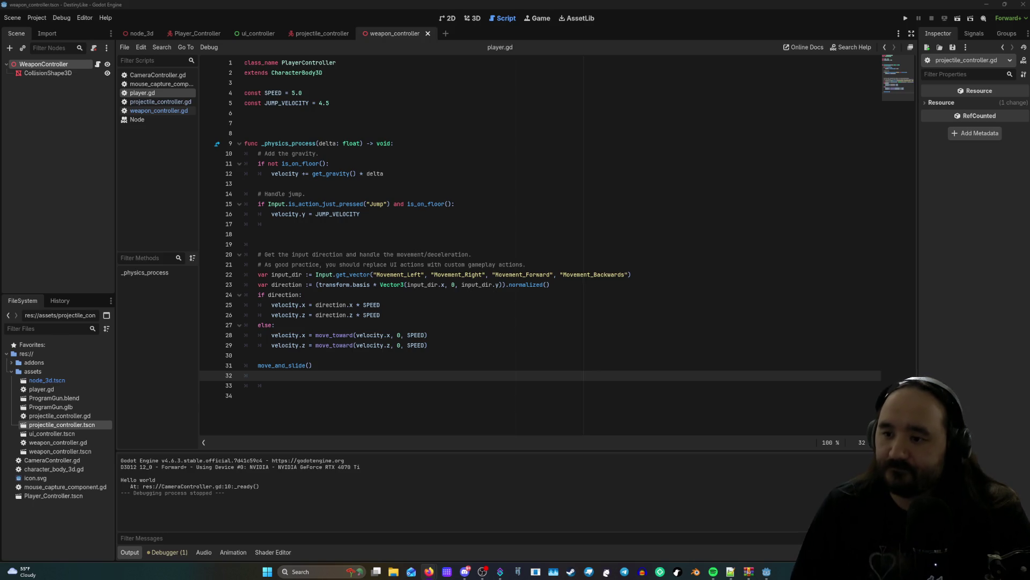
Browse PlayerController's signals, cancel connecting input_event, and switch to the projectile_controller scene
{"action": "left_click", "coordinate": [196, 32]}
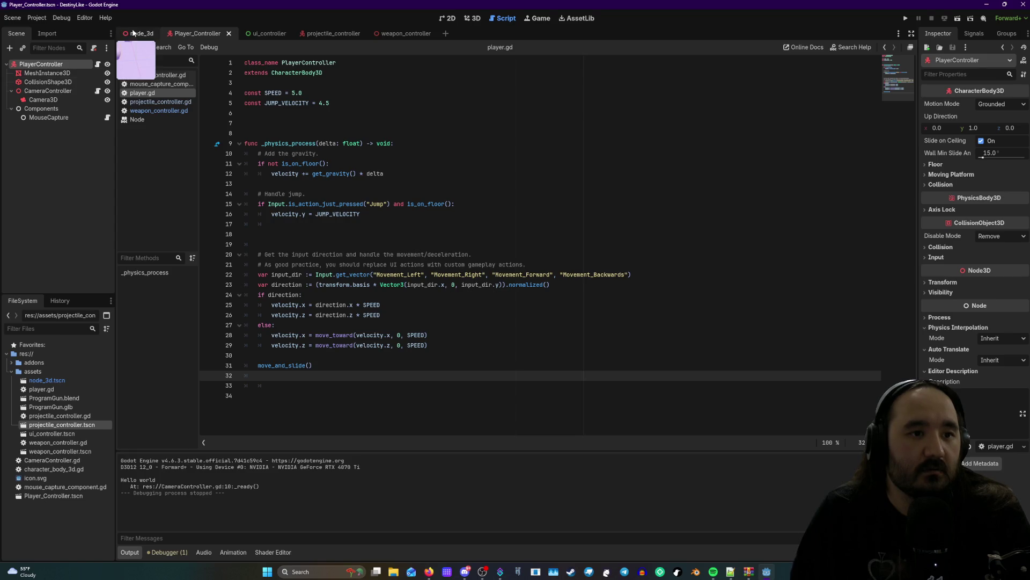
{"action": "left_click", "coordinate": [974, 32]}
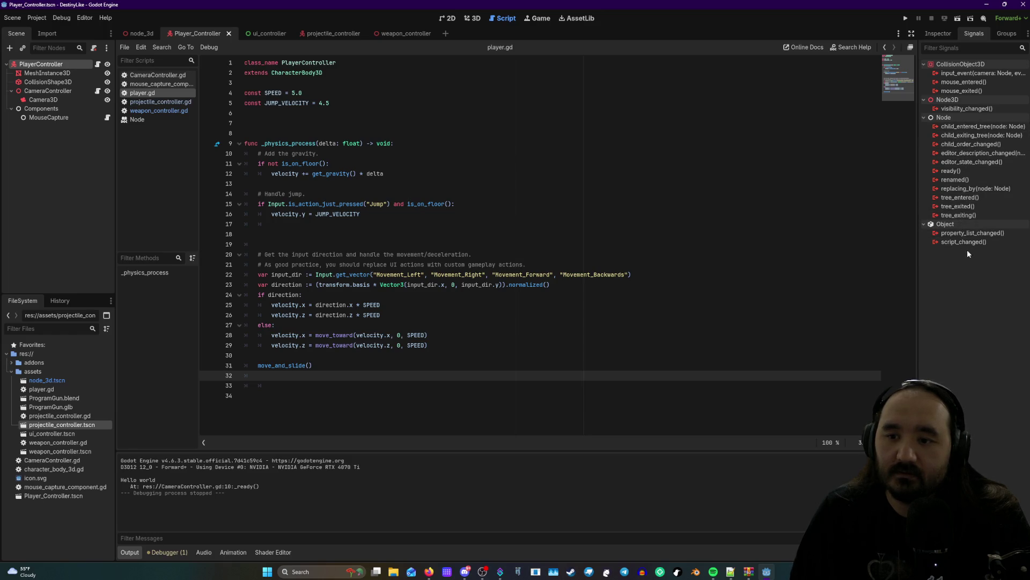
{"action": "left_click", "coordinate": [925, 33]}
{"action": "left_click", "coordinate": [969, 36]}
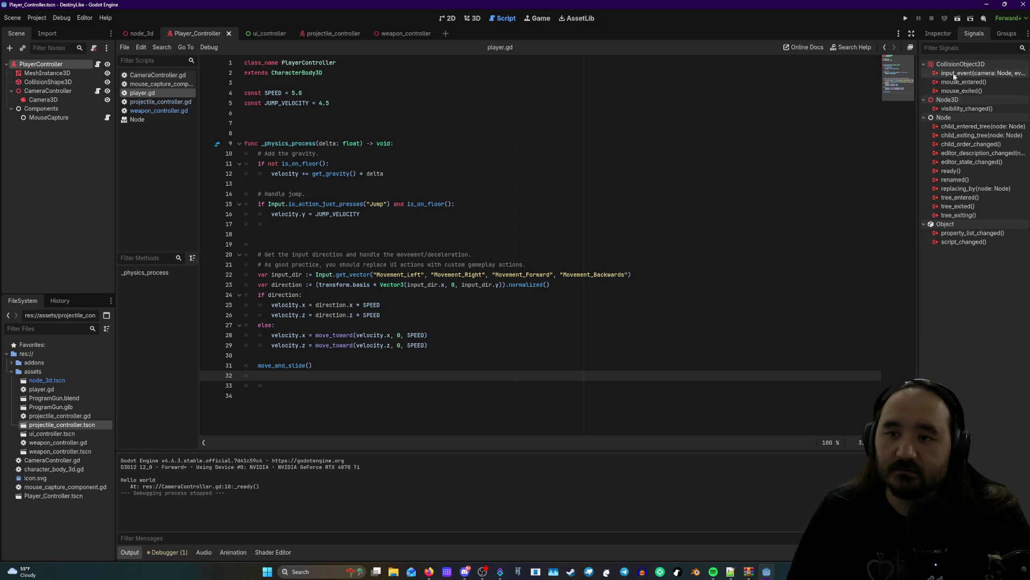
{"action": "mouse_move", "coordinate": [952, 75]}
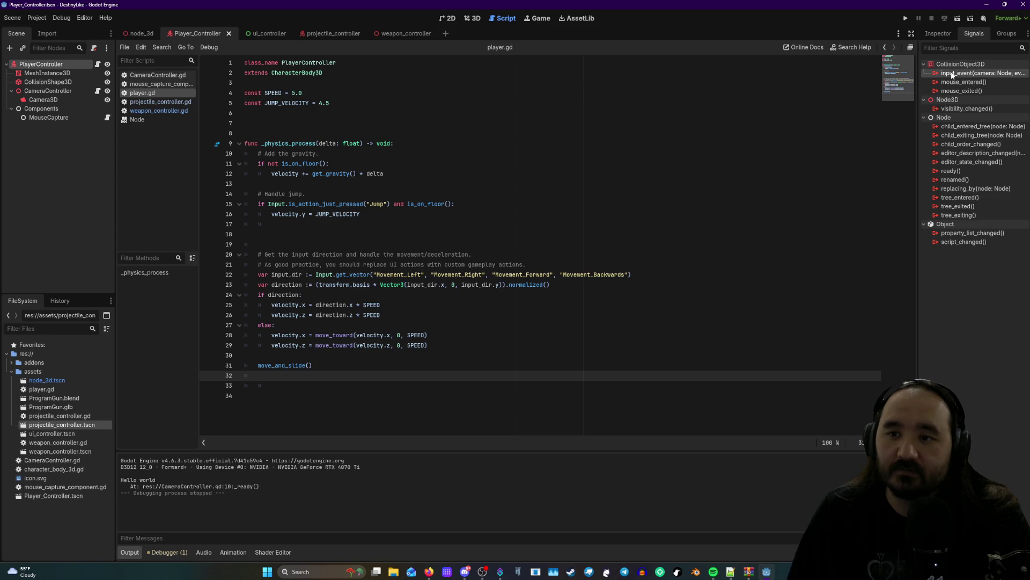
{"action": "double_click", "coordinate": [934, 73]}
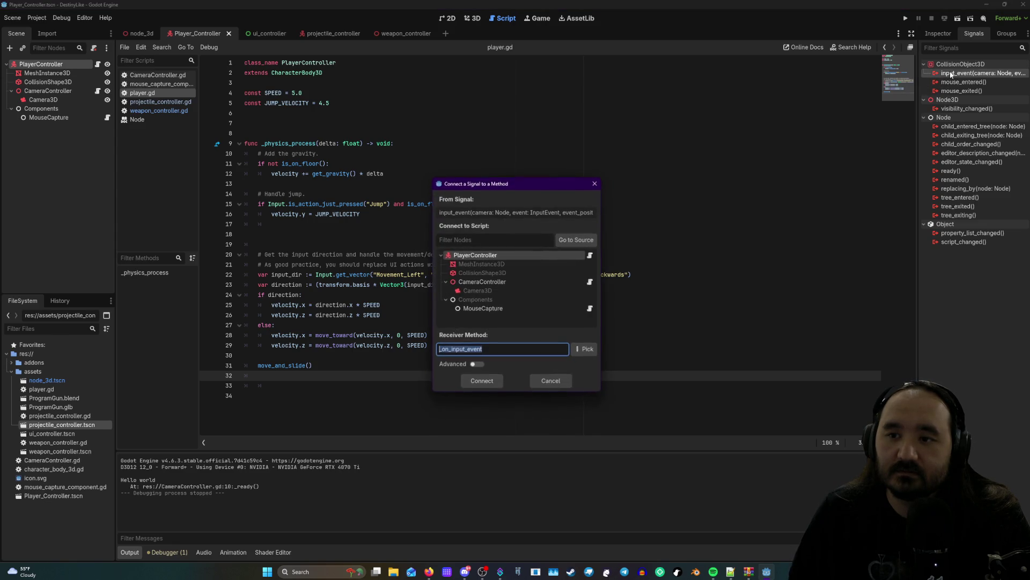
{"action": "left_click", "coordinate": [563, 382]}
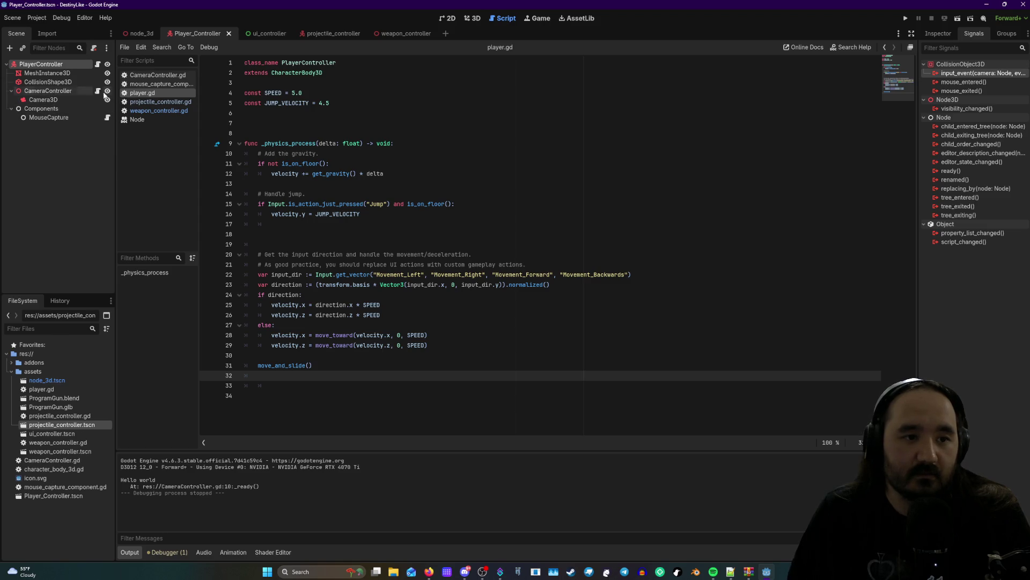
{"action": "left_click", "coordinate": [338, 33]}
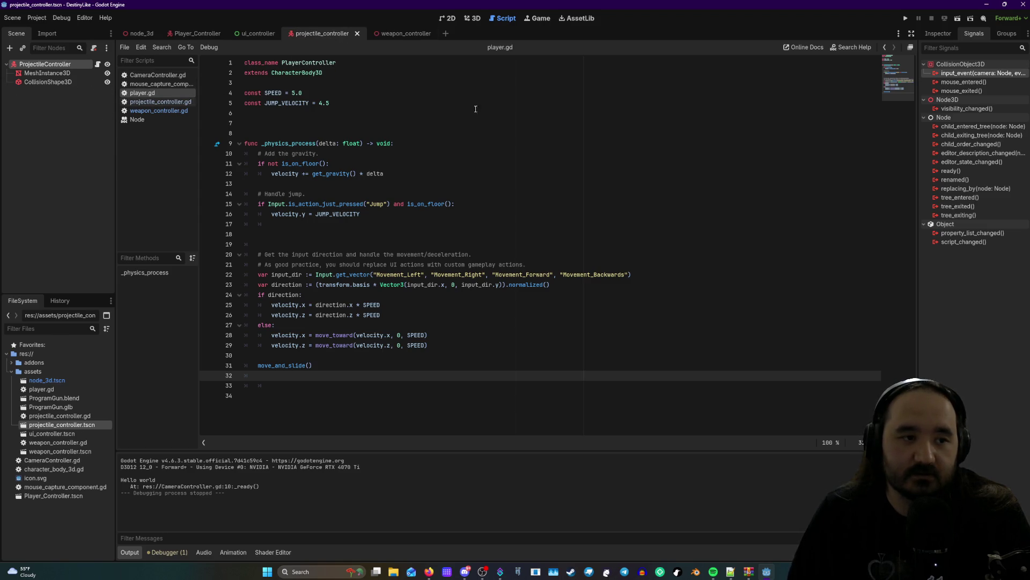
Open the ProjectileController root node's script and toggle between its Inspector and Signals
{"action": "left_click", "coordinate": [47, 73]}
{"action": "left_click", "coordinate": [94, 66]}
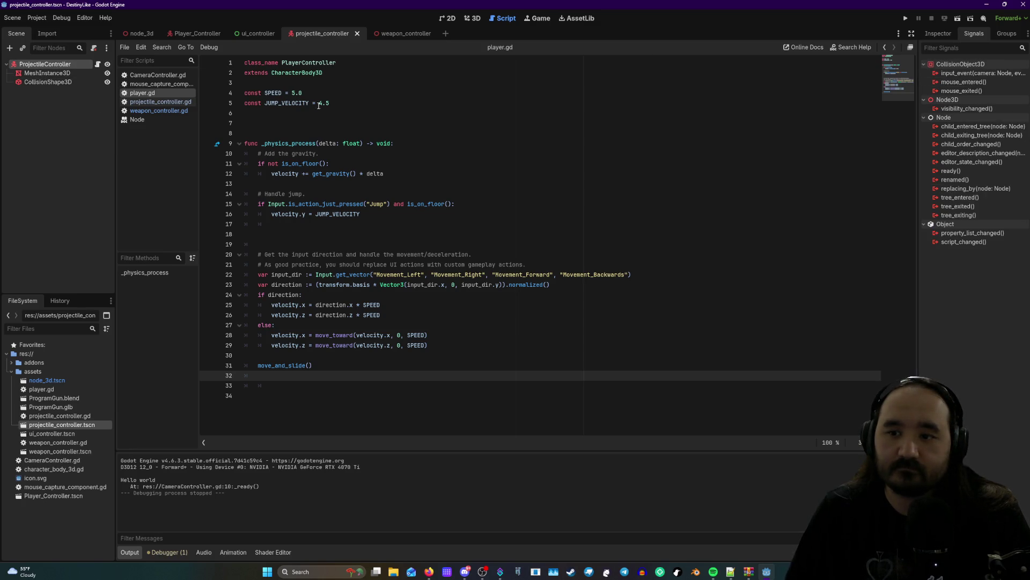
{"action": "left_click", "coordinate": [97, 65]}
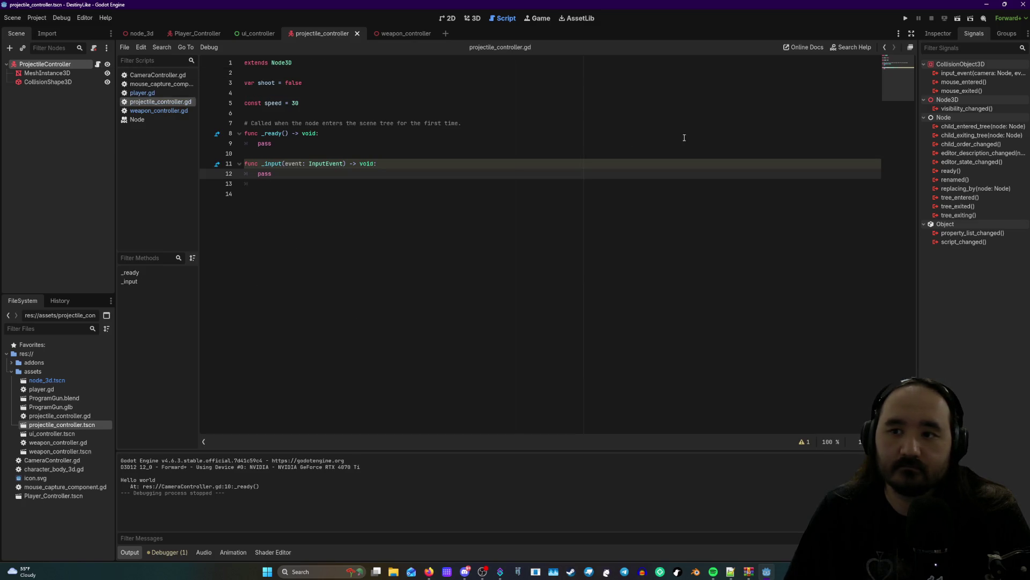
{"action": "left_click", "coordinate": [940, 33]}
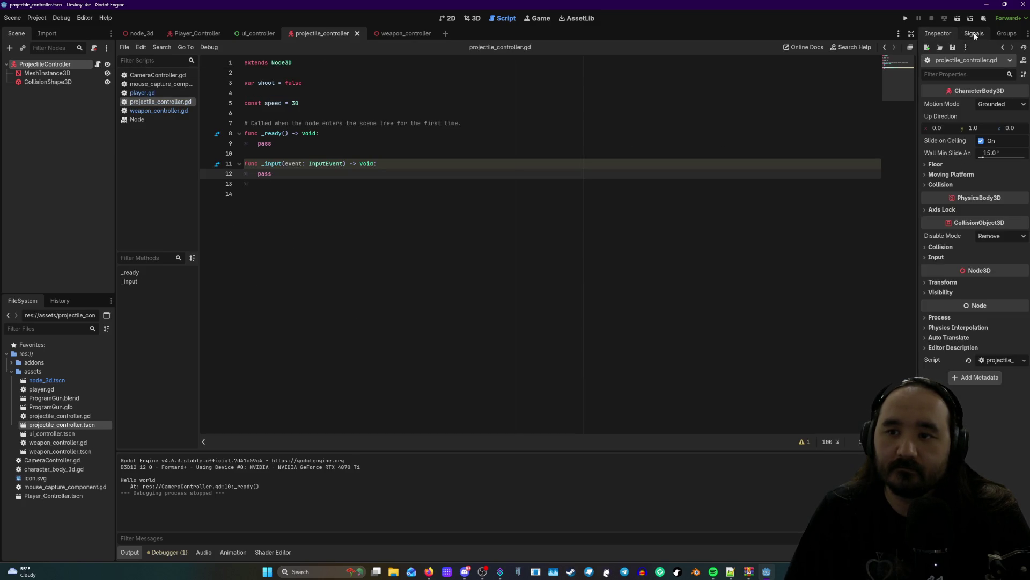
{"action": "left_click", "coordinate": [975, 35]}
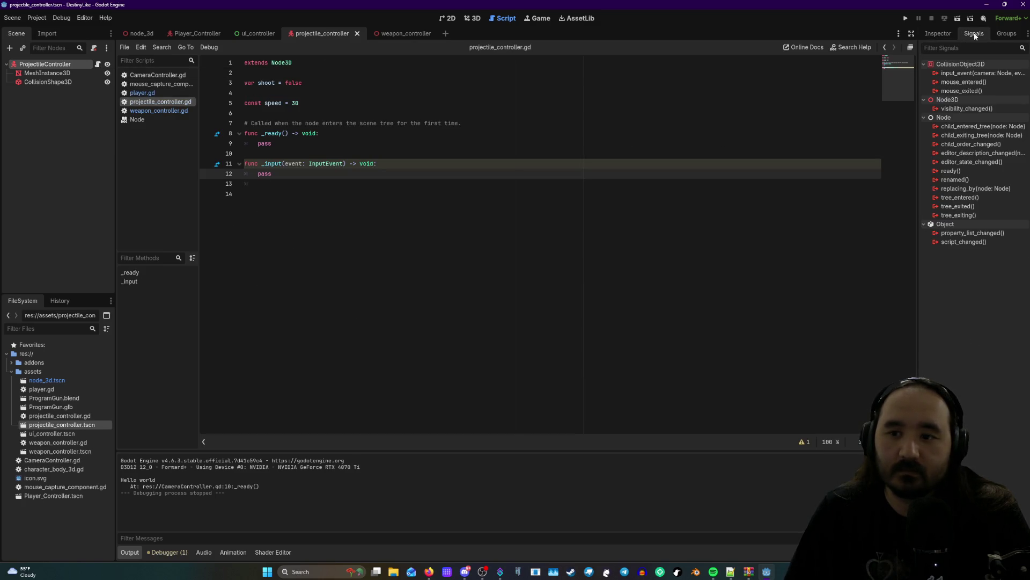
Switch to the weapon_controller scene and open weapon_controller.gd
{"action": "left_click", "coordinate": [408, 35]}
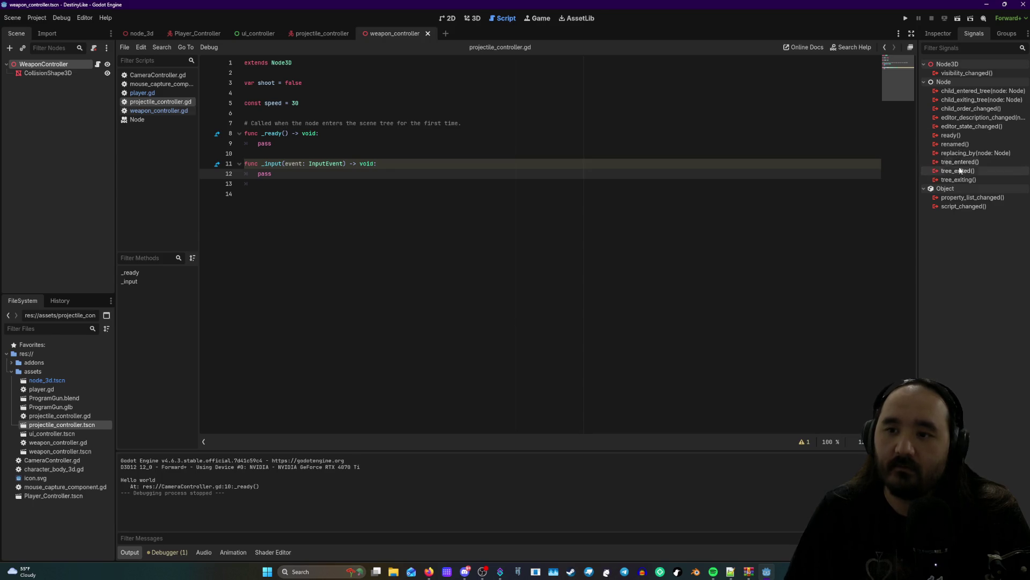
{"action": "mouse_move", "coordinate": [964, 153]}
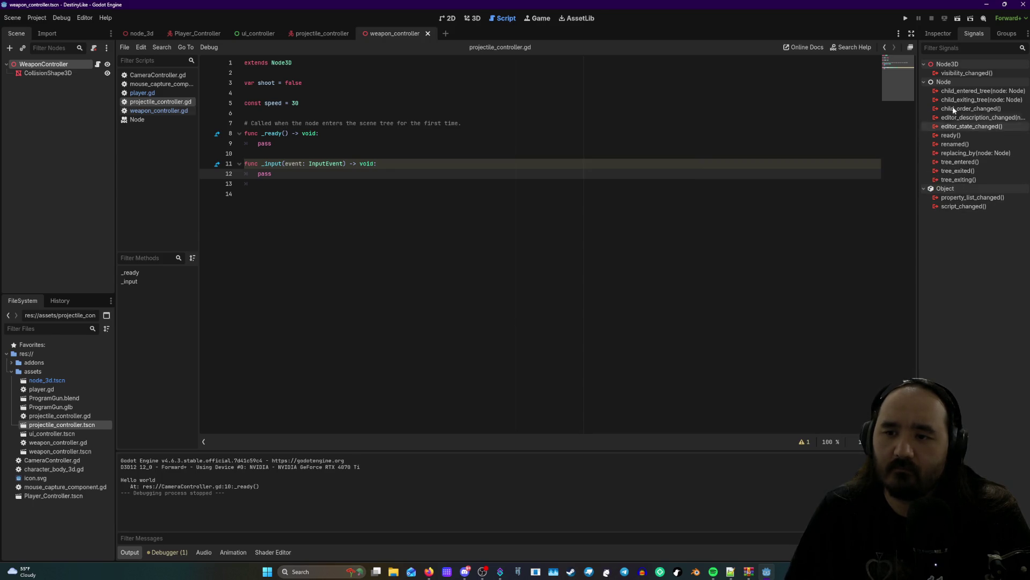
{"action": "mouse_move", "coordinate": [960, 73]}
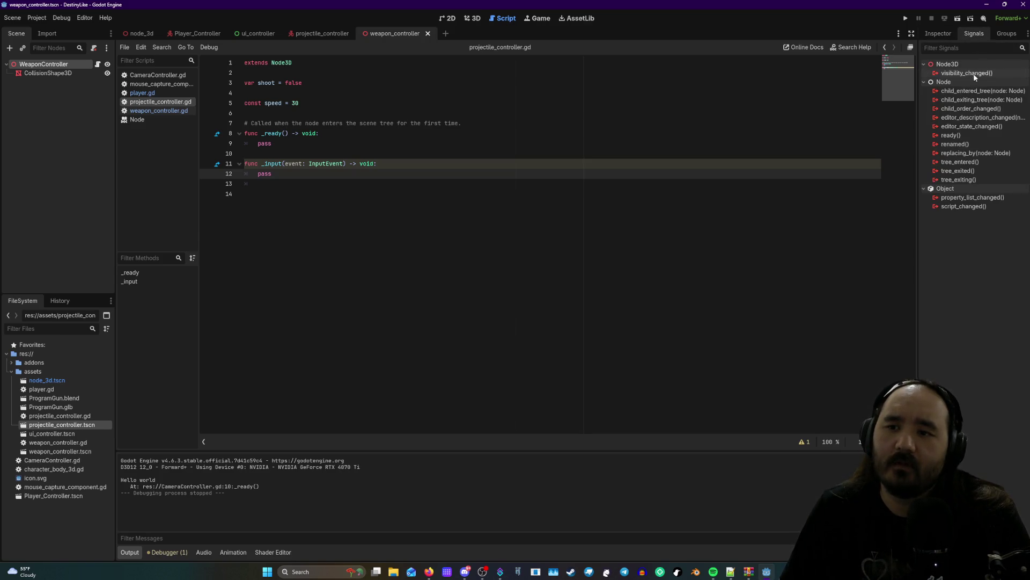
{"action": "mouse_move", "coordinate": [956, 93]}
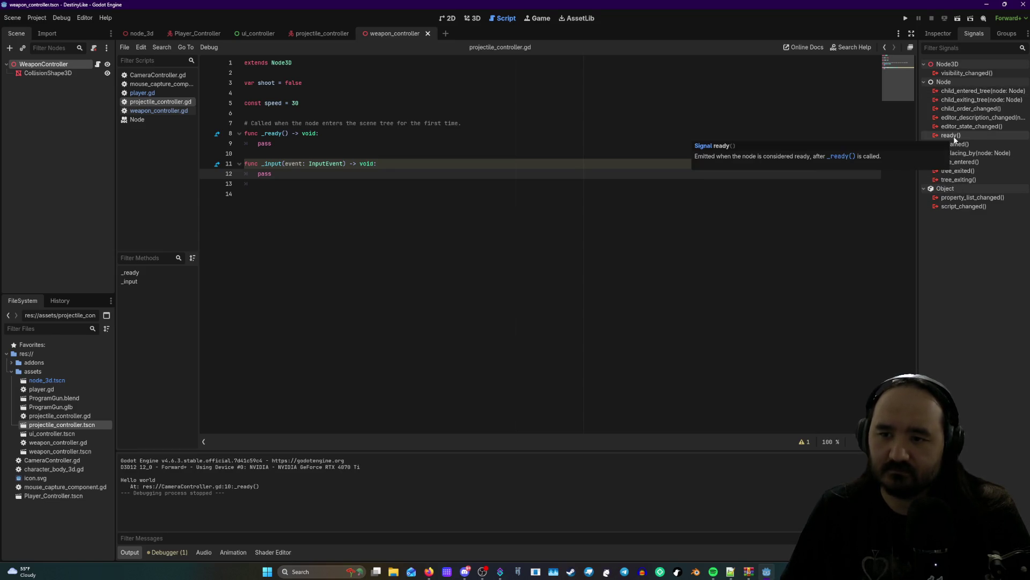
{"action": "left_click", "coordinate": [158, 113]}
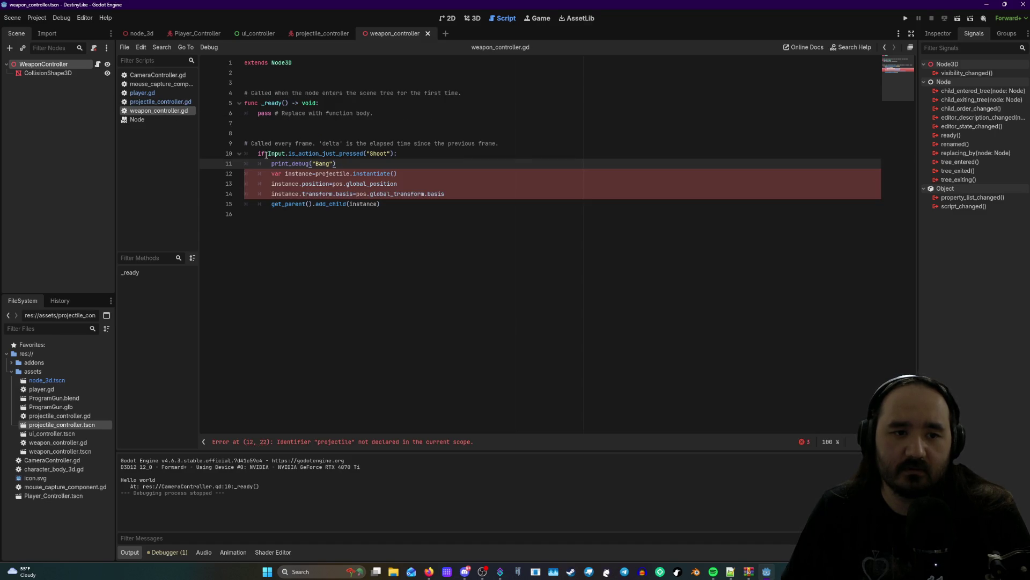
Cancel connecting the weapon's ready() signal and switch to the ui_controller scene
{"action": "double_click", "coordinate": [965, 134]}
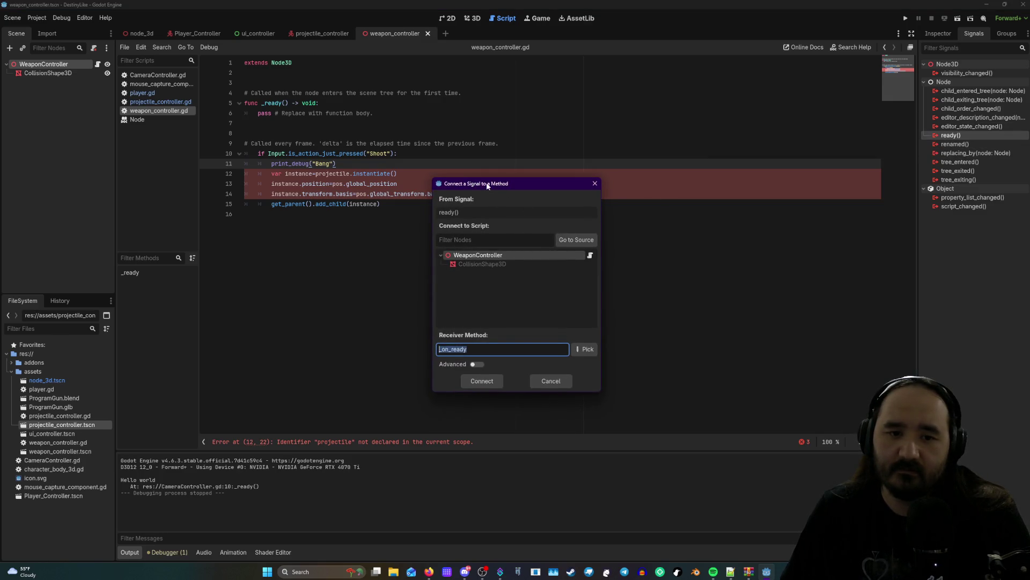
{"action": "left_click_drag", "start_coordinate": [487, 185], "coordinate": [616, 183]}
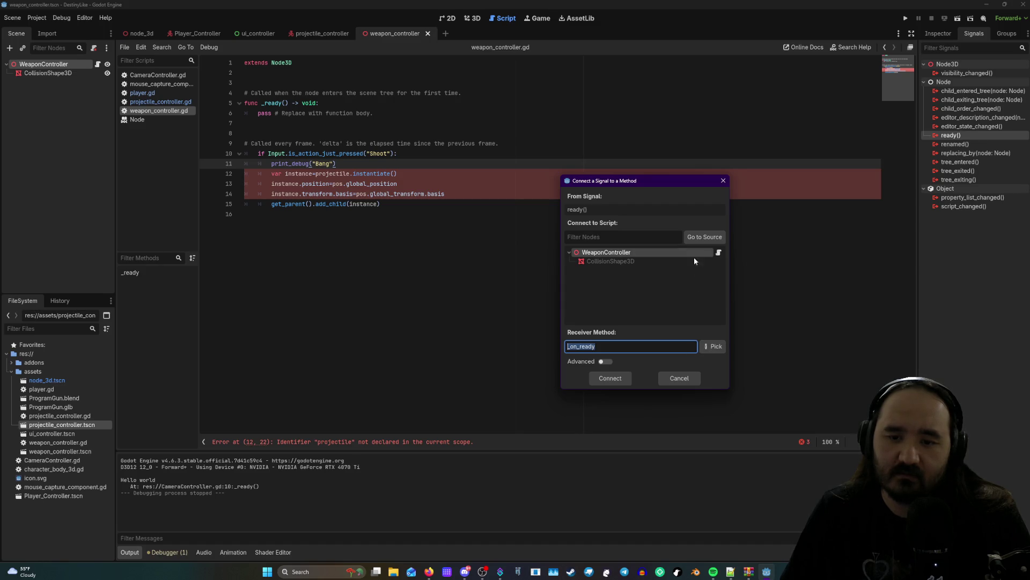
{"action": "left_click", "coordinate": [683, 376]}
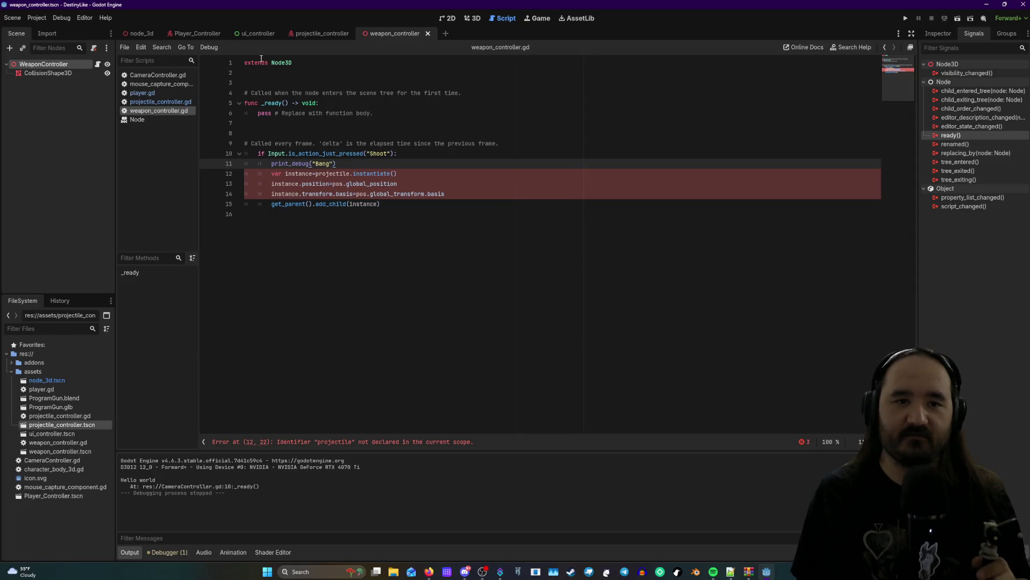
{"action": "left_click", "coordinate": [263, 34]}
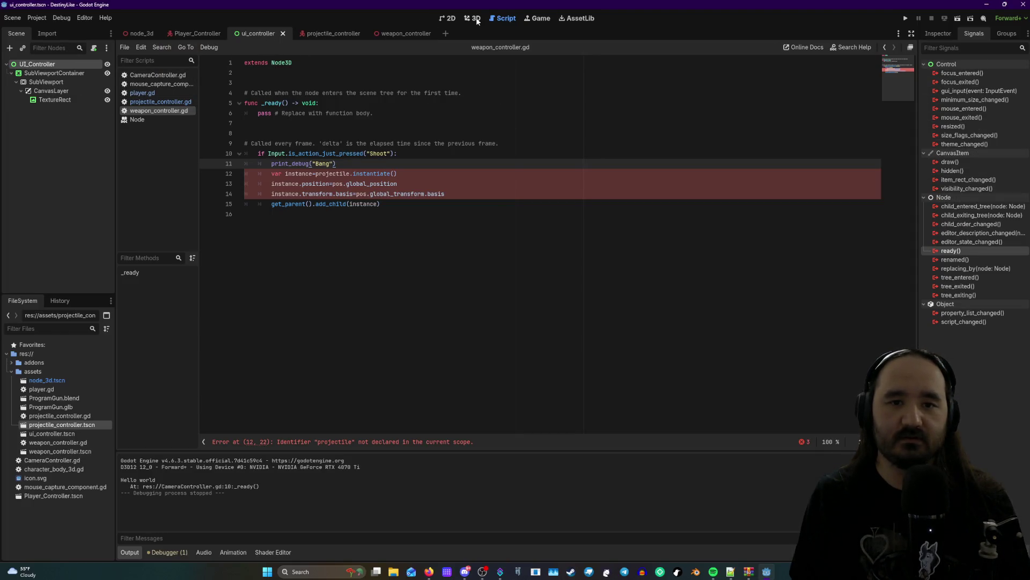
View the Player_Controller and node_3d scenes in 3D, then run the project
{"action": "left_click", "coordinate": [476, 18]}
{"action": "left_click", "coordinate": [194, 35]}
{"action": "scroll", "coordinate": [693, 244], "scroll_direction": "down", "scroll_amount": 2}
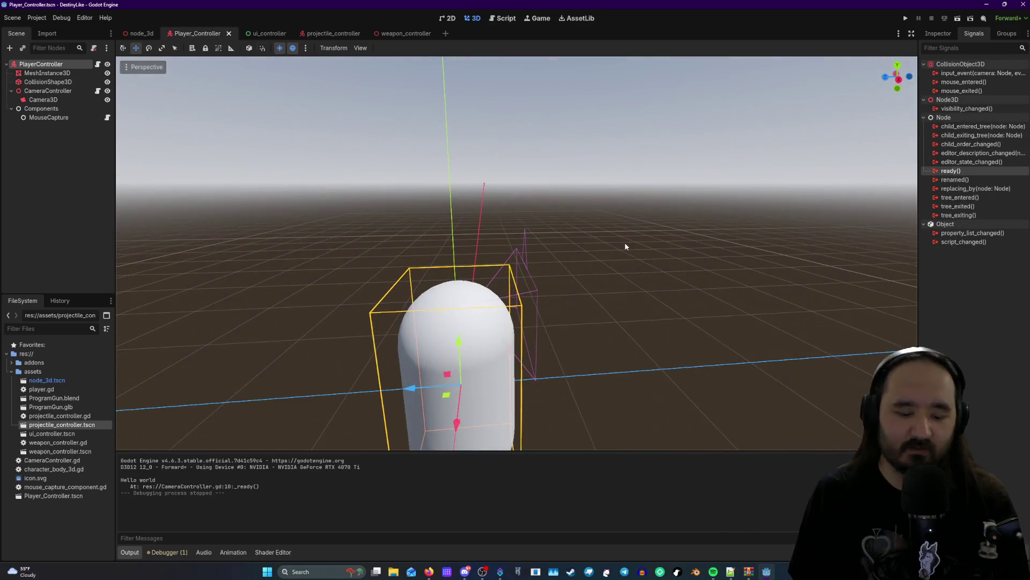
{"action": "scroll", "coordinate": [690, 243], "scroll_direction": "up", "scroll_amount": 3}
{"action": "mouse_move", "coordinate": [692, 244]}
{"action": "left_mouse_down"}
{"action": "mouse_move", "coordinate": [536, 231]}
{"action": "mouse_move", "coordinate": [573, 330]}
{"action": "left_mouse_up"}
{"action": "left_click", "coordinate": [150, 33]}
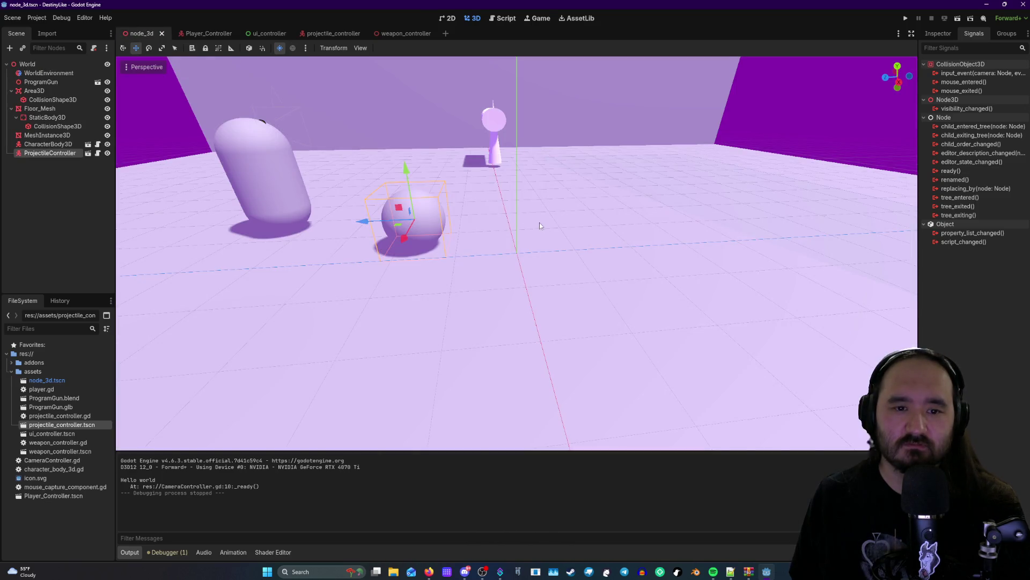
{"action": "mouse_move", "coordinate": [534, 226]}
{"action": "left_mouse_down"}
{"action": "mouse_move", "coordinate": [644, 239]}
{"action": "mouse_move", "coordinate": [671, 252]}
{"action": "mouse_move", "coordinate": [686, 279]}
{"action": "mouse_move", "coordinate": [634, 258]}
{"action": "mouse_move", "coordinate": [644, 253]}
{"action": "mouse_move", "coordinate": [601, 220]}
{"action": "mouse_move", "coordinate": [736, 168]}
{"action": "left_mouse_up"}
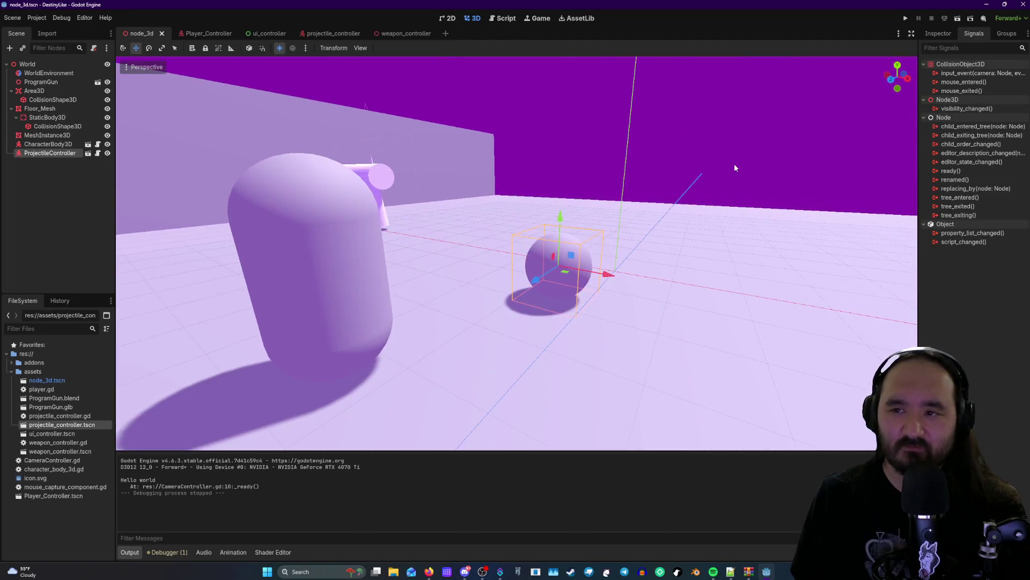
{"action": "left_click", "coordinate": [903, 18]}
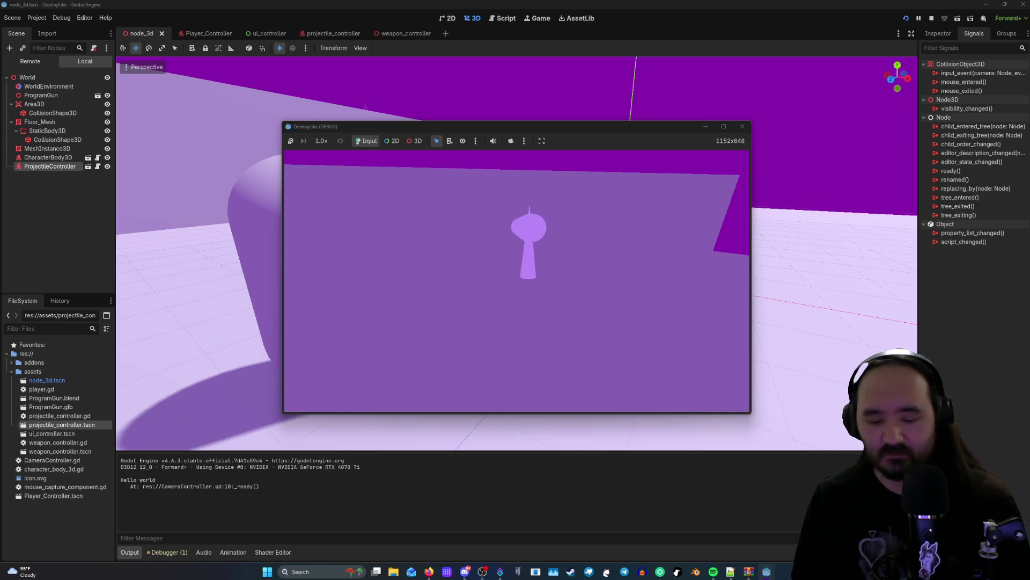
Stop the test run with F8, inspect the sphere, and show the Groups dock
{"action": "key", "text": "F8"}
{"action": "left_click_drag", "start_coordinate": [493, 261], "coordinate": [456, 256]}
{"action": "left_click_drag", "start_coordinate": [542, 227], "coordinate": [532, 221]}
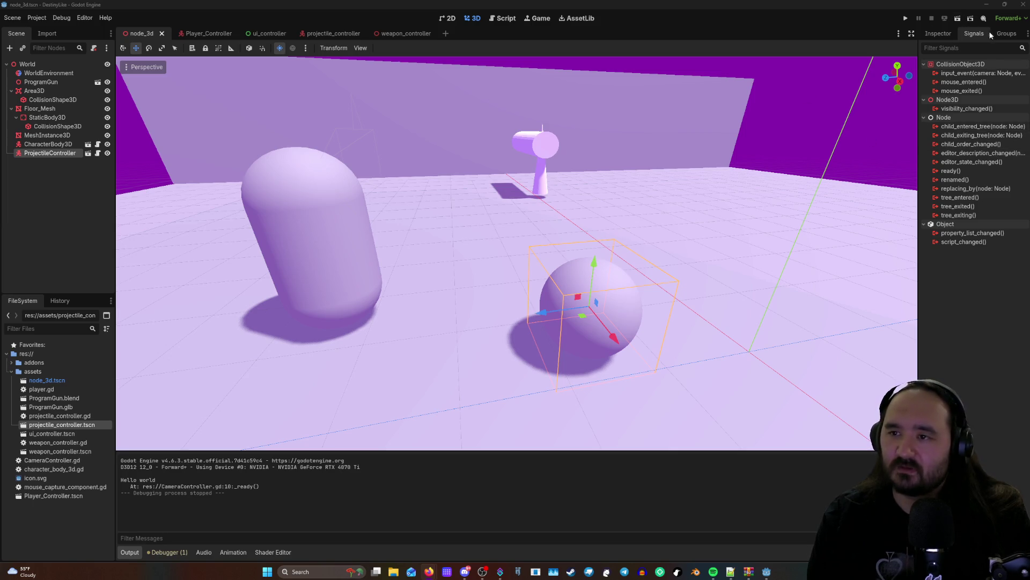
{"action": "left_click", "coordinate": [1006, 34]}
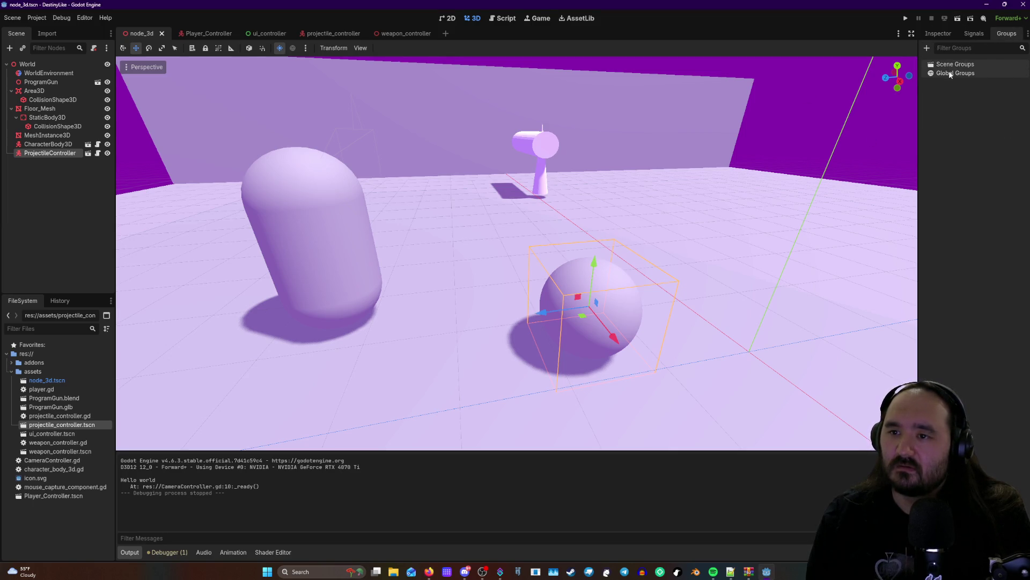
Dismiss the Create New Group dialog and return to ProjectileController's Signals list
{"action": "left_click", "coordinate": [927, 48]}
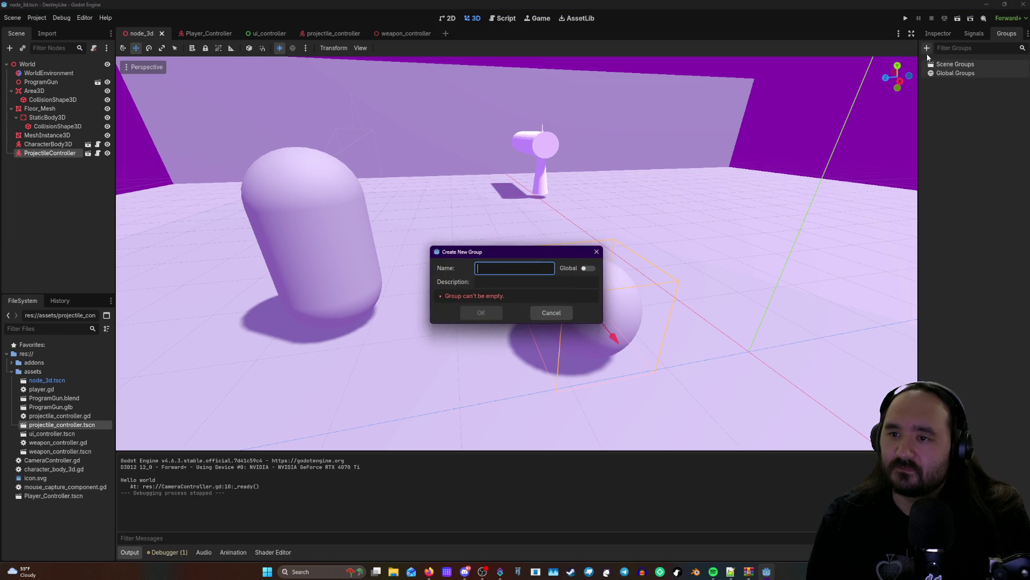
{"action": "left_click", "coordinate": [596, 251]}
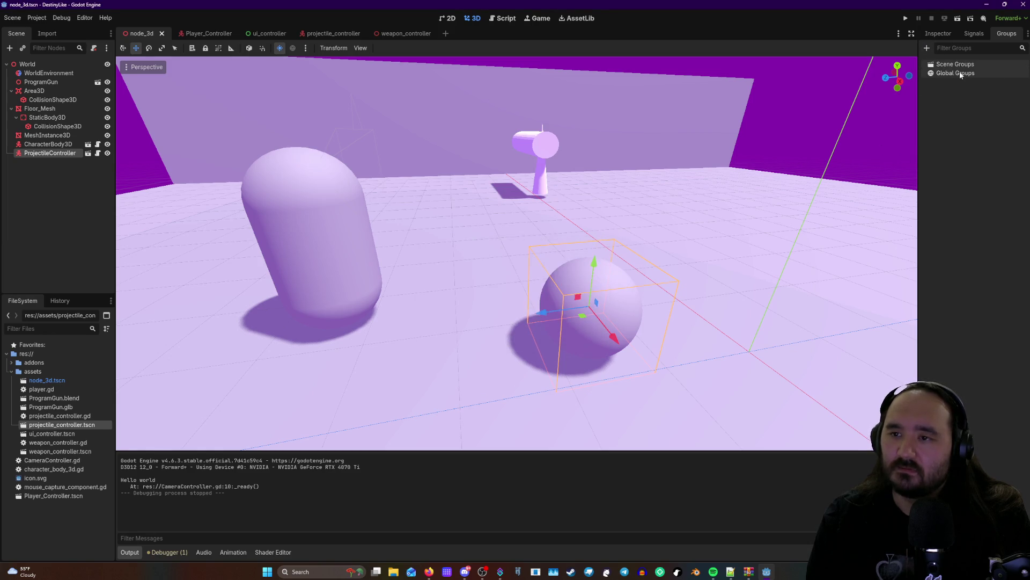
{"action": "left_click", "coordinate": [979, 34]}
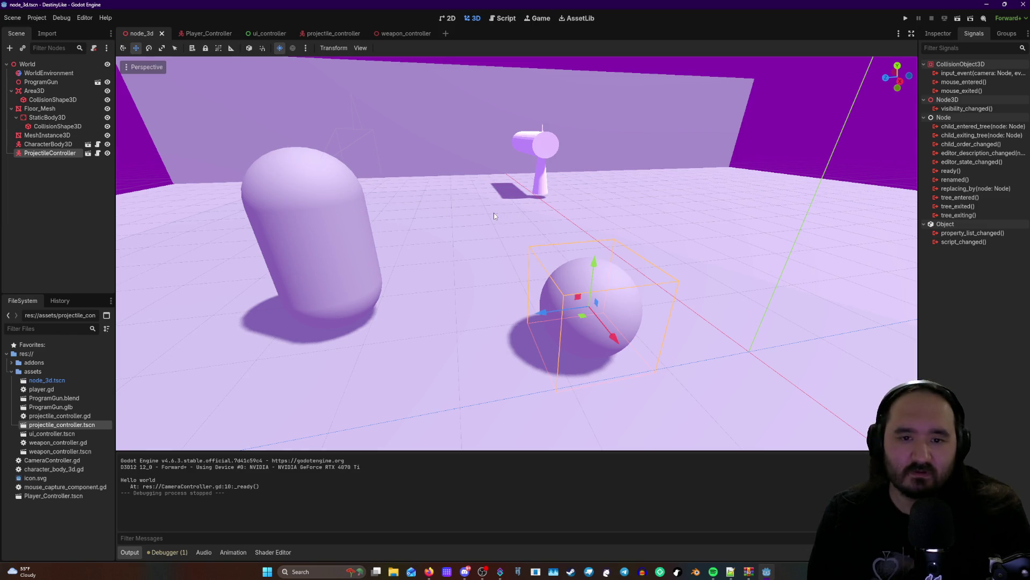
{"action": "left_click", "coordinate": [905, 19]}
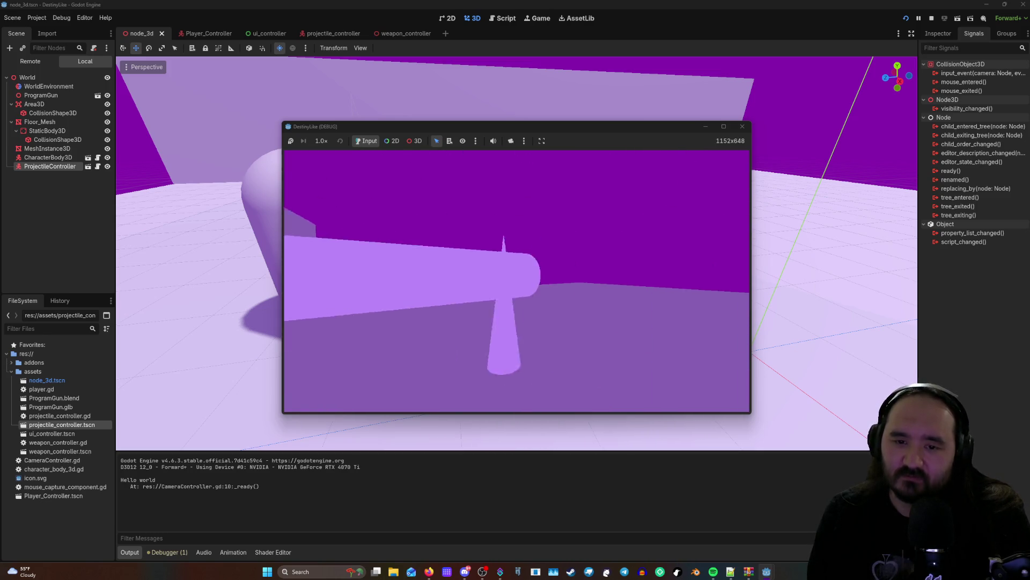
{"action": "key", "text": "F8"}
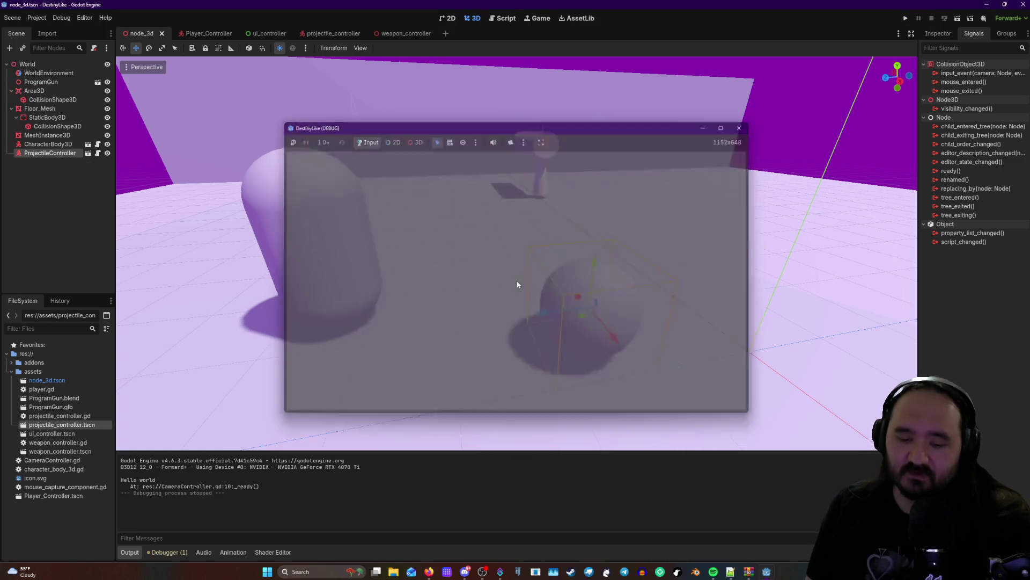
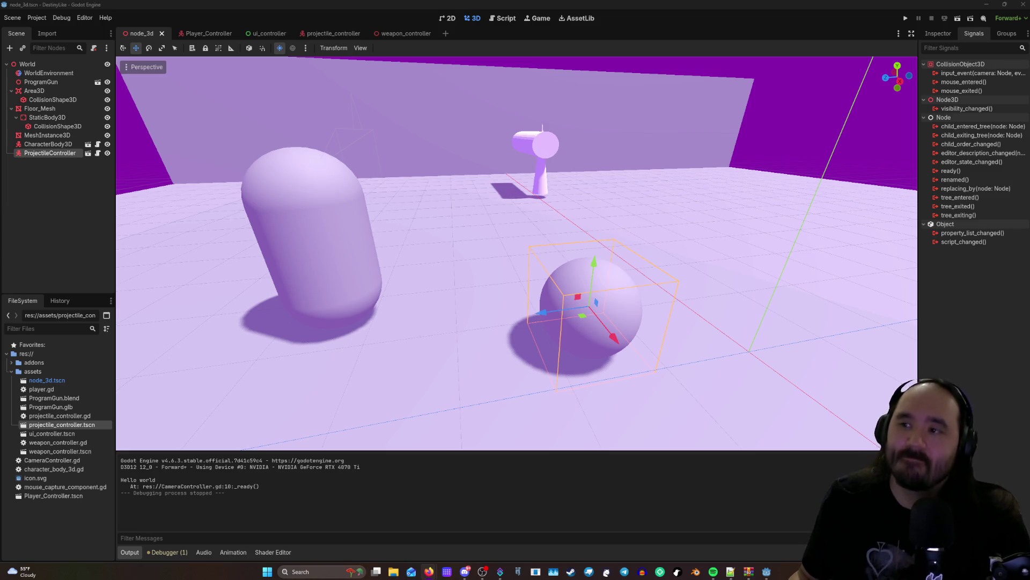
Switch to the Player_Controller scene and open its player.gd script in the Script editor
{"action": "mouse_move", "coordinate": [237, 36]}
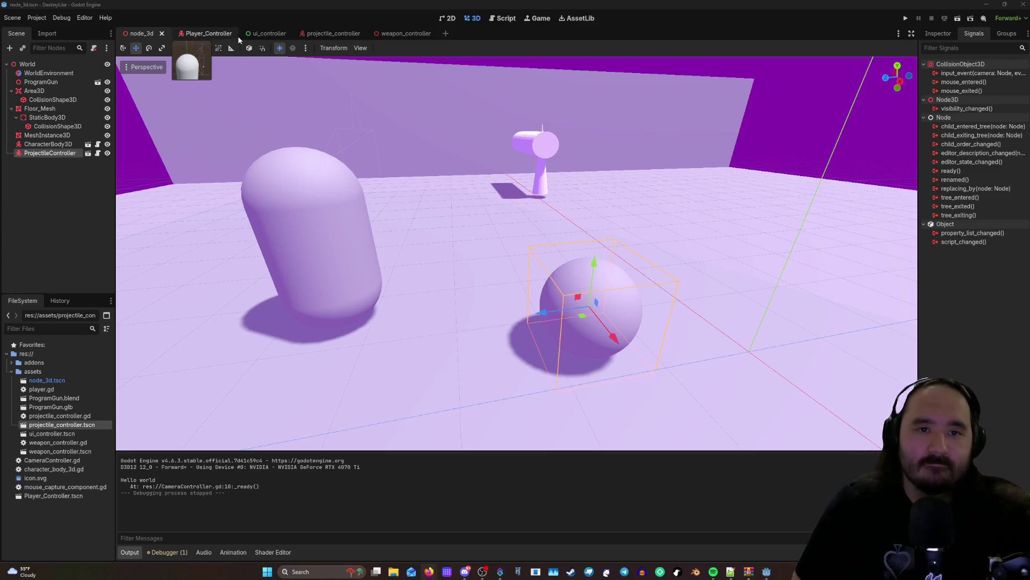
{"action": "left_click", "coordinate": [214, 37]}
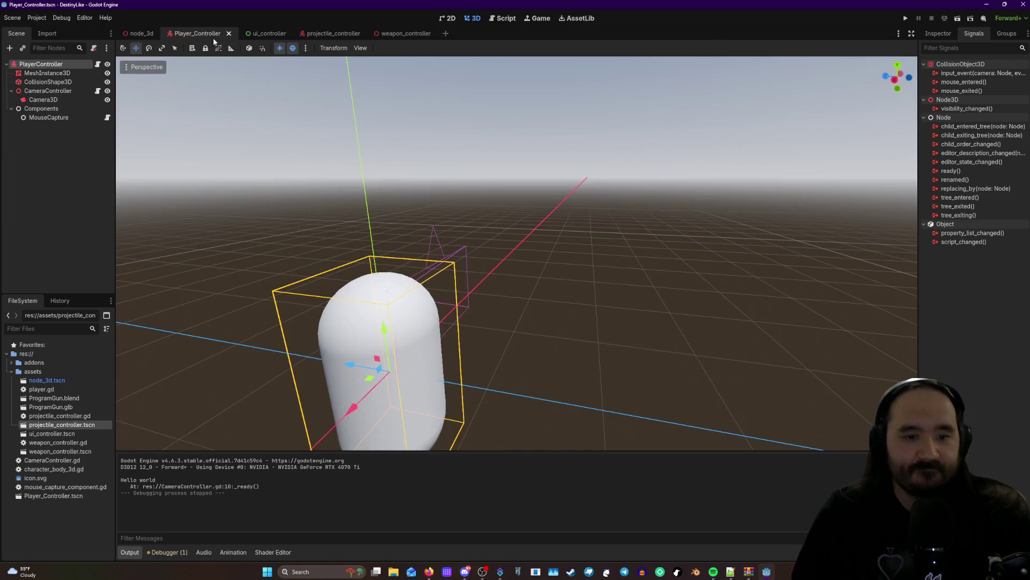
{"action": "left_click", "coordinate": [97, 64]}
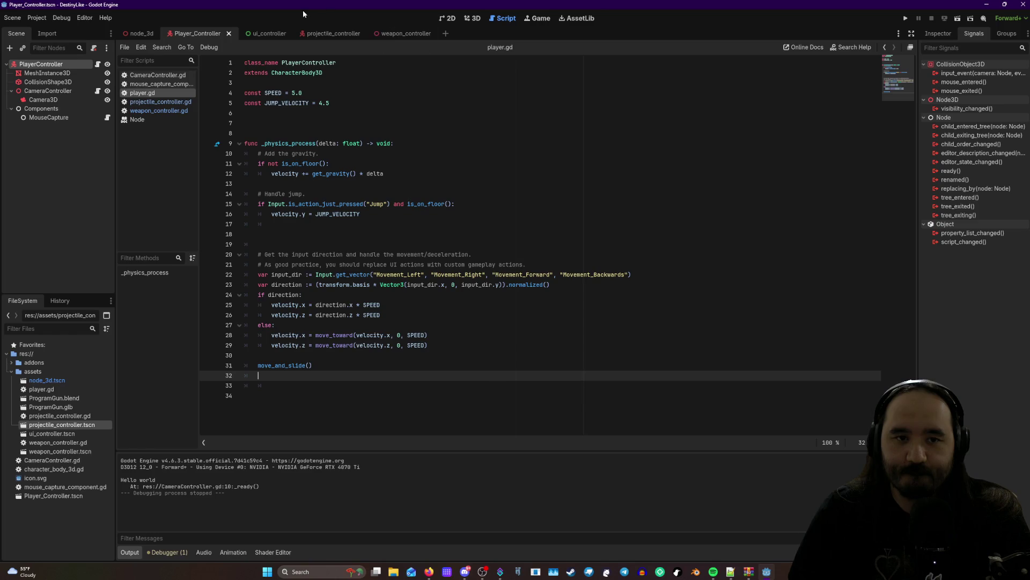
Open the ui_controller scene and browse CameraController.gd, projectile_controller.gd and the Node documentation
{"action": "left_click", "coordinate": [258, 34]}
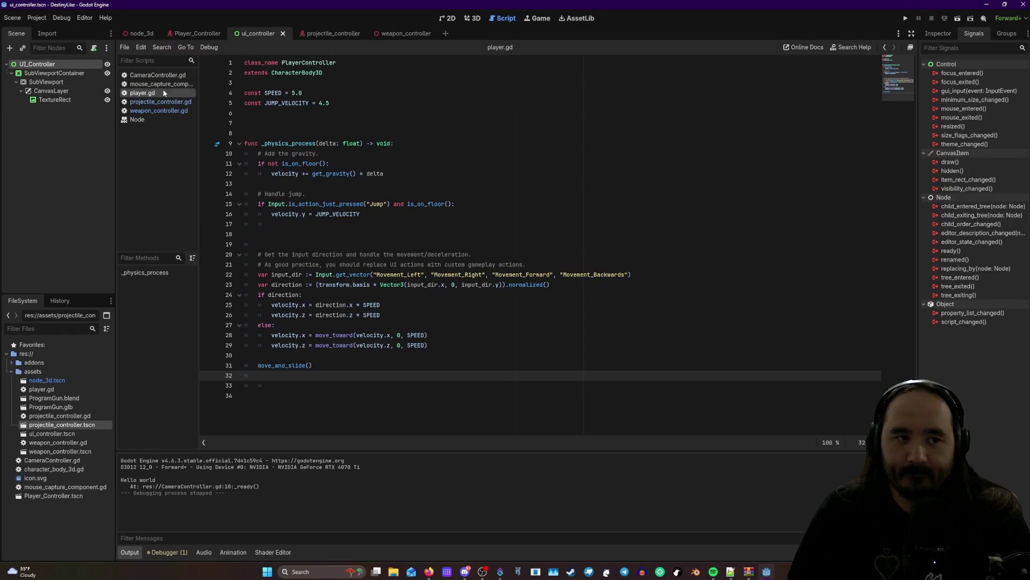
{"action": "left_click", "coordinate": [153, 75]}
{"action": "left_click", "coordinate": [153, 92]}
{"action": "left_click", "coordinate": [157, 101]}
{"action": "left_click", "coordinate": [159, 120]}
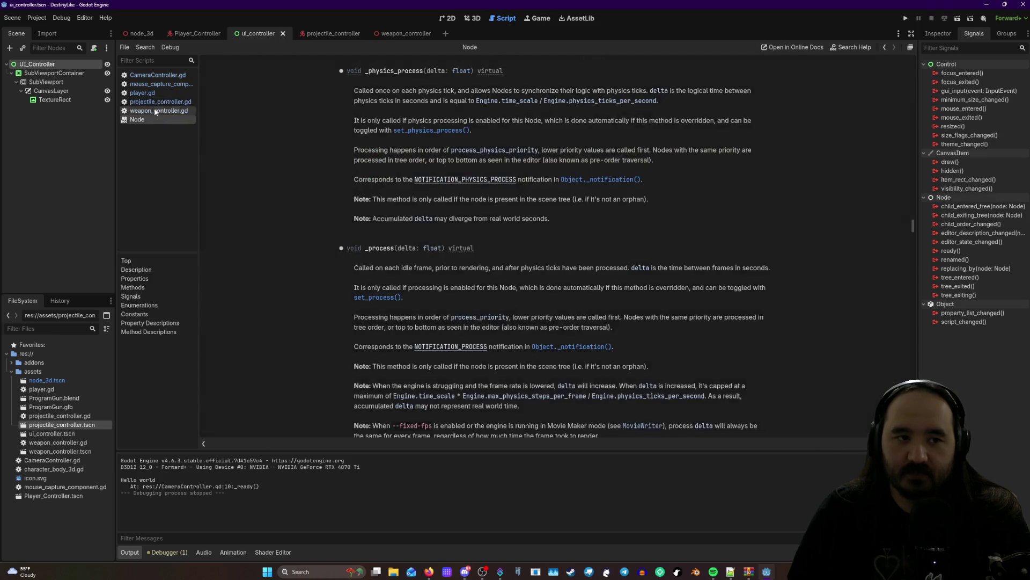
Review CameraController.gd's input handler and the mouse capture script, then return to player.gd
{"action": "left_click", "coordinate": [141, 75]}
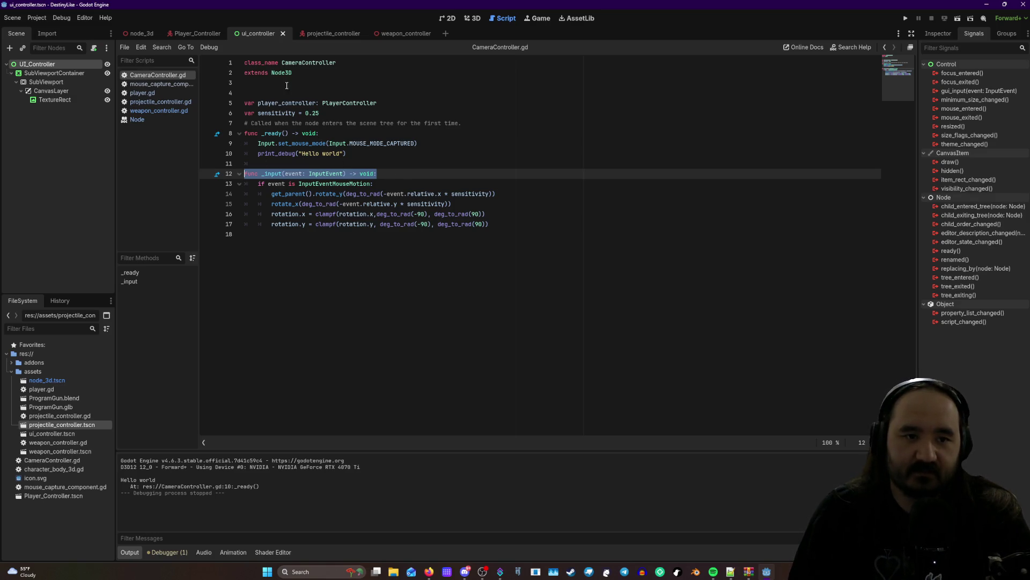
{"action": "left_click", "coordinate": [154, 84]}
{"action": "left_click", "coordinate": [149, 93]}
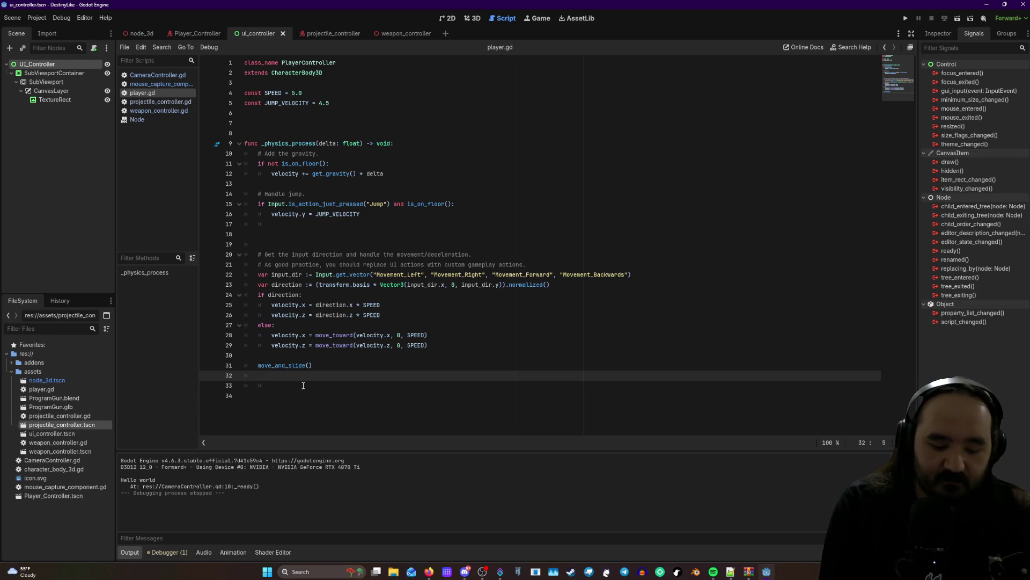
Type func _input on line 32 and accept the _input(event: InputEvent) signature
{"action": "type", "text": "func "}
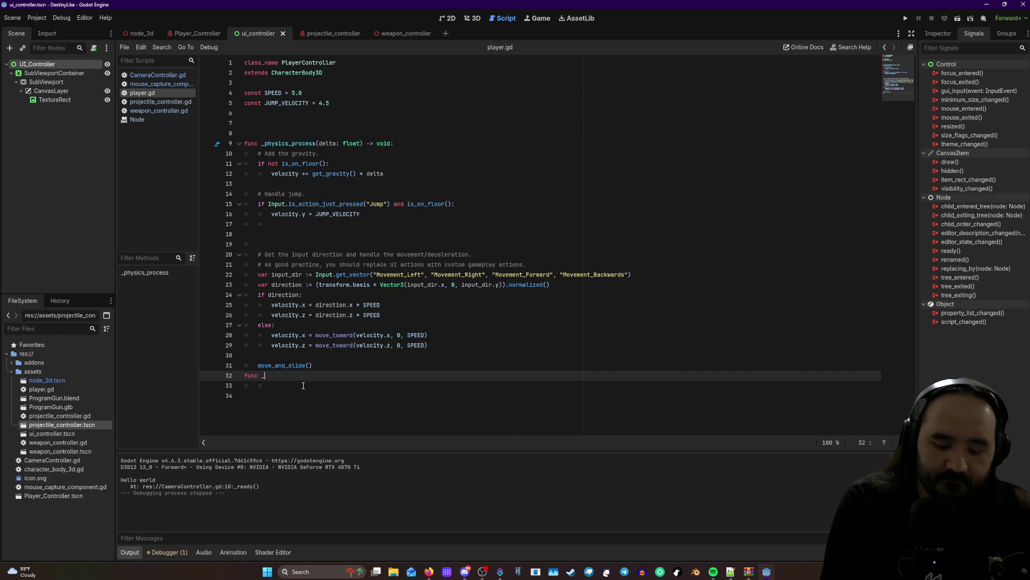
{"action": "type", "text": "_inpu"}
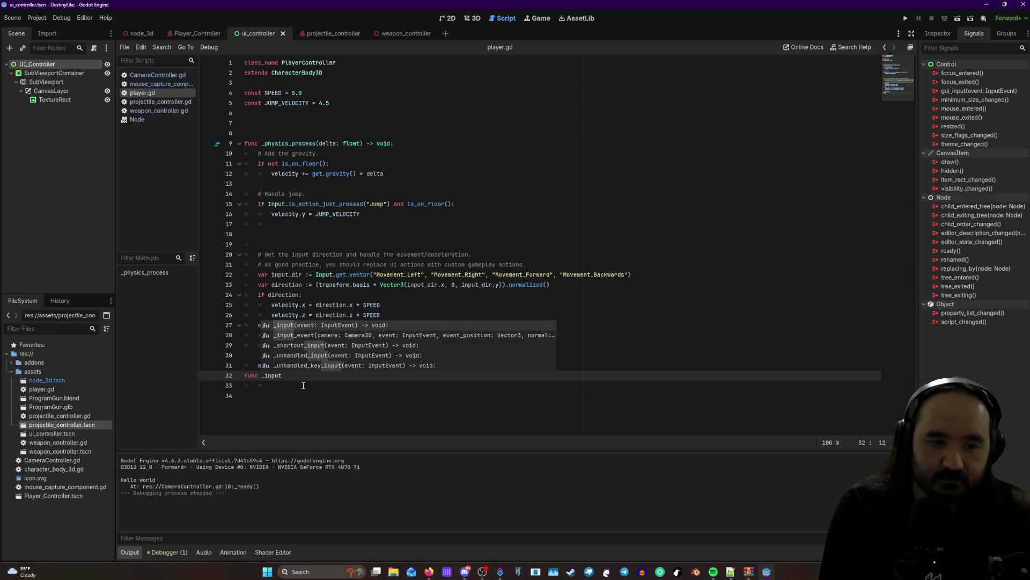
{"action": "type", "text": "t"}
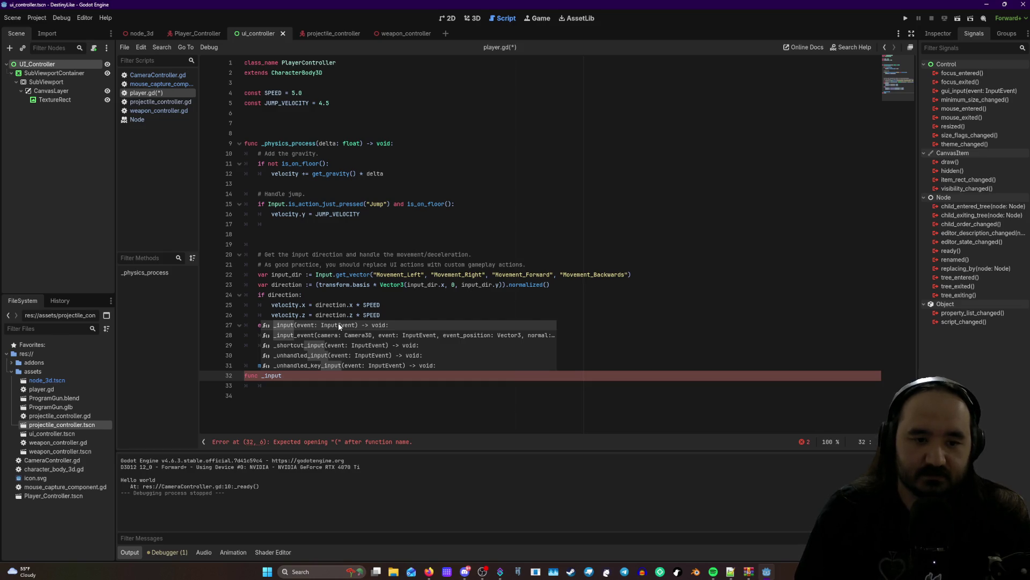
{"action": "key", "text": "Return"}
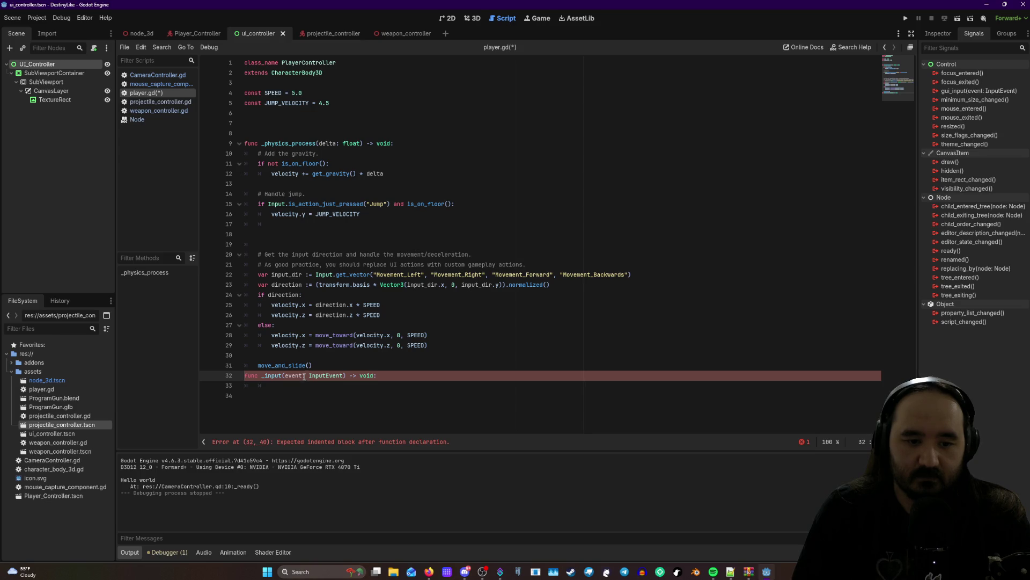
{"action": "mouse_move", "coordinate": [264, 376]}
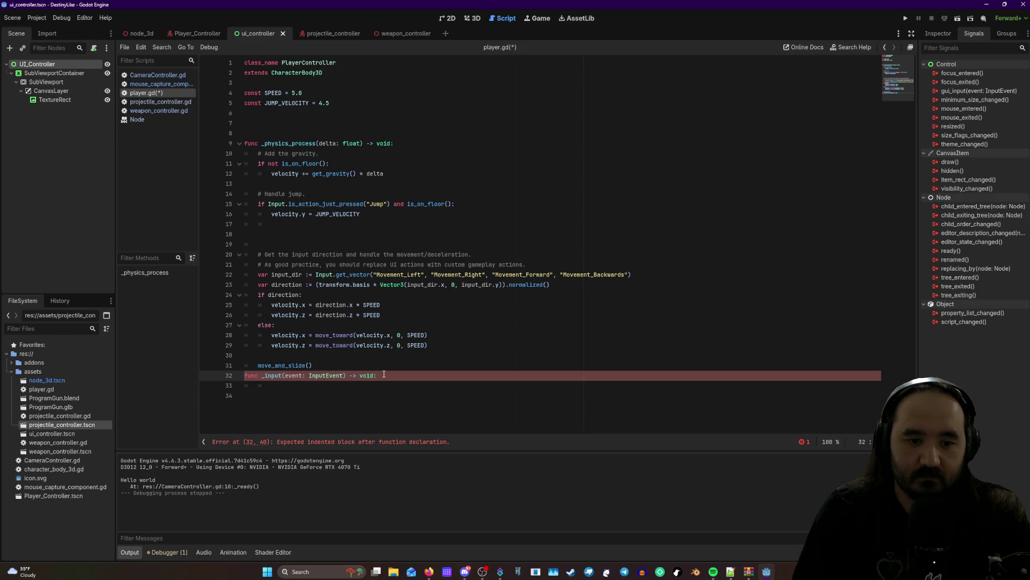
{"action": "key", "text": "Return"}
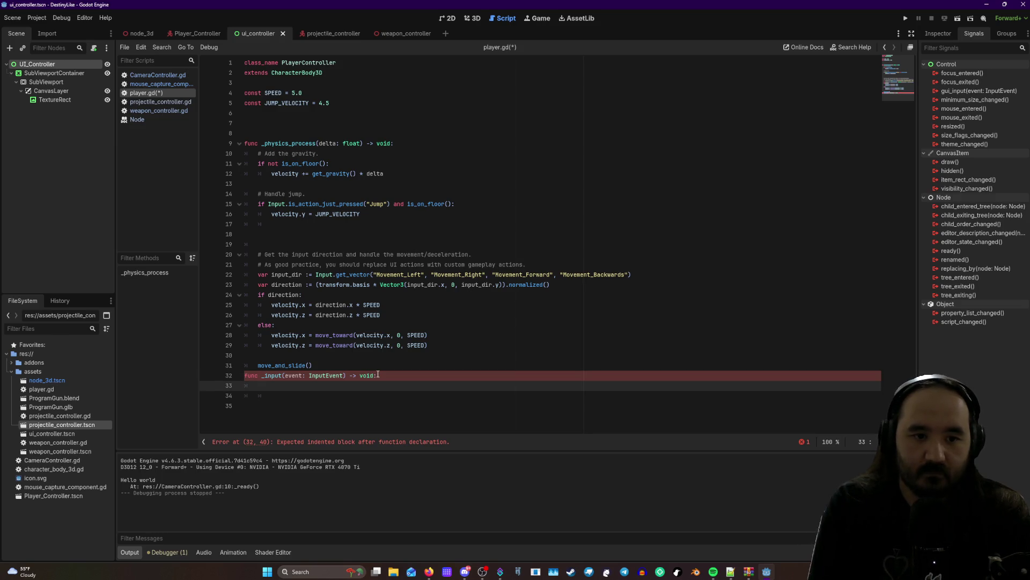
Correct the _input header's indentation with Unindent, folding and unfolding _physics_process
{"action": "left_click", "coordinate": [242, 375]}
{"action": "key", "text": "Tab"}
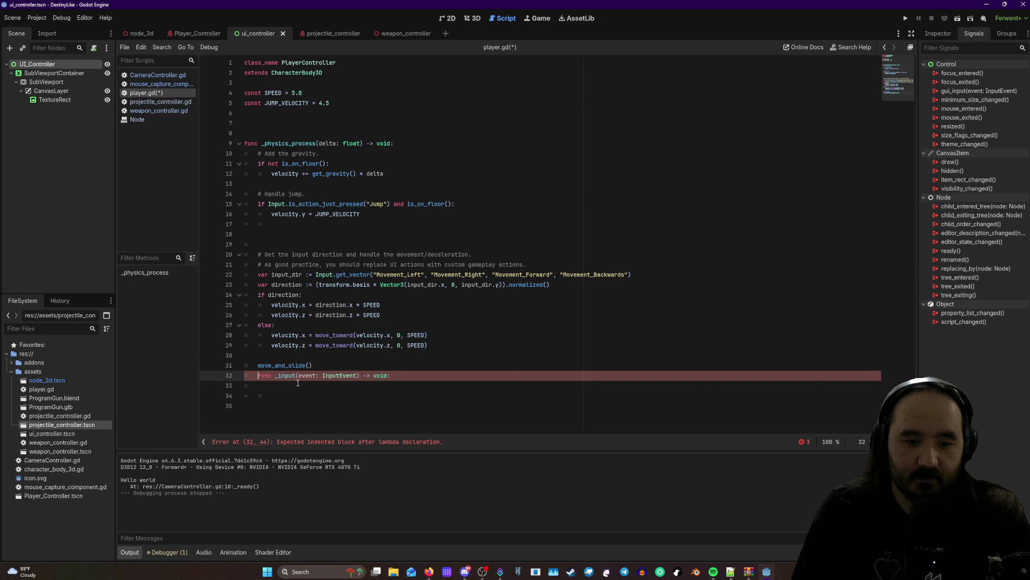
{"action": "right_click", "coordinate": [262, 379]}
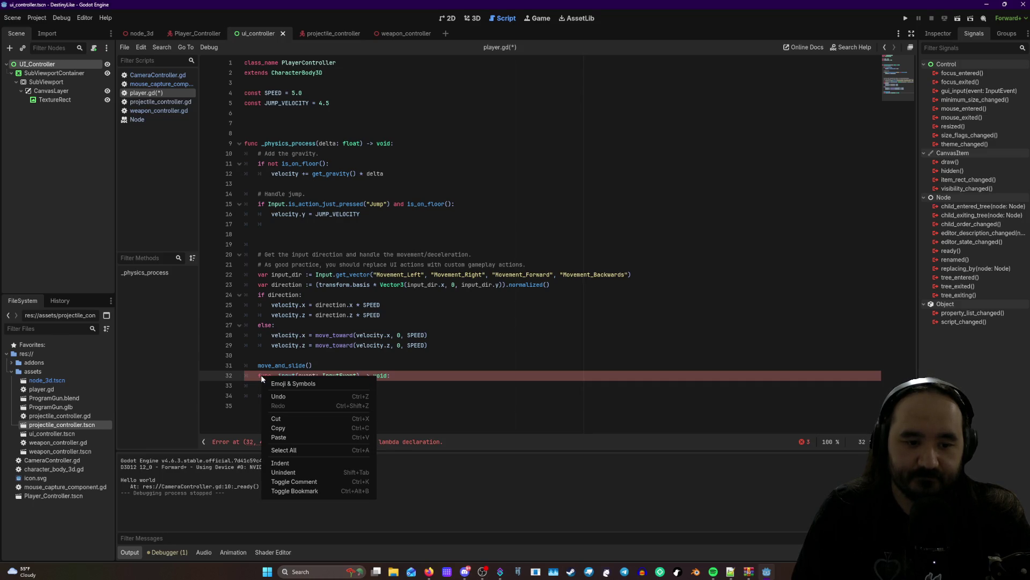
{"action": "left_click", "coordinate": [293, 472]}
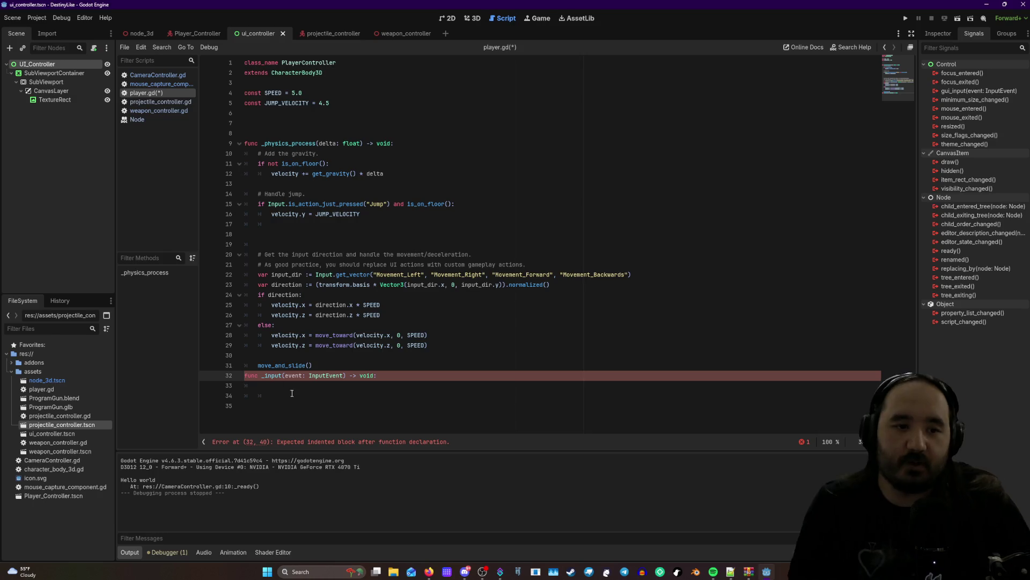
{"action": "right_click", "coordinate": [239, 147]}
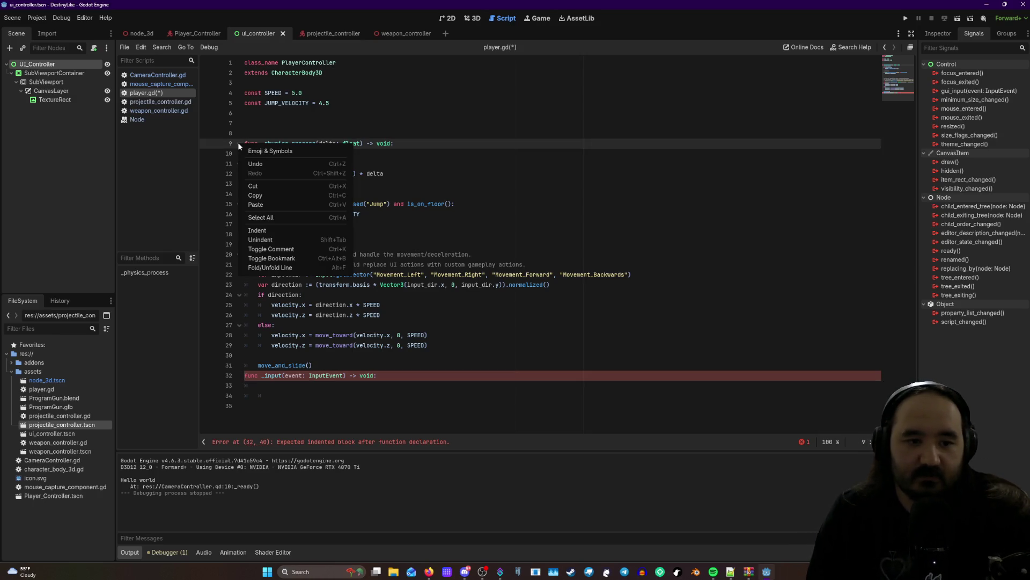
{"action": "left_click", "coordinate": [234, 145]}
{"action": "left_click", "coordinate": [239, 143]}
{"action": "left_click", "coordinate": [239, 143]}
Undo an accidental line join and add an indented body line below the _input header
{"action": "left_click", "coordinate": [247, 375]}
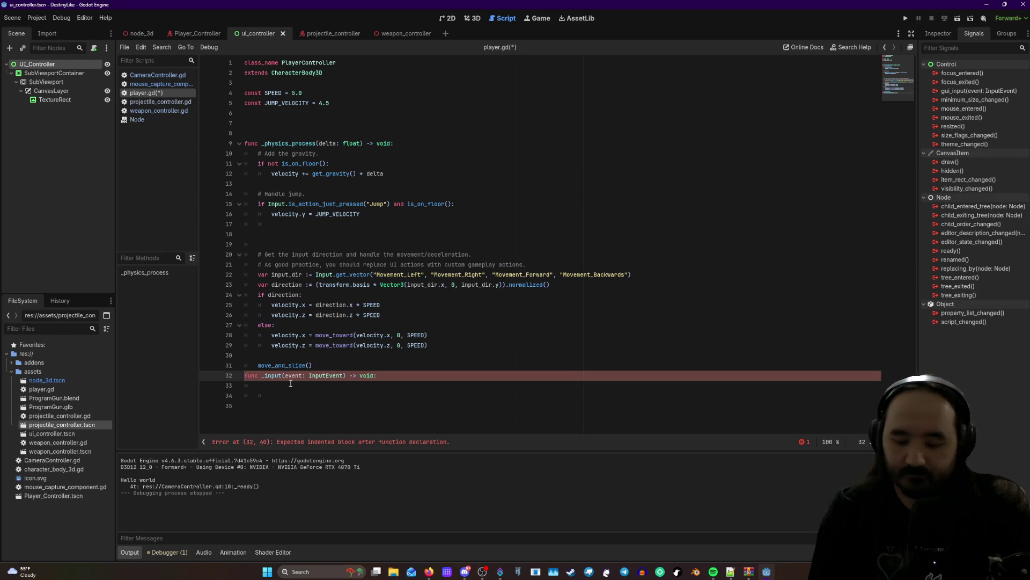
{"action": "key", "text": "BackSpace"}
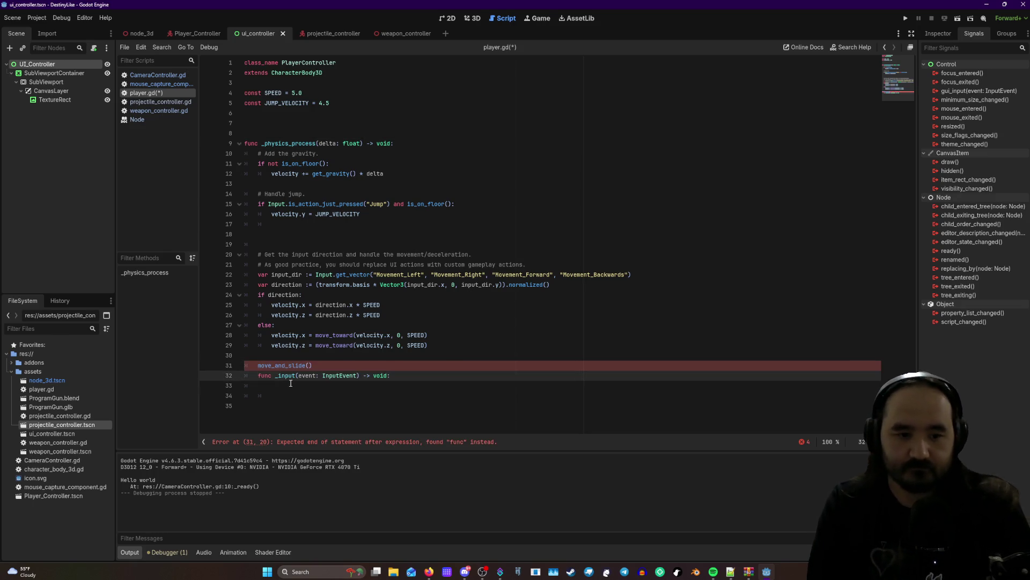
{"action": "key", "text": "ctrl+z"}
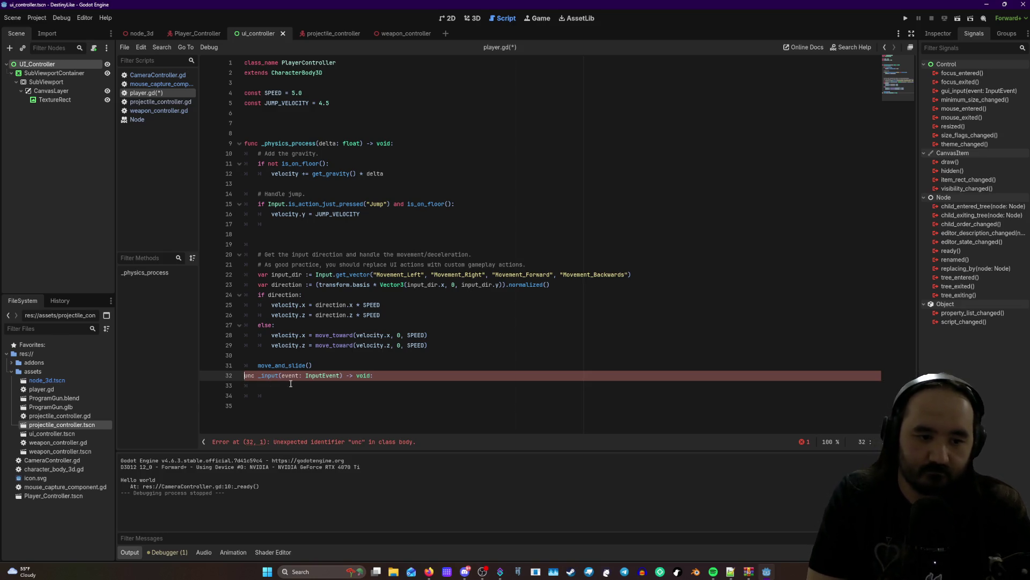
{"action": "type", "text": "f"}
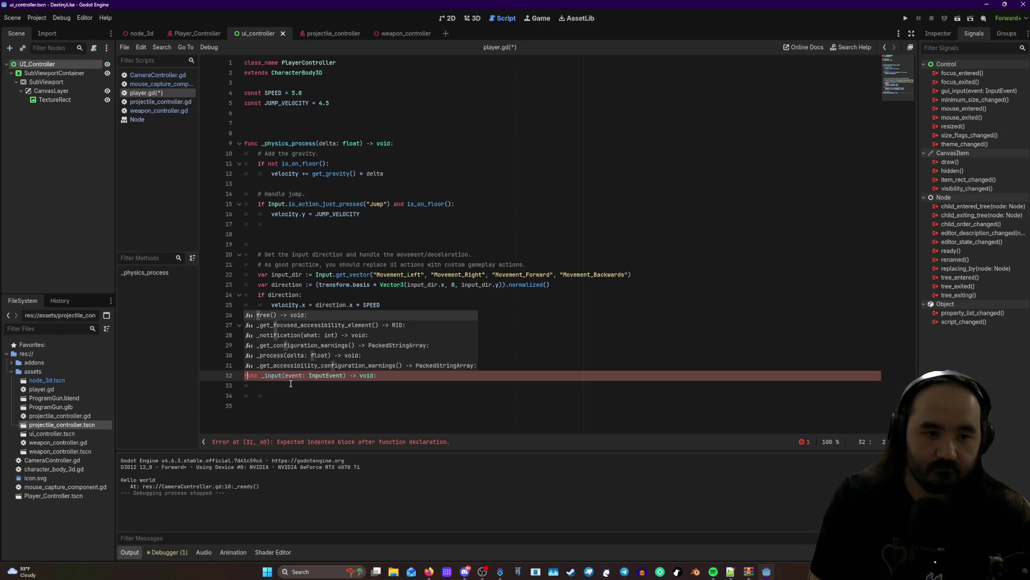
{"action": "left_click", "coordinate": [301, 389]}
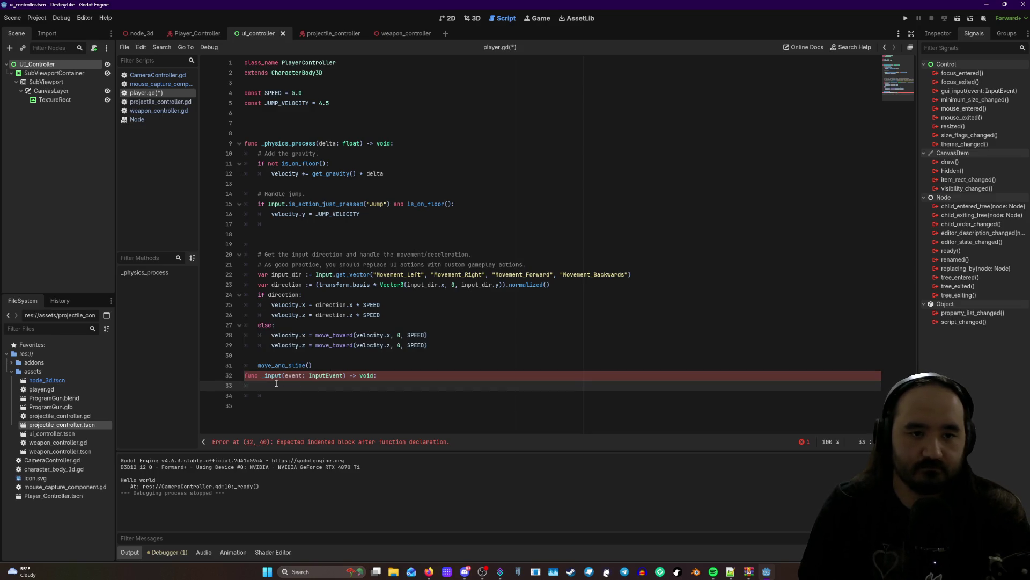
{"action": "left_click", "coordinate": [261, 376]}
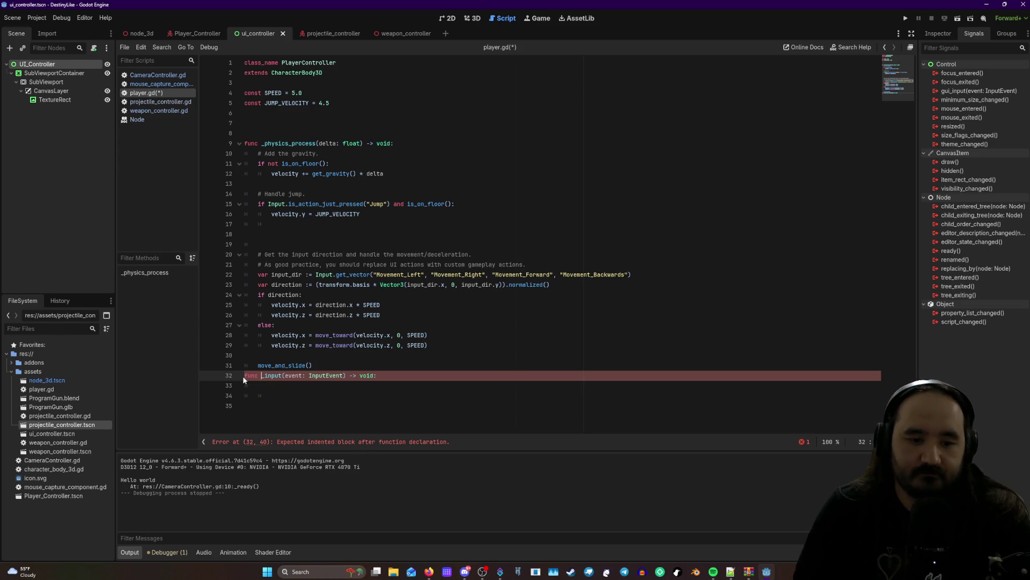
{"action": "left_click", "coordinate": [391, 375]}
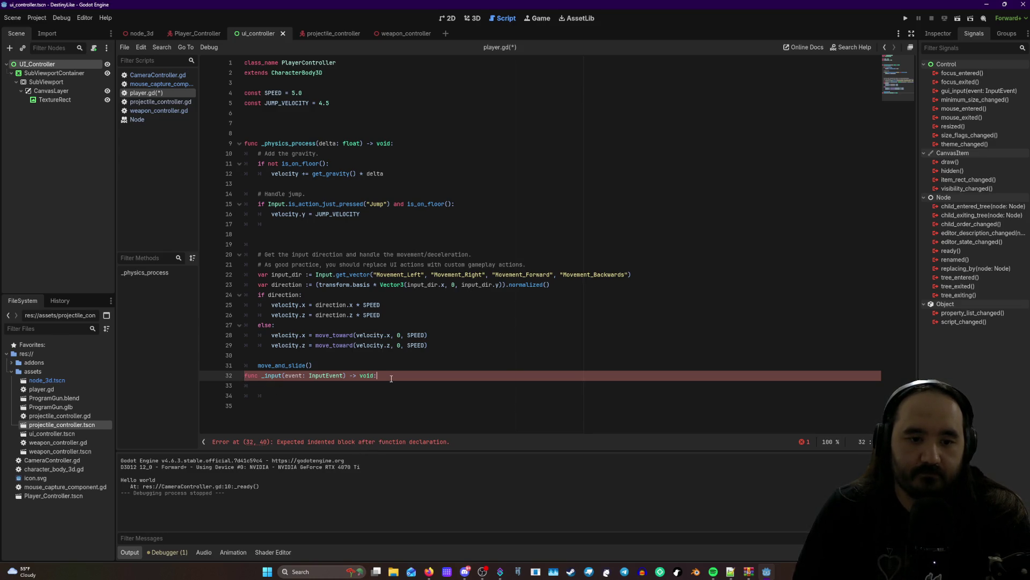
{"action": "key", "text": "Return"}
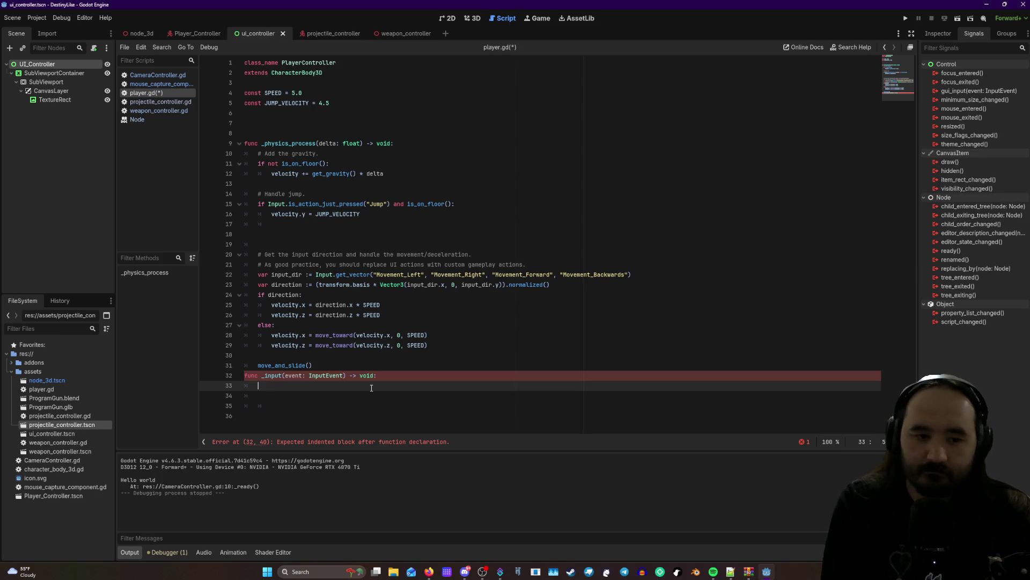
Write the condition if Input.is_action_just_pressed("Pause"): inside _input
{"action": "type", "text": "if"}
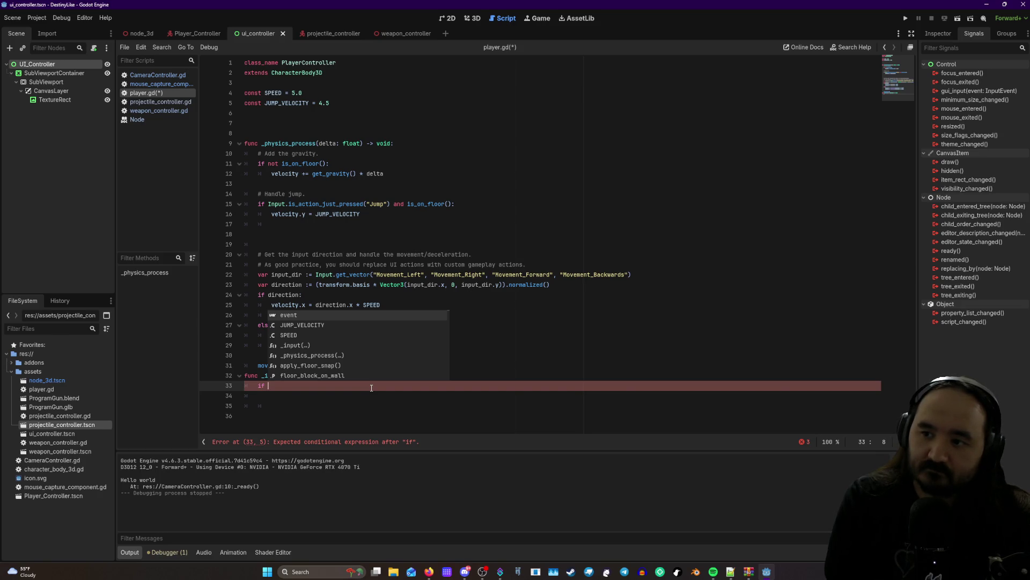
{"action": "type", "text": " event."}
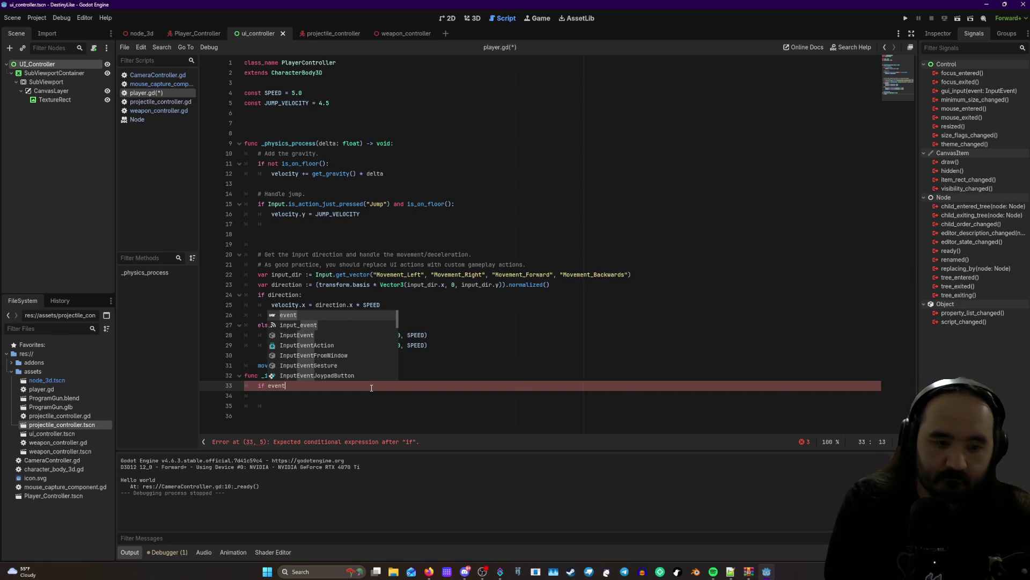
{"action": "key", "text": "BackSpace"}
{"action": "key", "text": "BackSpace"}
{"action": "key", "text": "BackSpace"}
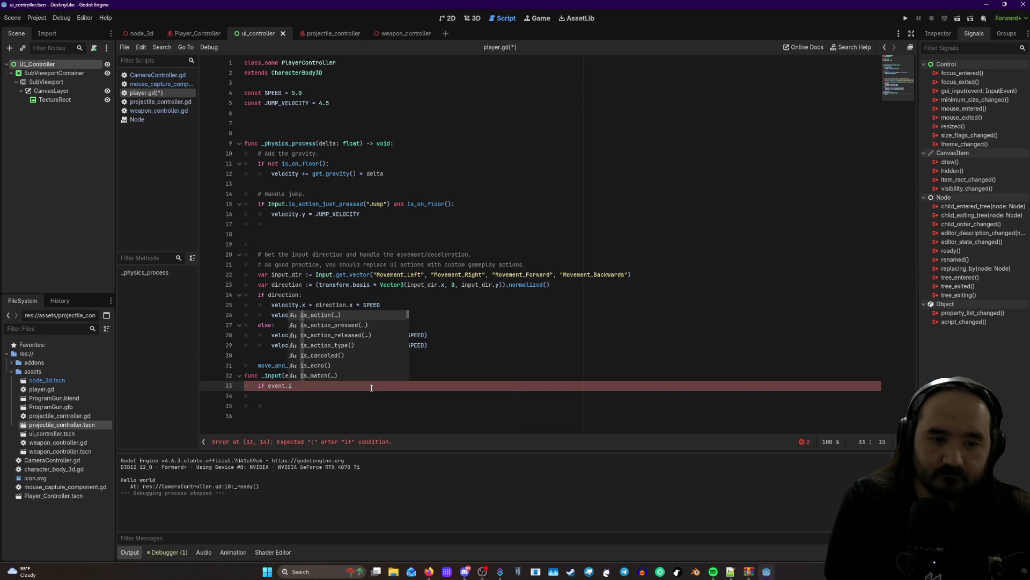
{"action": "key", "text": "BackSpace"}
{"action": "key", "text": "BackSpace"}
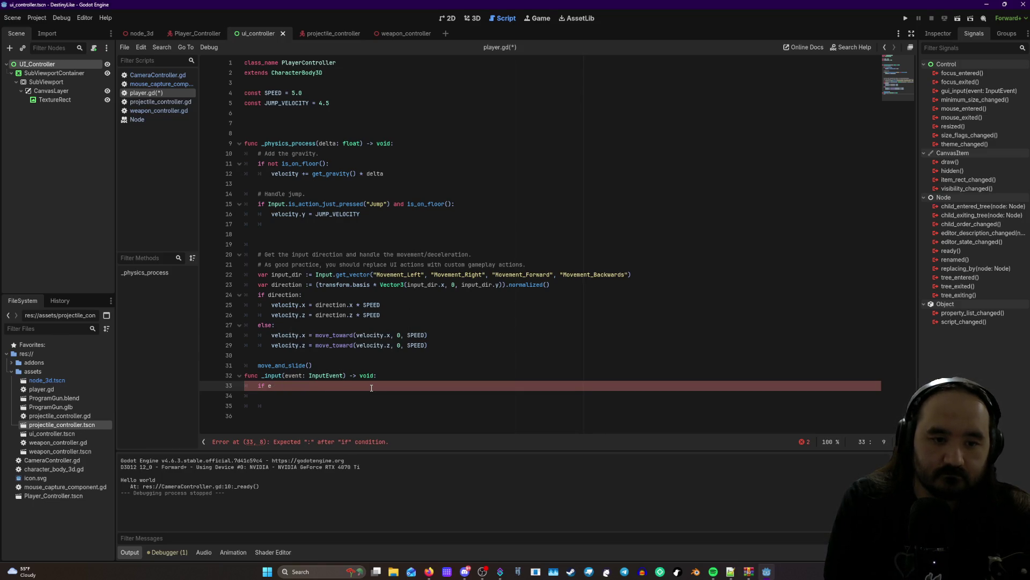
{"action": "type", "text": "Input"}
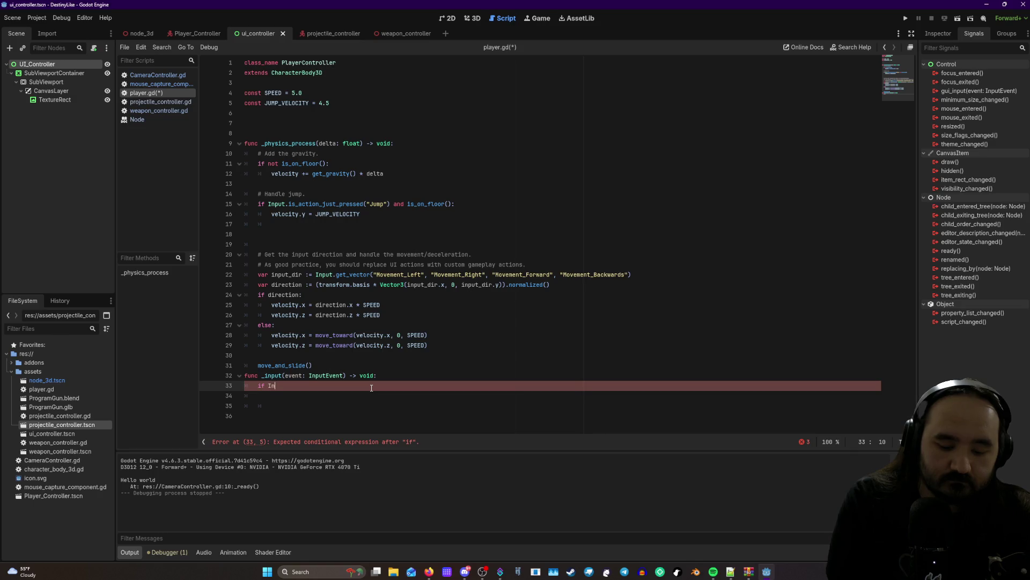
{"action": "type", "text": ".isa"}
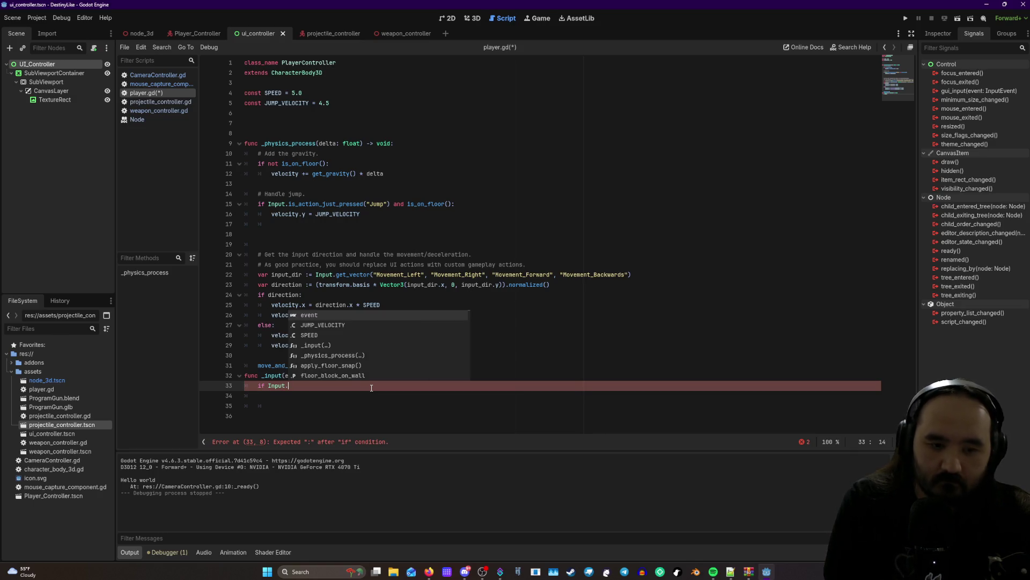
{"action": "type", "text": "c"}
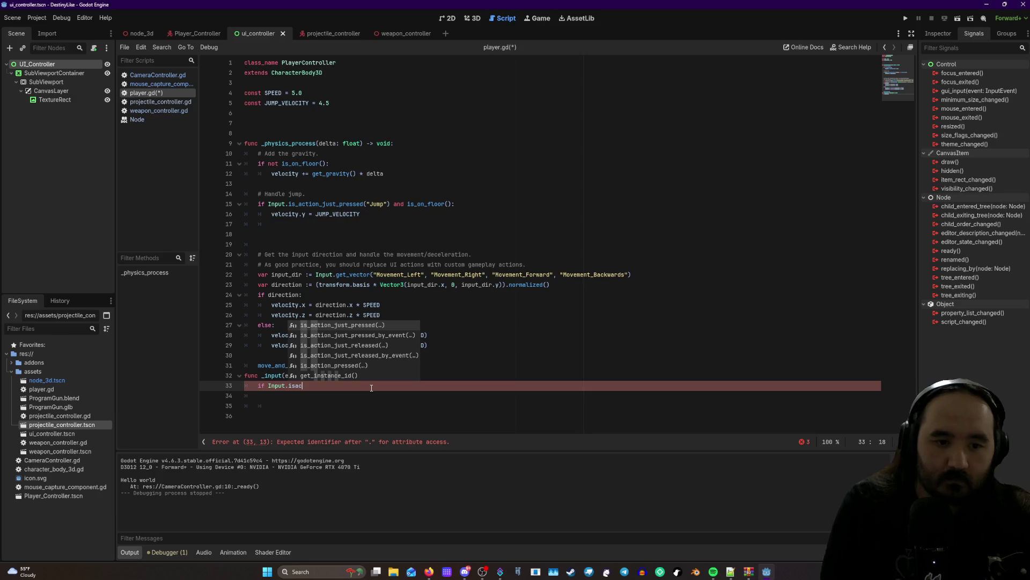
{"action": "left_click", "coordinate": [362, 326]}
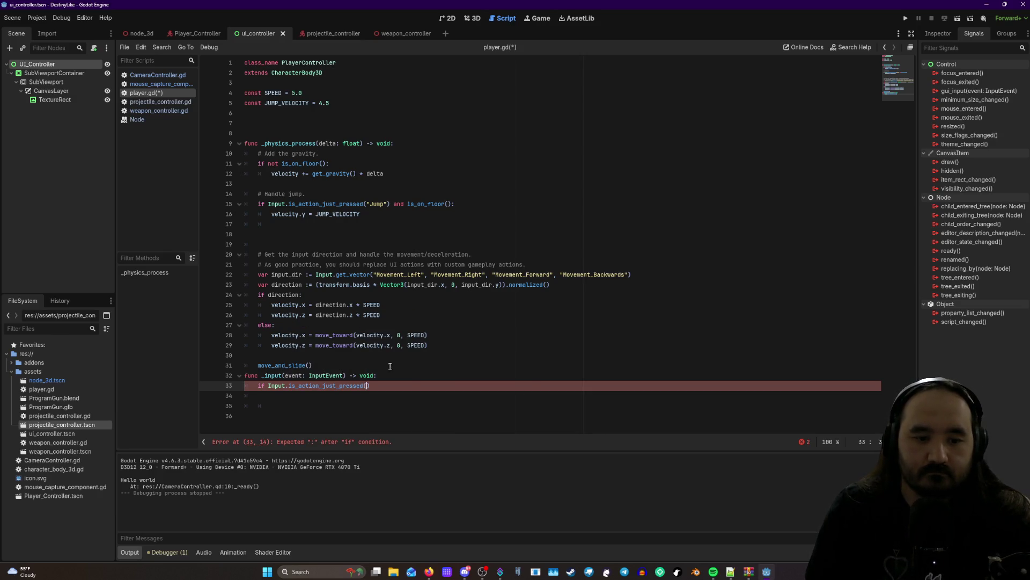
{"action": "type", "text": "\""}
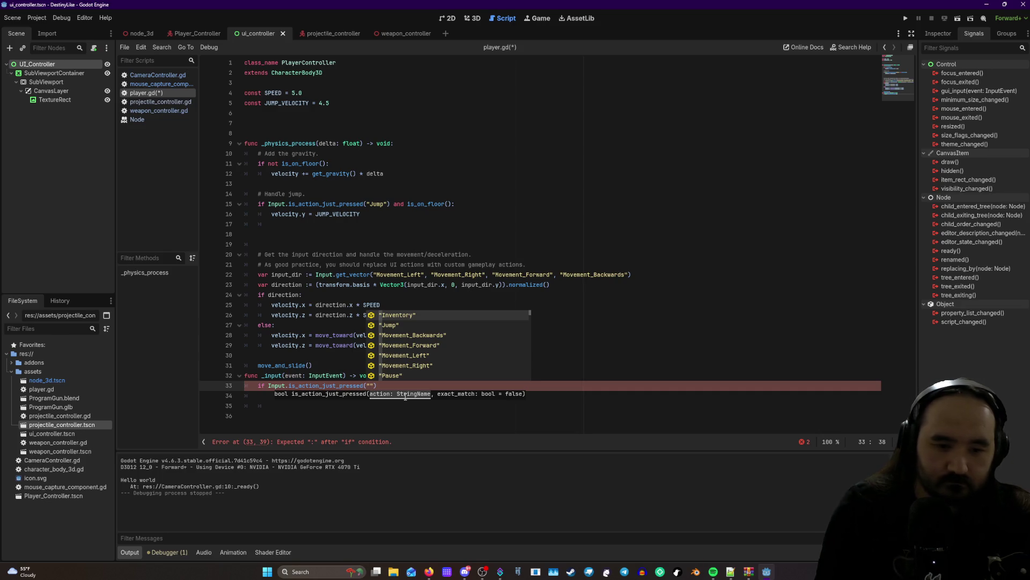
{"action": "left_click", "coordinate": [387, 375]}
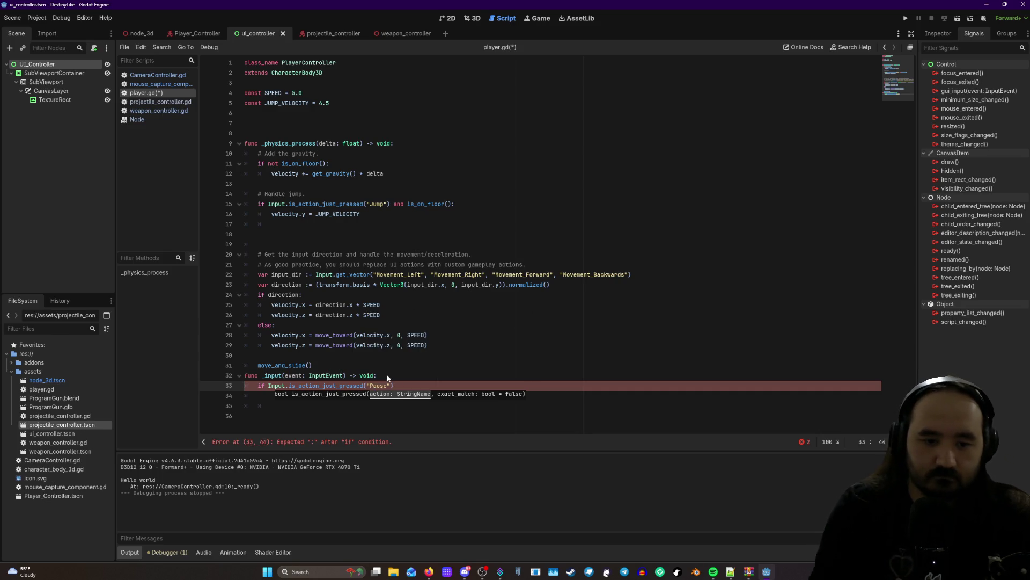
{"action": "left_click", "coordinate": [403, 385]}
{"action": "key", "text": "Return"}
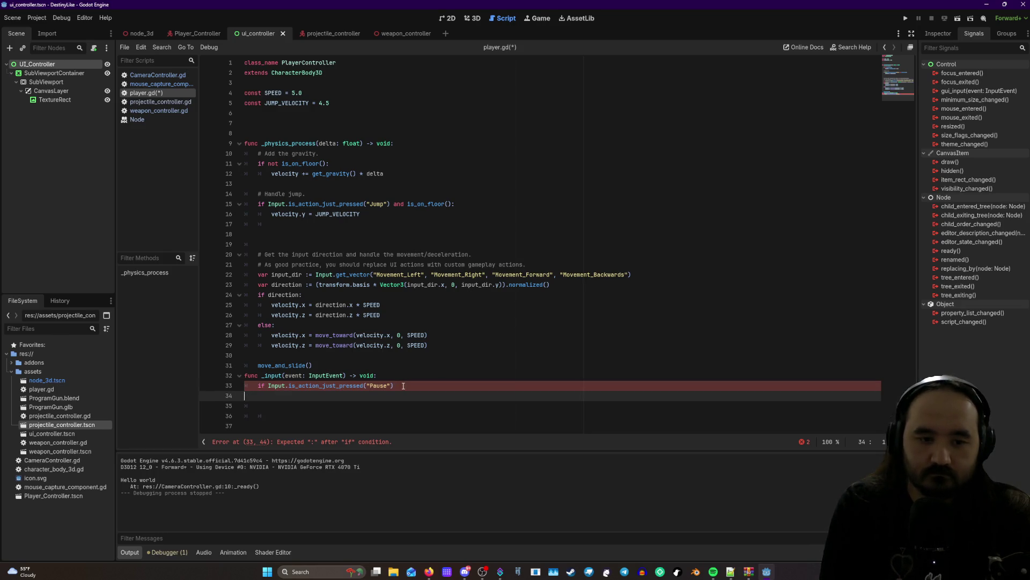
{"action": "left_click", "coordinate": [403, 385]}
{"action": "type", "text": ":"}
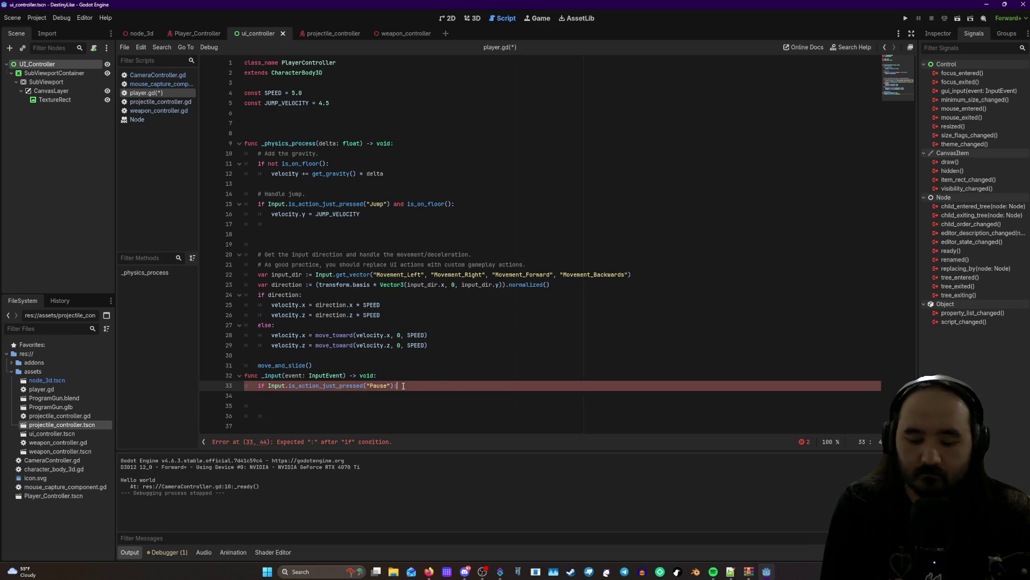
{"action": "key", "text": "Return"}
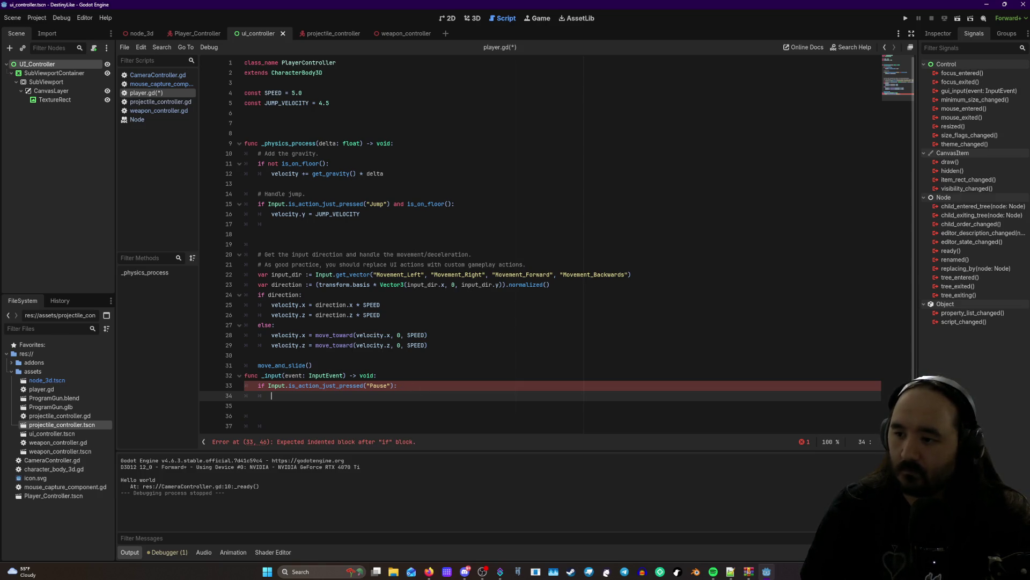
Add get_tree().quit() as the if body and run the project to test it
{"action": "key", "text": "alt+Tab"}
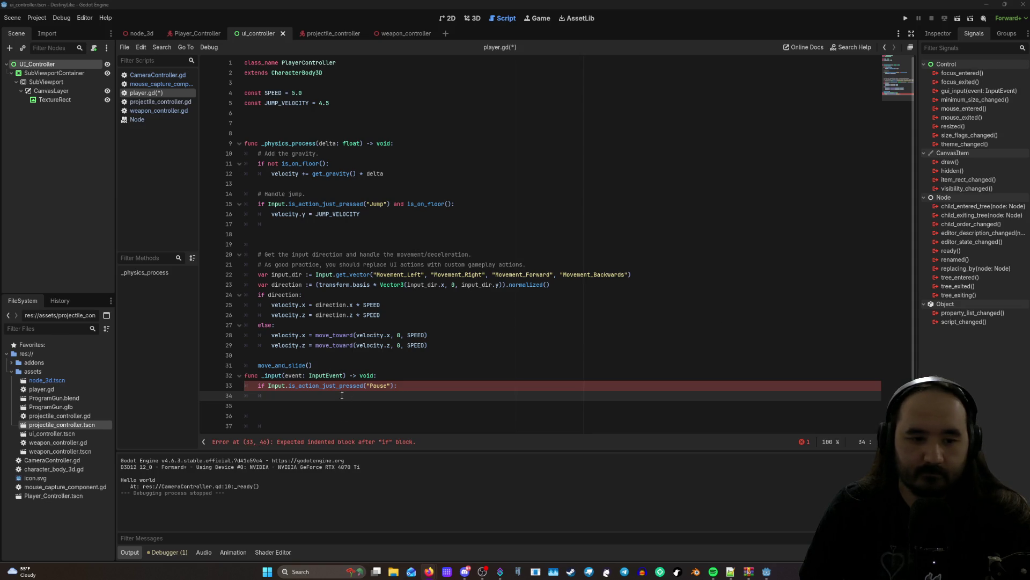
{"action": "type", "text": "get"}
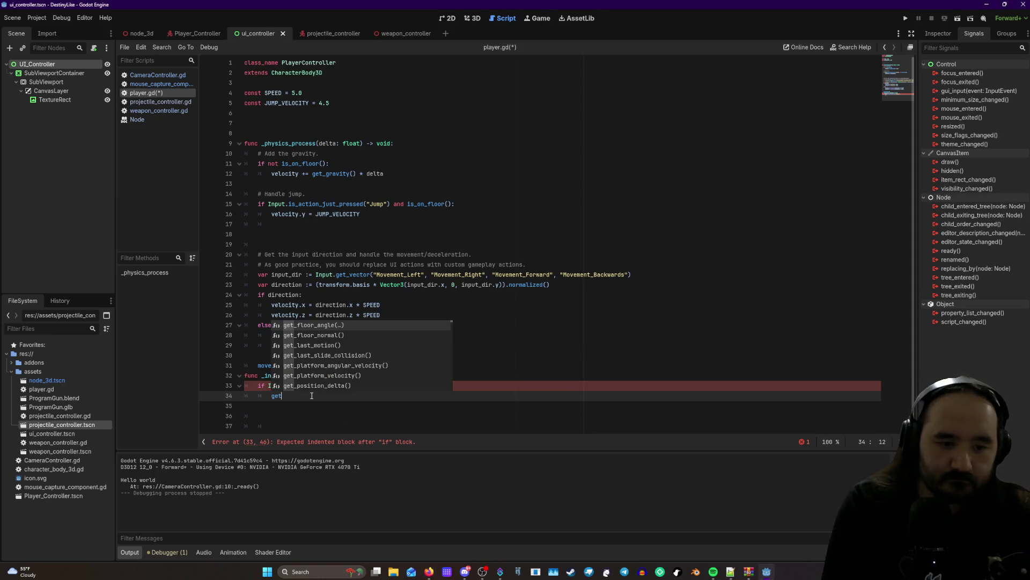
{"action": "type", "text": "_t"}
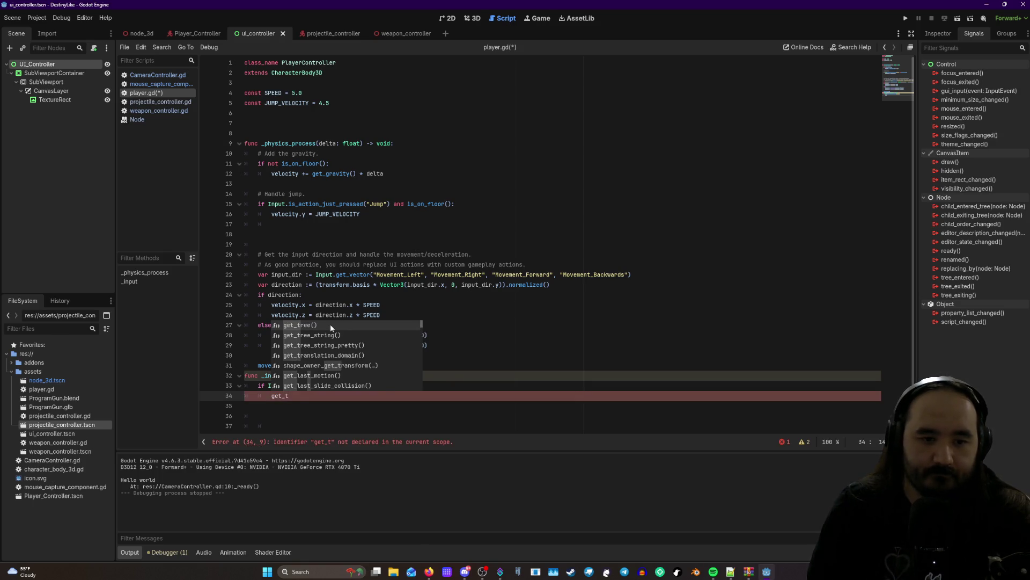
{"action": "key", "text": "Return"}
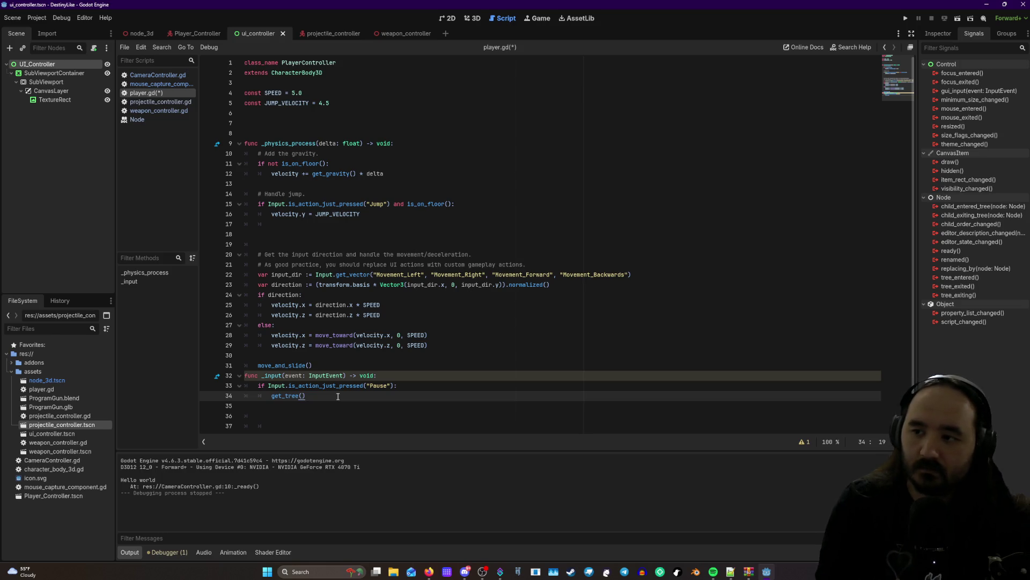
{"action": "type", "text": ".qui"}
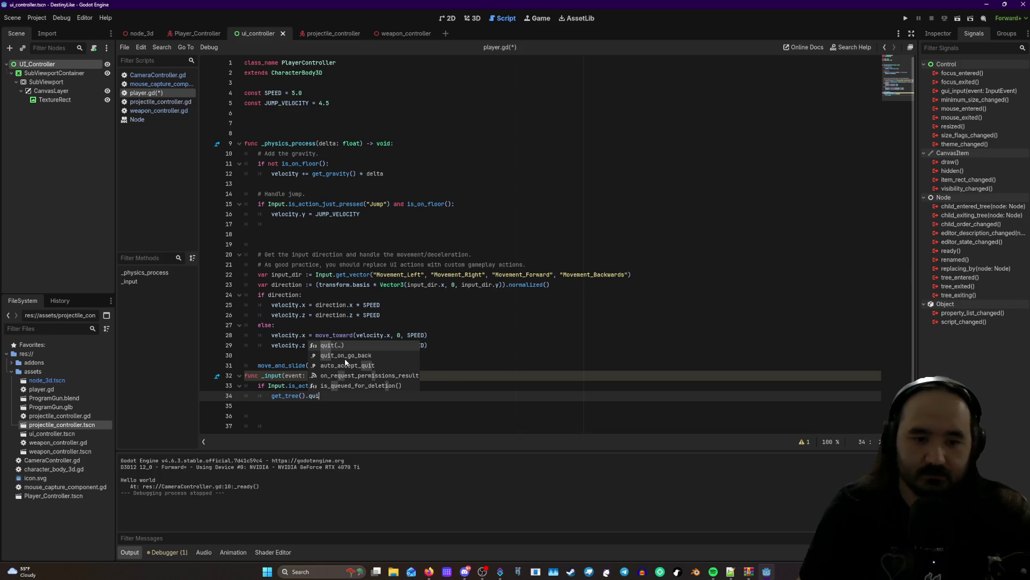
{"action": "key", "text": "Return"}
{"action": "key", "text": "alt+Tab"}
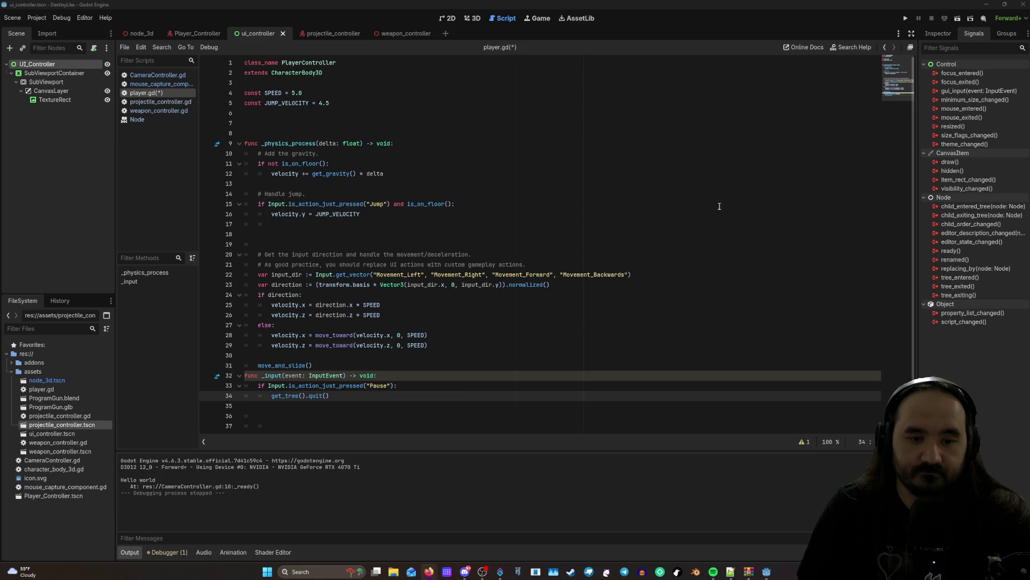
{"action": "left_click", "coordinate": [906, 17]}
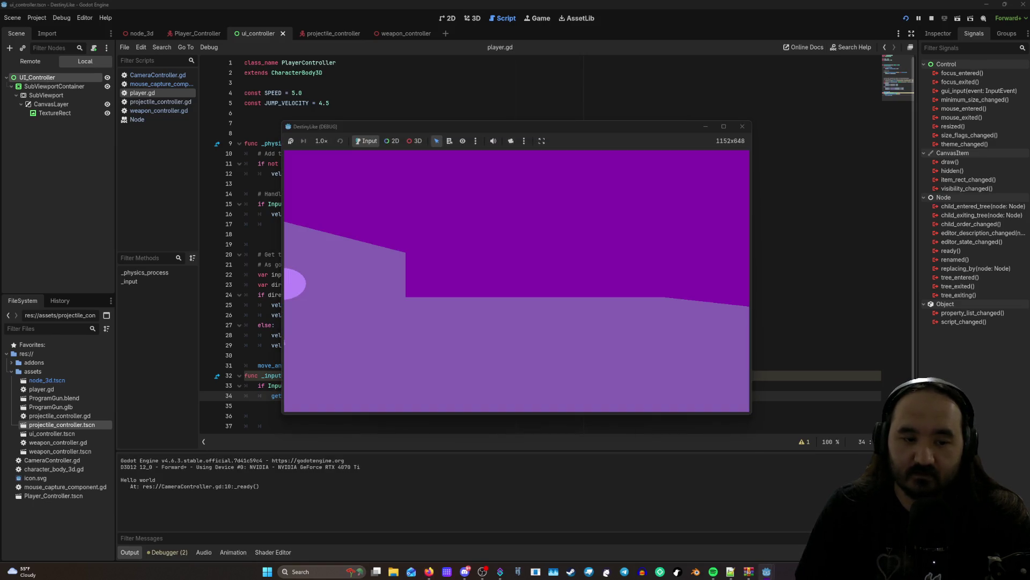
Press Escape to fire Pause, quitting the game, and return to player.gd
{"action": "key", "text": "Escape"}
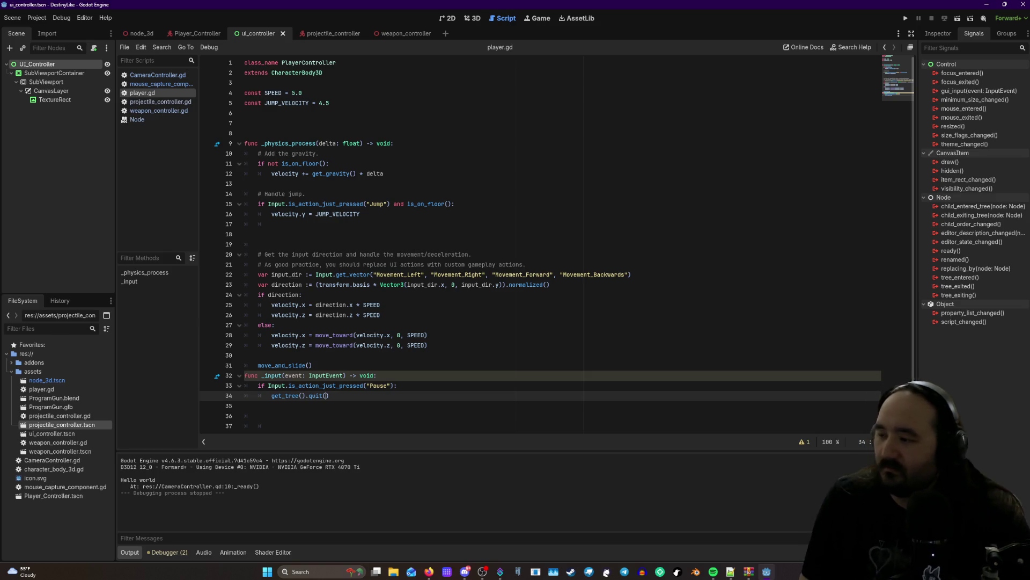
{"action": "key", "text": "alt+Tab"}
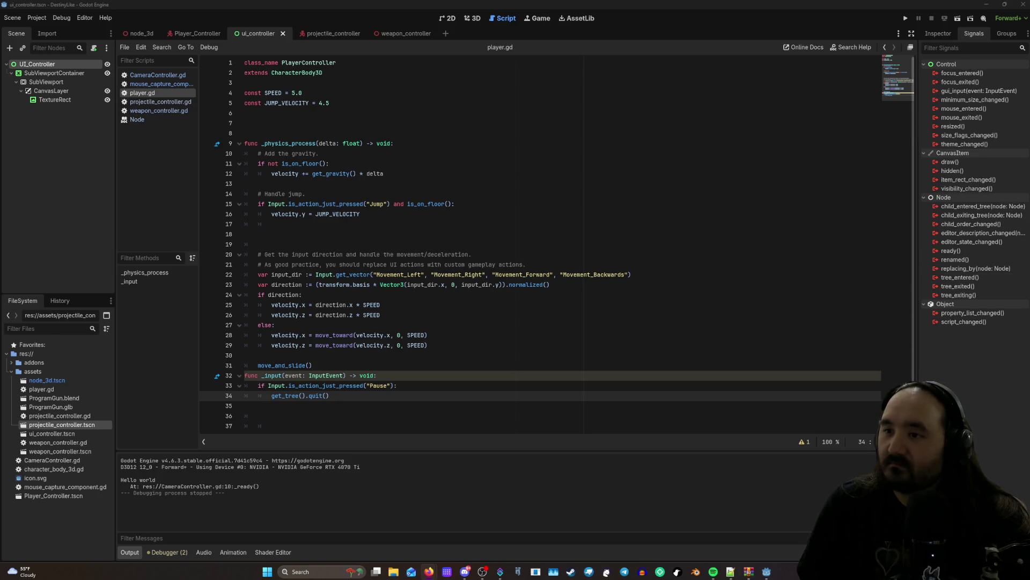
Run the game again, quit it with Escape, and switch to the Player_Controller scene
{"action": "left_click", "coordinate": [352, 407]}
{"action": "left_click", "coordinate": [905, 19]}
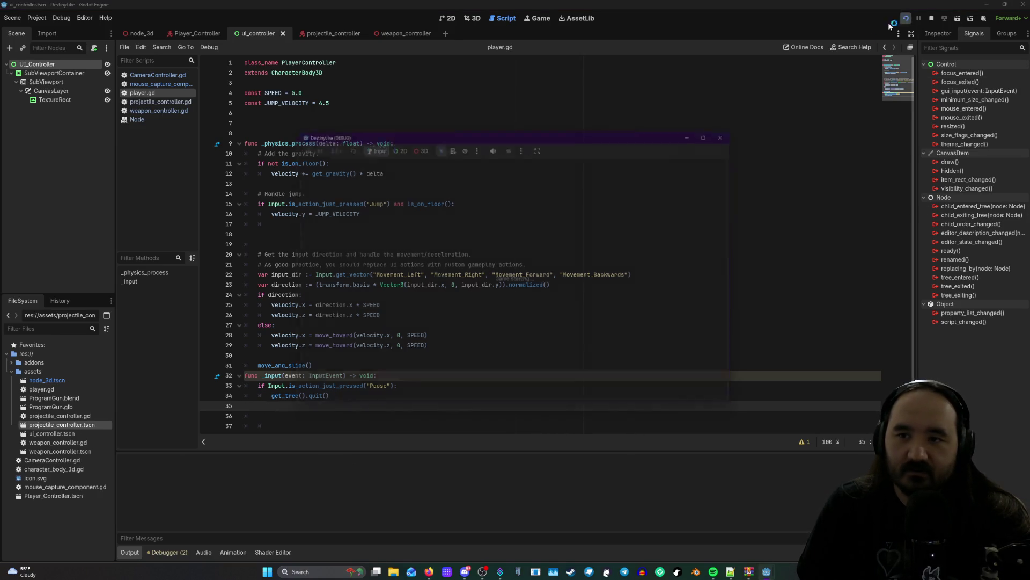
{"action": "key", "text": "Escape"}
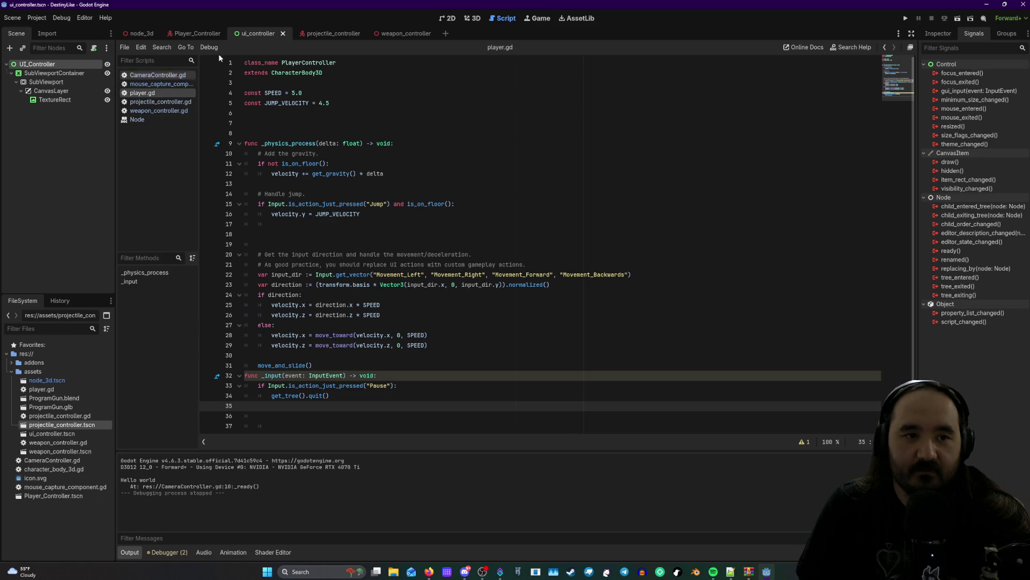
{"action": "left_click", "coordinate": [202, 35]}
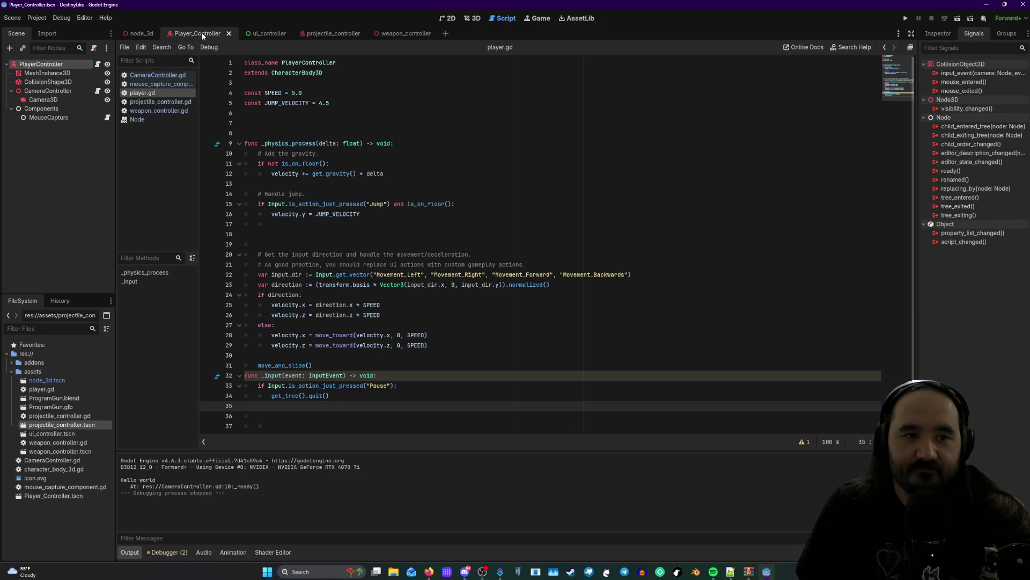
{"action": "left_click", "coordinate": [154, 101]}
{"action": "left_click", "coordinate": [151, 110]}
{"action": "left_click", "coordinate": [153, 92]}
{"action": "scroll", "coordinate": [455, 337], "scroll_direction": "down", "scroll_amount": 1}
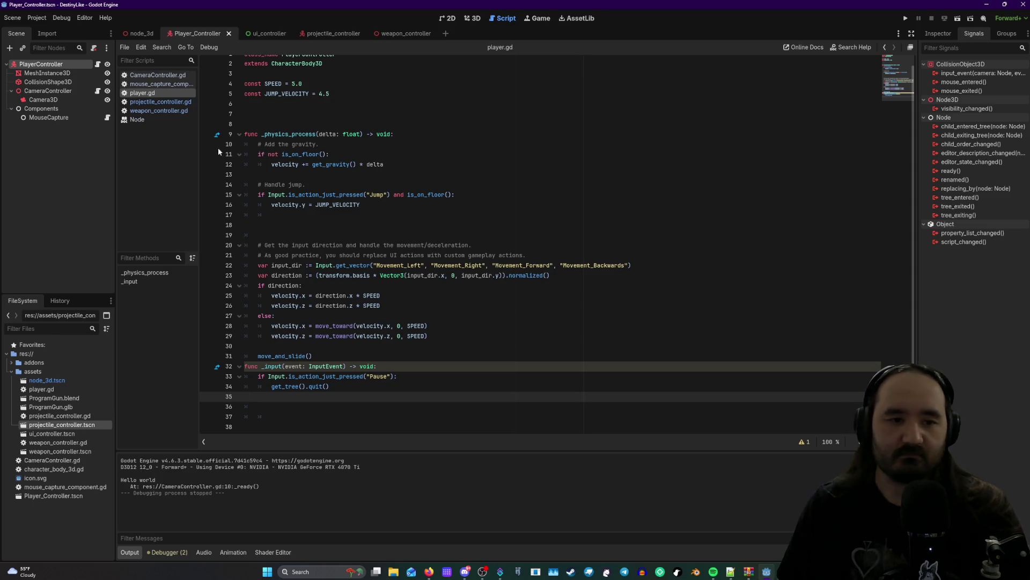
{"action": "scroll", "coordinate": [353, 291], "scroll_direction": "up", "scroll_amount": 1}
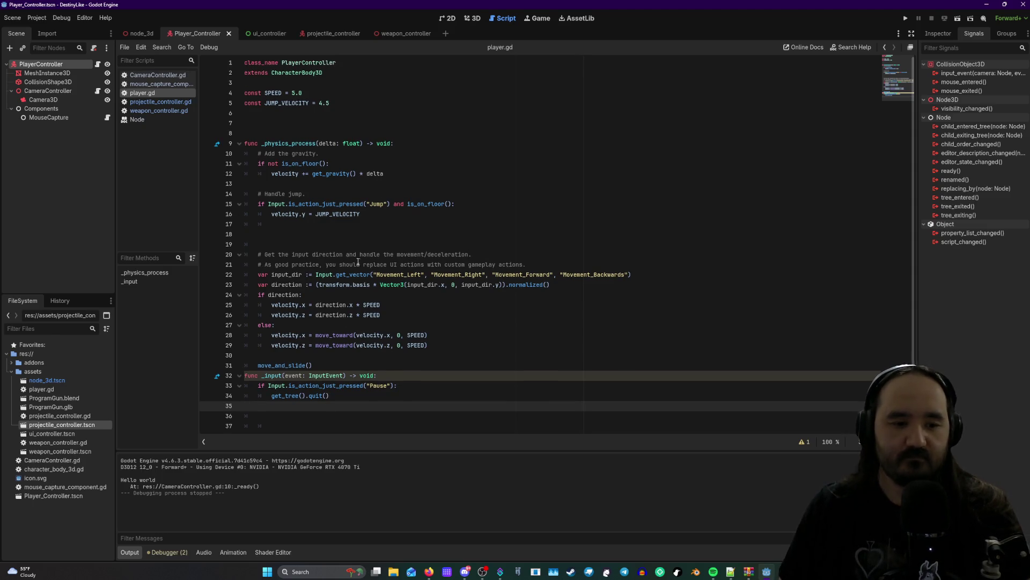
Browse the weapon, projectile and player scripts, then open weapon_controller.gd with its Shoot code
{"action": "left_click", "coordinate": [158, 111]}
{"action": "left_click", "coordinate": [161, 101]}
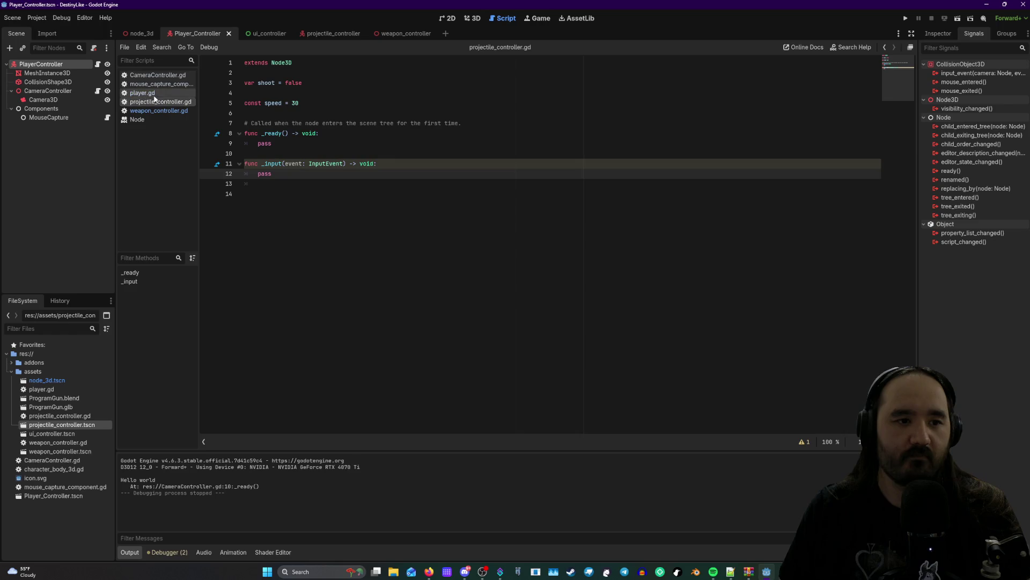
{"action": "left_click", "coordinate": [142, 92]}
{"action": "scroll", "coordinate": [288, 322], "scroll_direction": "down", "scroll_amount": 1}
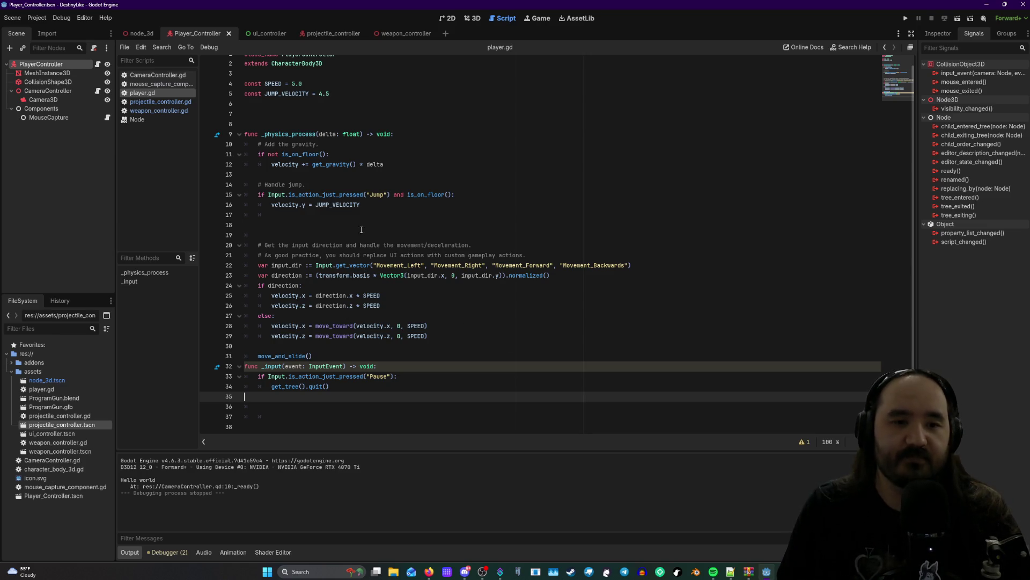
{"action": "scroll", "coordinate": [463, 306], "scroll_direction": "up", "scroll_amount": 1}
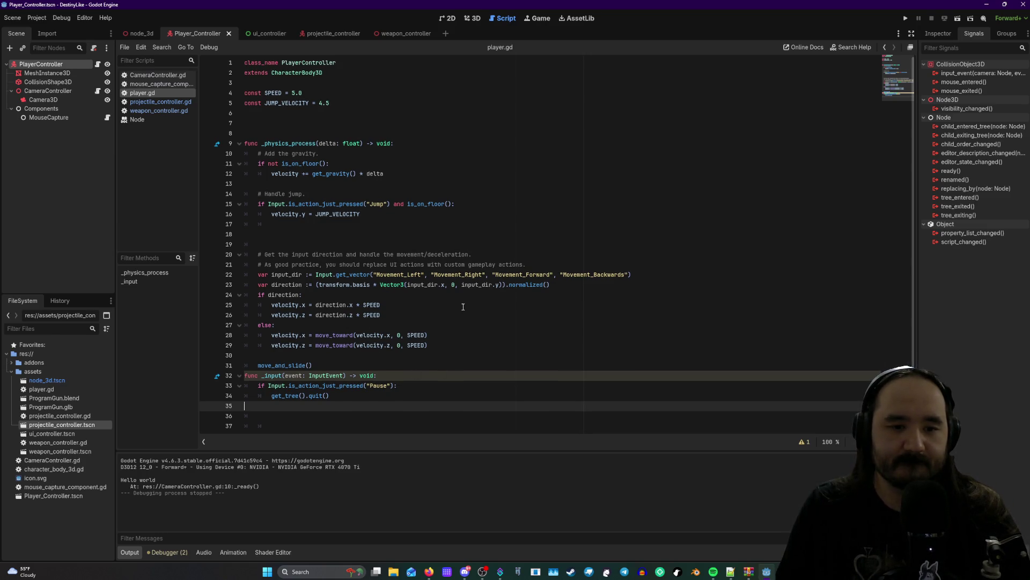
{"action": "scroll", "coordinate": [424, 359], "scroll_direction": "down", "scroll_amount": 1}
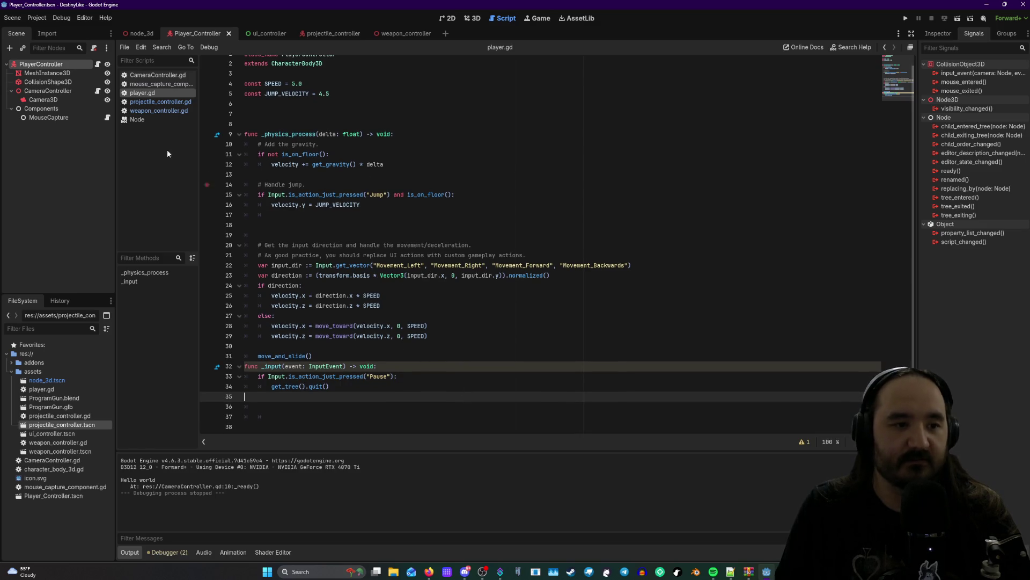
{"action": "left_click", "coordinate": [160, 101]}
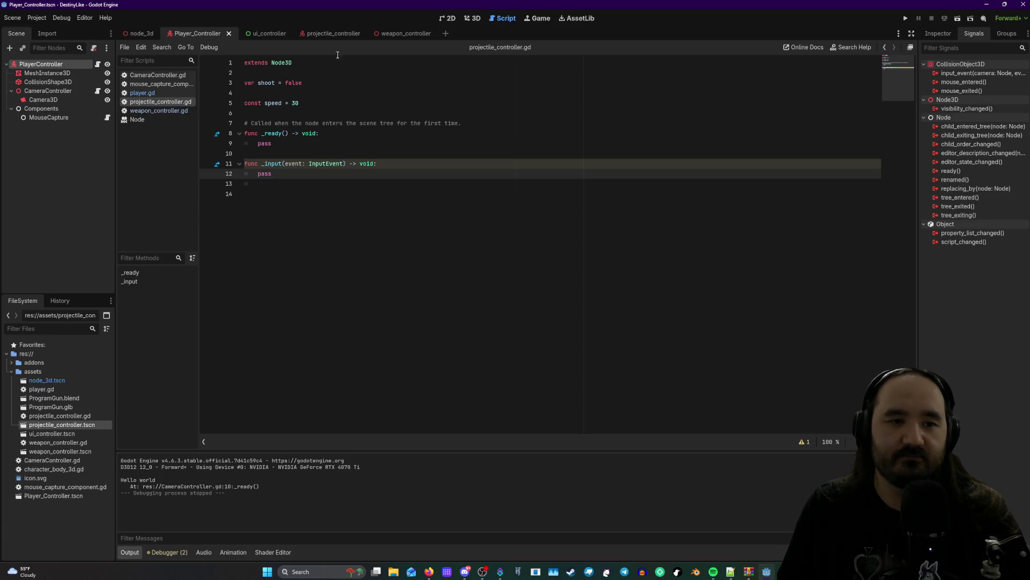
{"action": "left_click", "coordinate": [159, 111]}
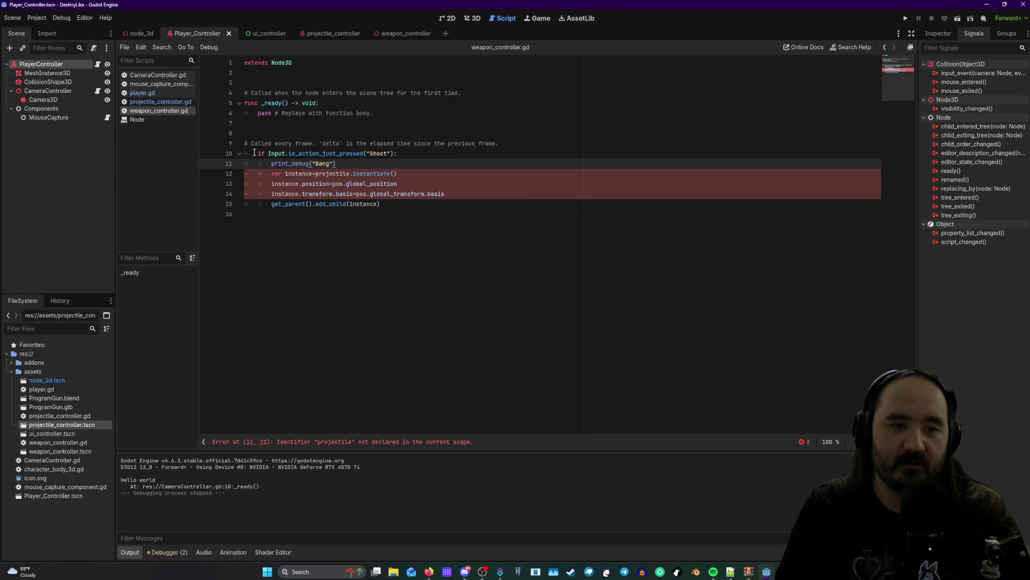
Replace the line 9 frame comment with a func _input header
{"action": "left_click", "coordinate": [255, 153]}
{"action": "left_click", "coordinate": [502, 143]}
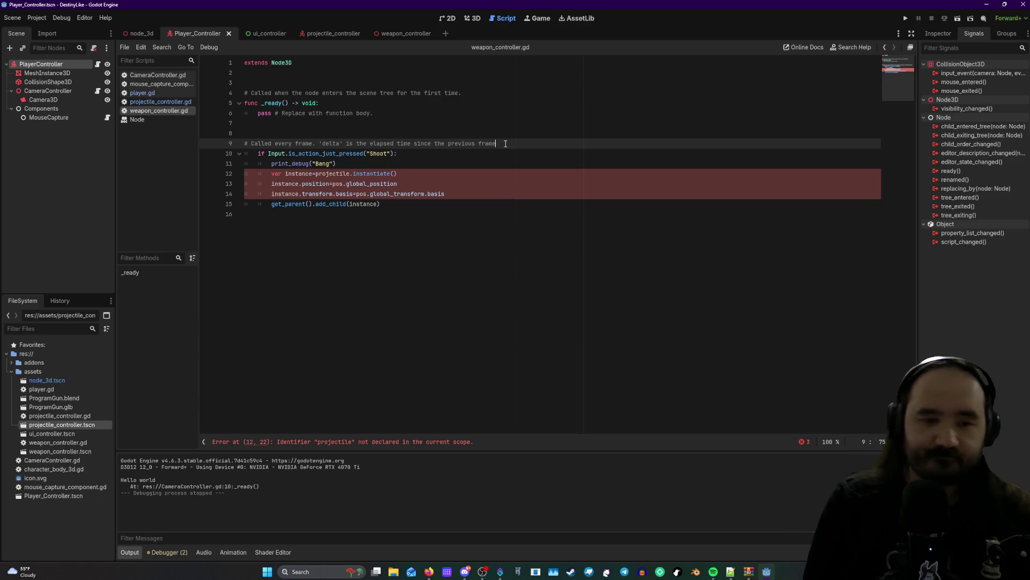
{"action": "key", "text": "BackSpace"}
{"action": "key", "text": "BackSpace"}
{"action": "key", "text": "BackSpace"}
{"action": "key", "text": "BackSpace"}
{"action": "key", "text": "BackSpace"}
{"action": "key", "text": "BackSpace"}
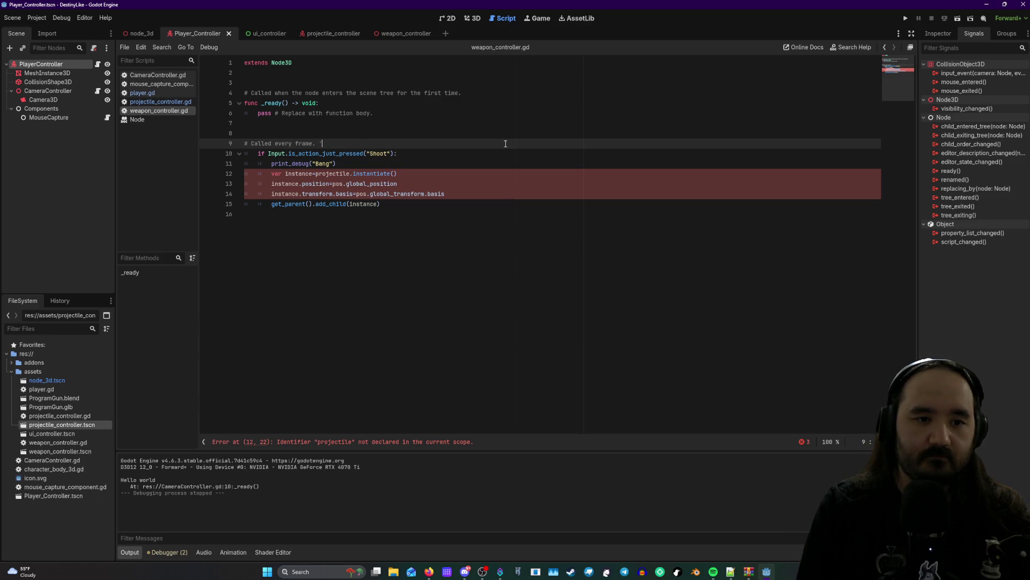
{"action": "key", "text": "BackSpace"}
{"action": "key", "text": "BackSpace"}
{"action": "key", "text": "BackSpace"}
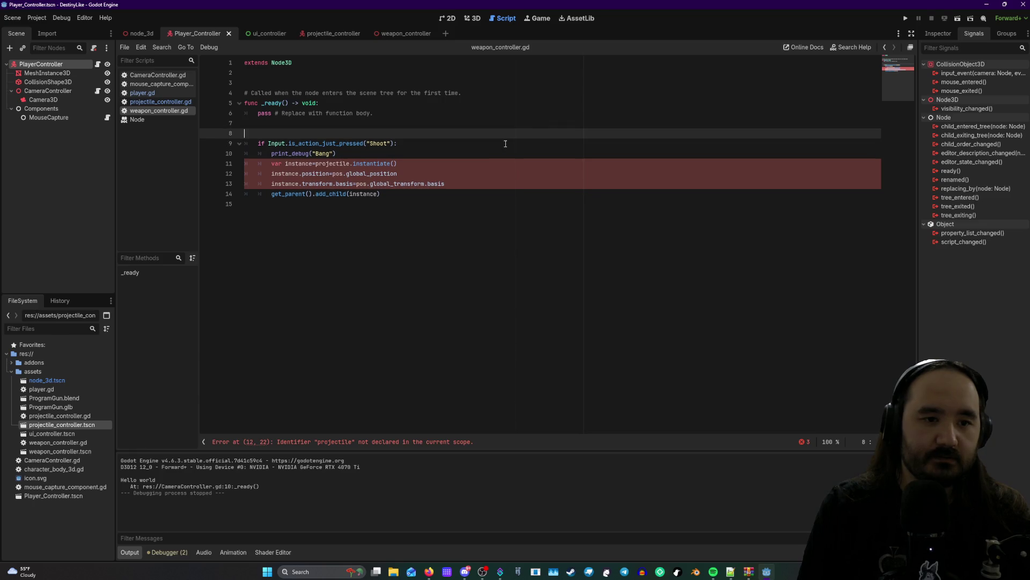
{"action": "key", "text": "Return"}
{"action": "type", "text": "func"}
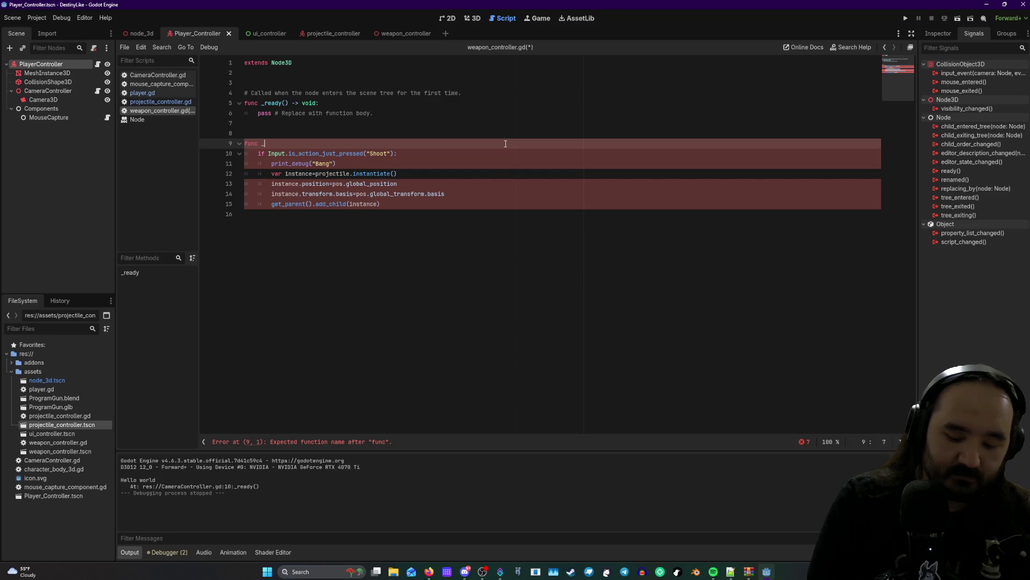
{"action": "type", "text": " _in"}
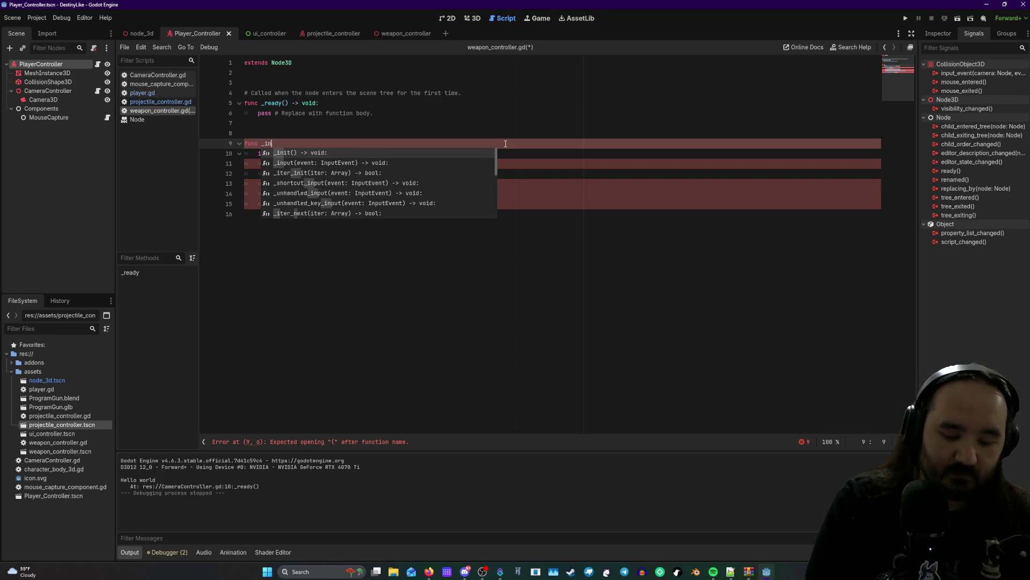
{"action": "double_click", "coordinate": [413, 162]}
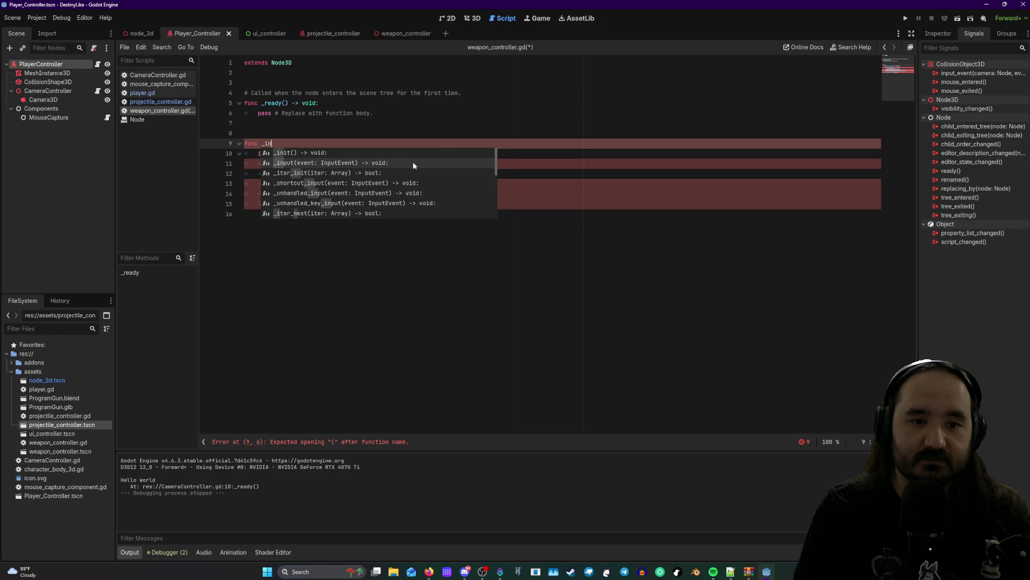
Delete projectile-spawning lines 12–16 so Shoot only prints Bang
{"action": "left_click", "coordinate": [415, 153]}
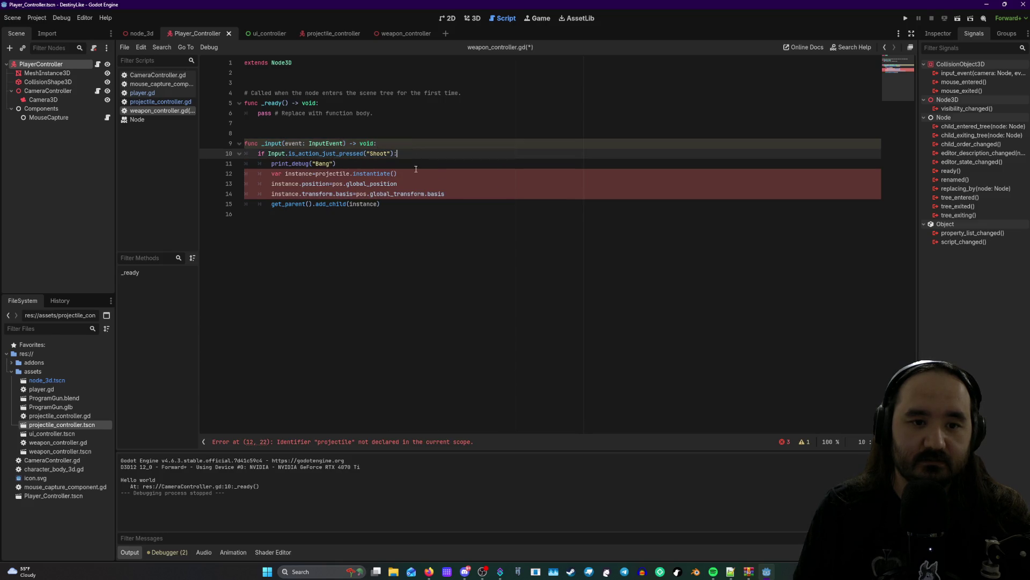
{"action": "left_click", "coordinate": [402, 166]}
{"action": "left_click", "coordinate": [402, 175]}
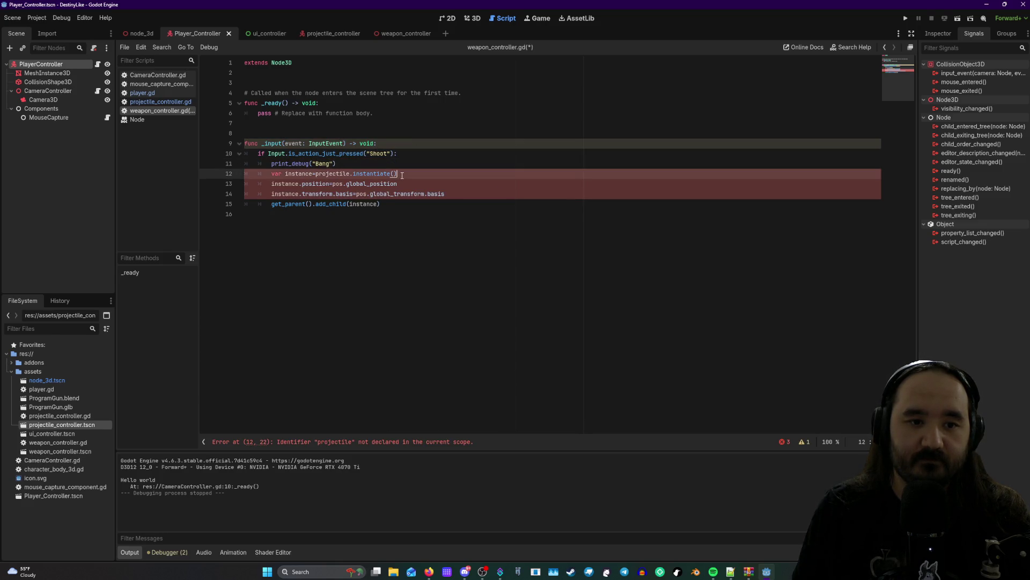
{"action": "left_click_drag", "start_coordinate": [452, 214], "coordinate": [272, 174]}
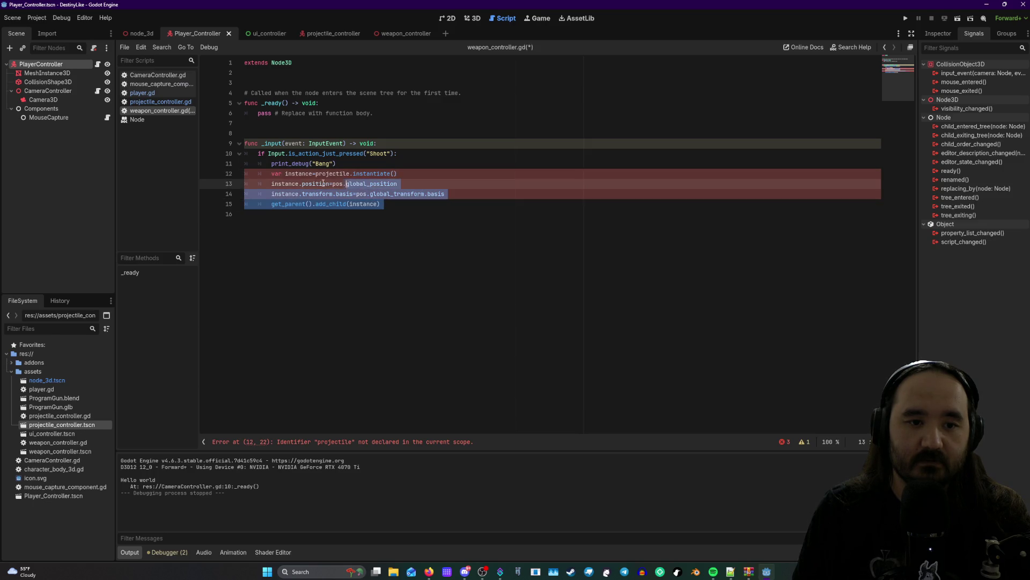
{"action": "key", "text": "BackSpace"}
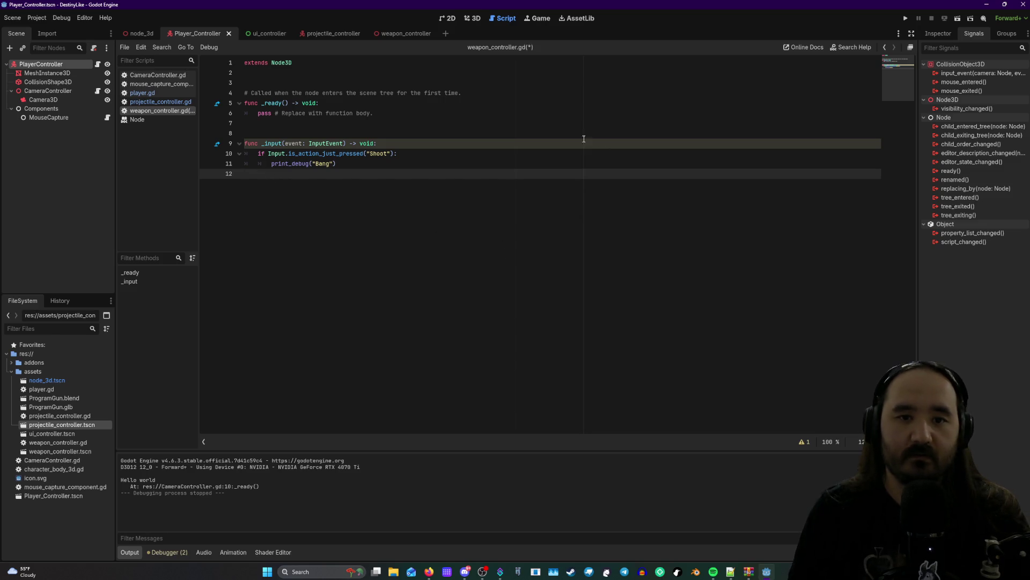
Run the game to view the weapon in first person, stop it with F8, and reopen player.gd
{"action": "left_click", "coordinate": [906, 19]}
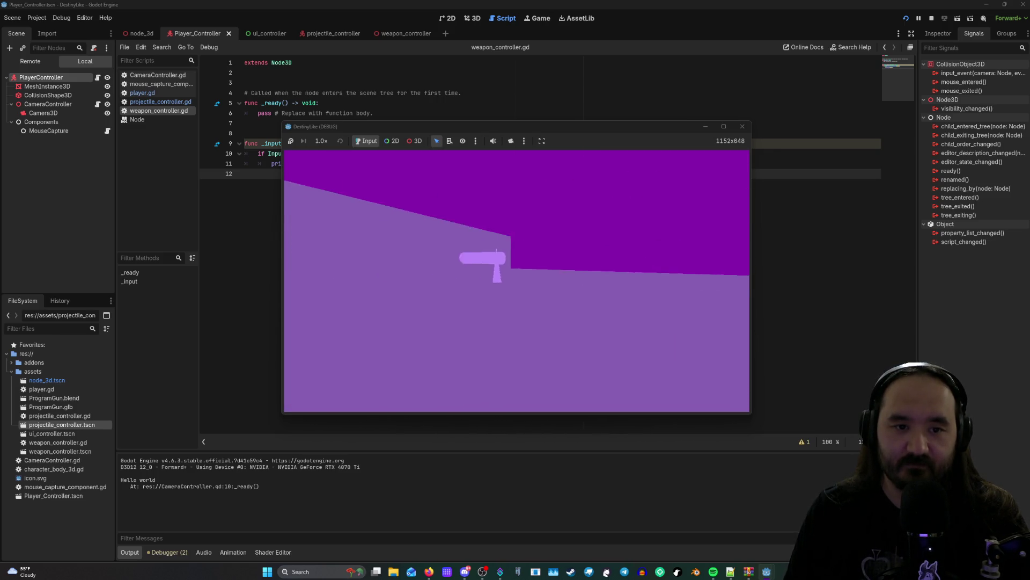
{"action": "key", "text": "F8"}
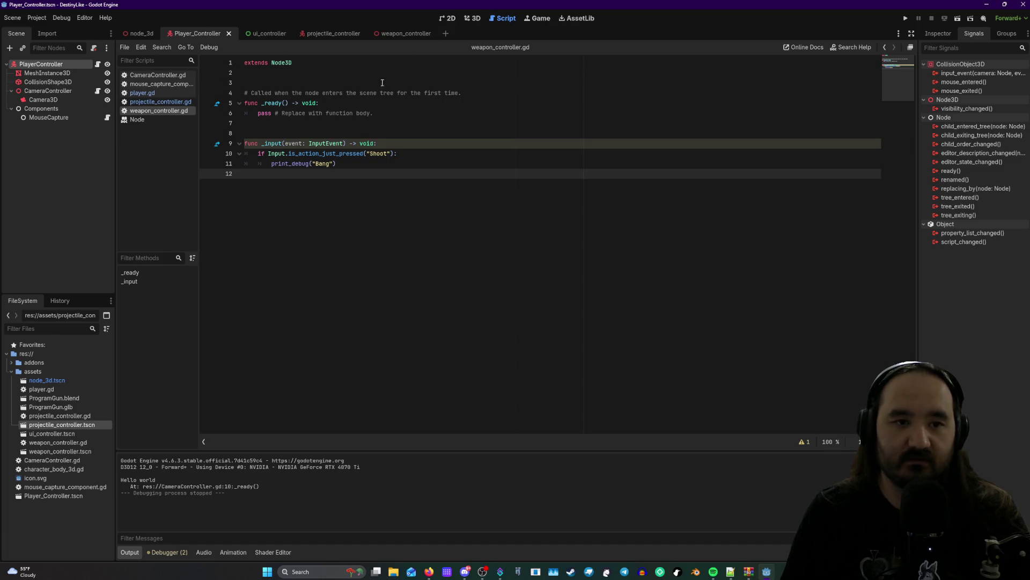
{"action": "left_click", "coordinate": [145, 93]}
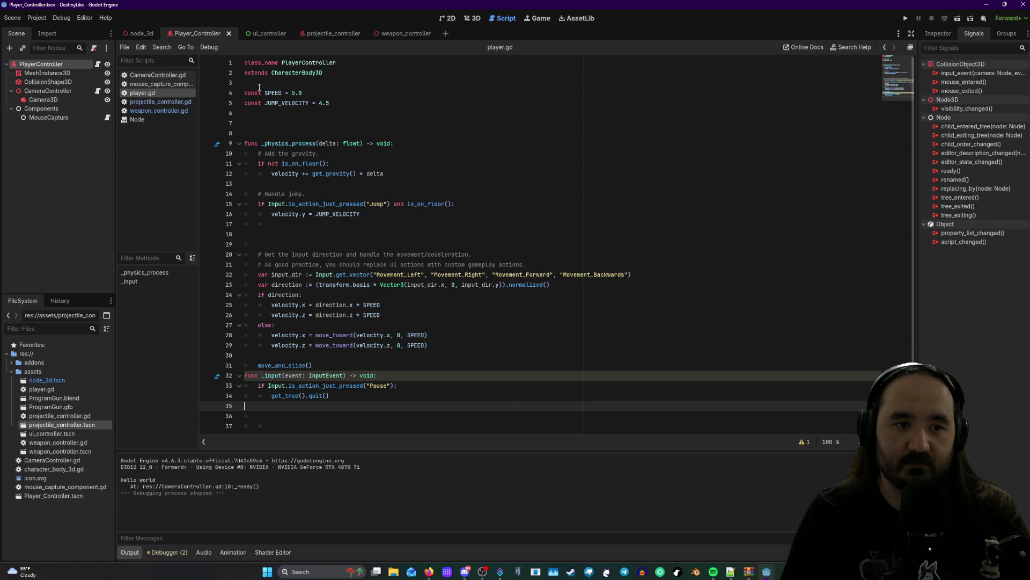
{"action": "left_click", "coordinate": [257, 126]}
{"action": "type", "text": "@"}
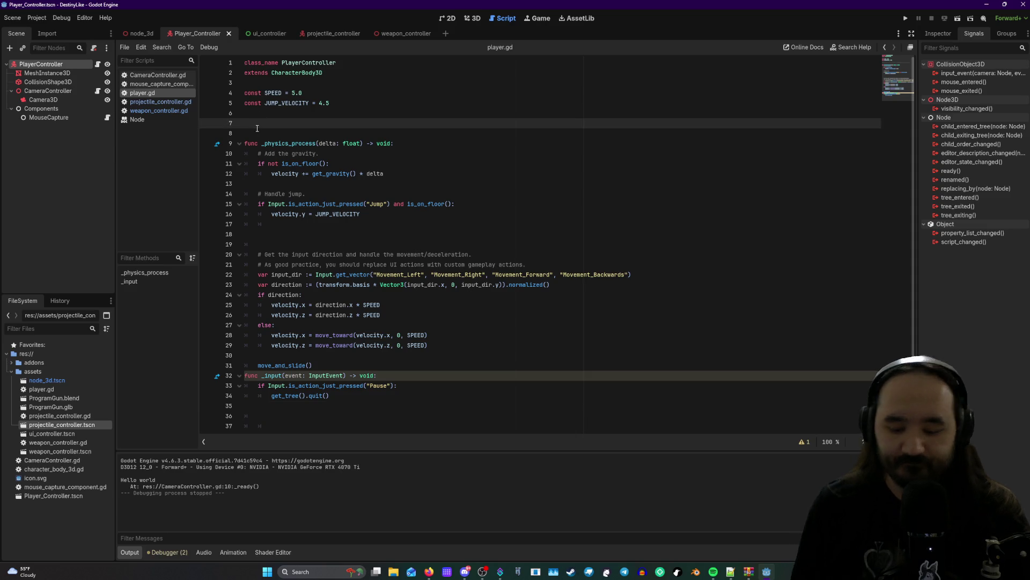
{"action": "type", "text": "export"}
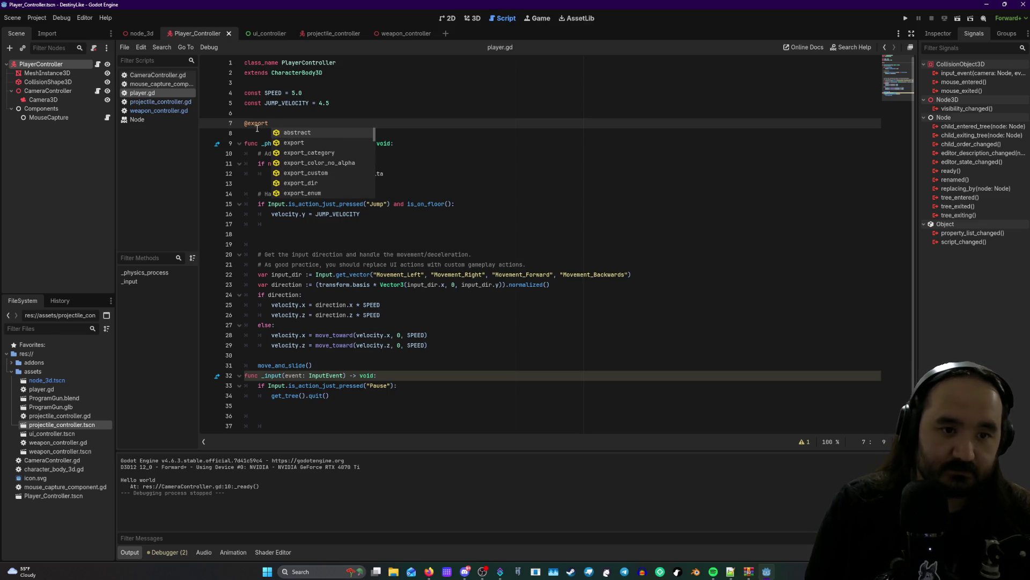
{"action": "type", "text": " weapo"}
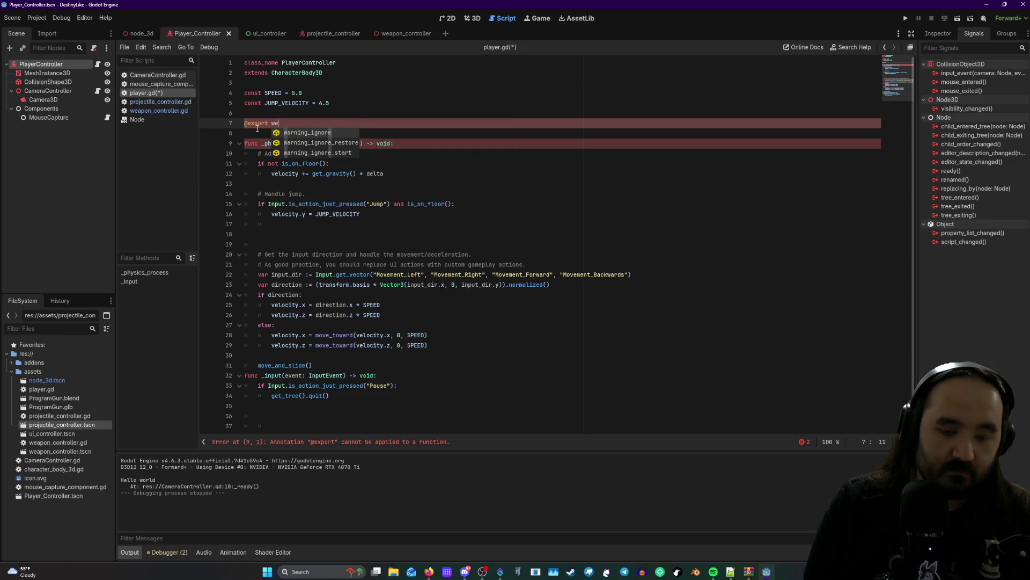
{"action": "type", "text": "n"}
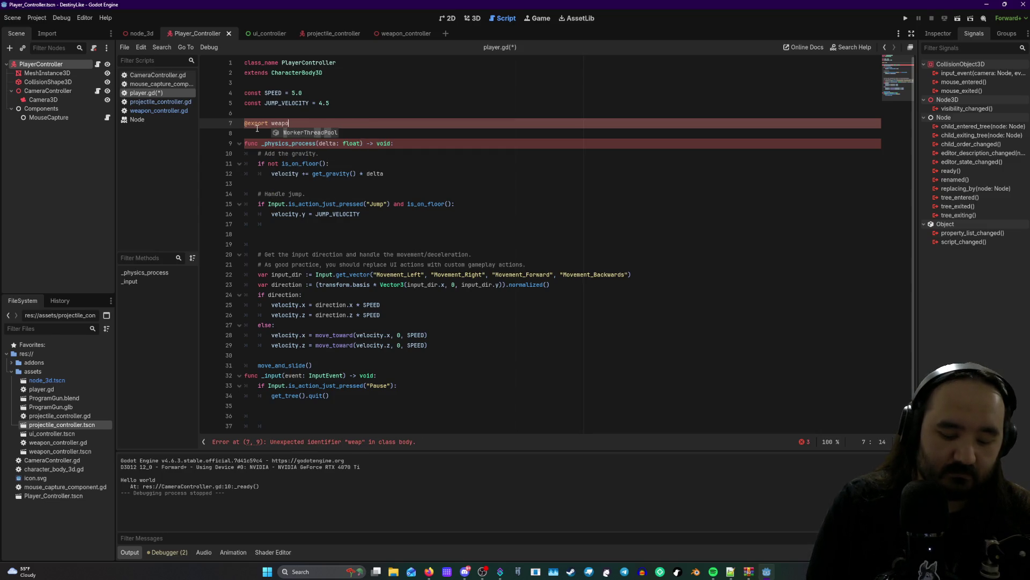
{"action": "key", "text": "BackSpace"}
{"action": "key", "text": "BackSpace"}
{"action": "key", "text": "BackSpace"}
{"action": "key", "text": "BackSpace"}
{"action": "key", "text": "BackSpace"}
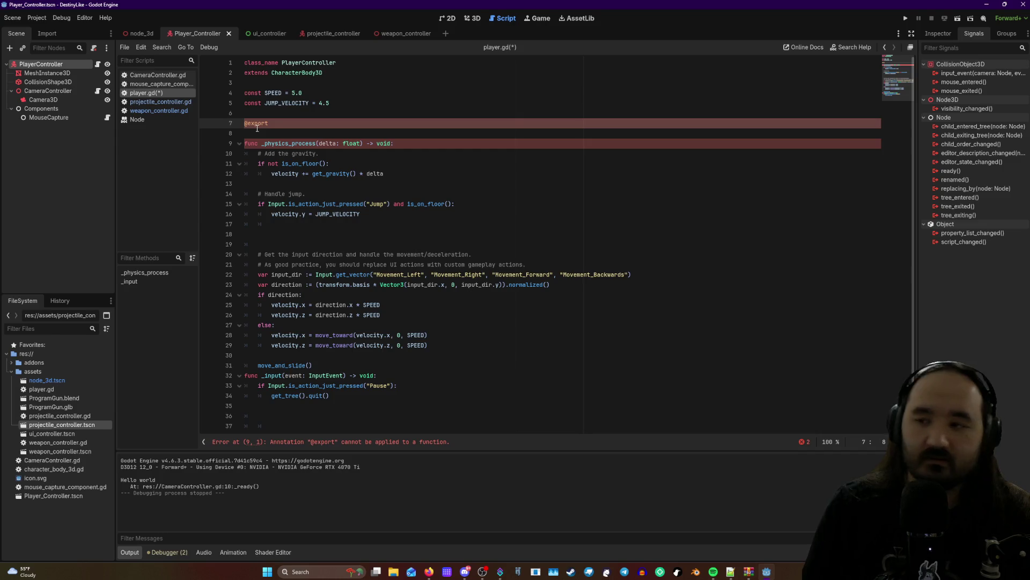
{"action": "left_click", "coordinate": [160, 84]}
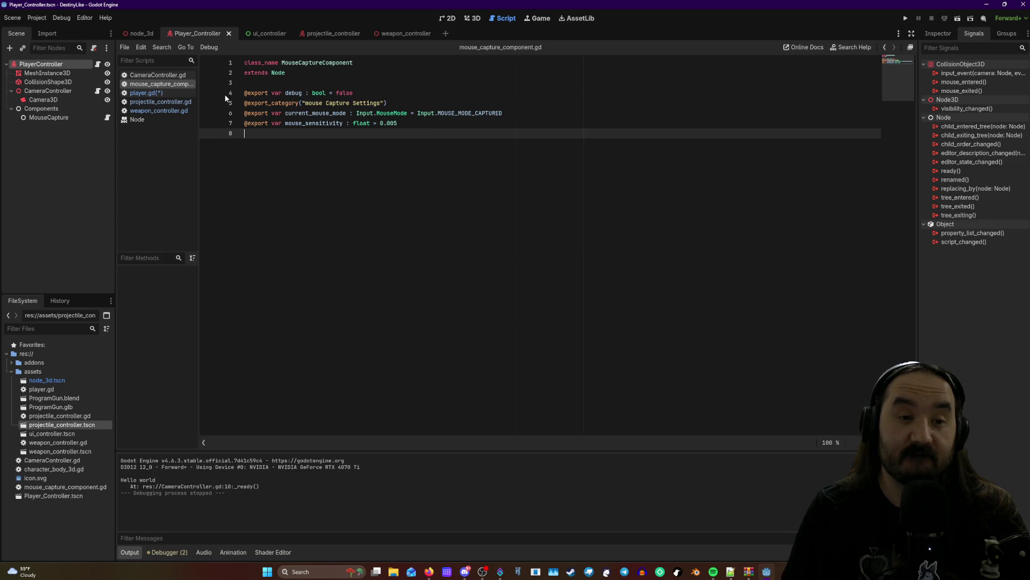
Browse player.gd and weapon_controller.gd, settling on mouse_capture_component.gd with the caret at line 4
{"action": "left_click", "coordinate": [146, 93]}
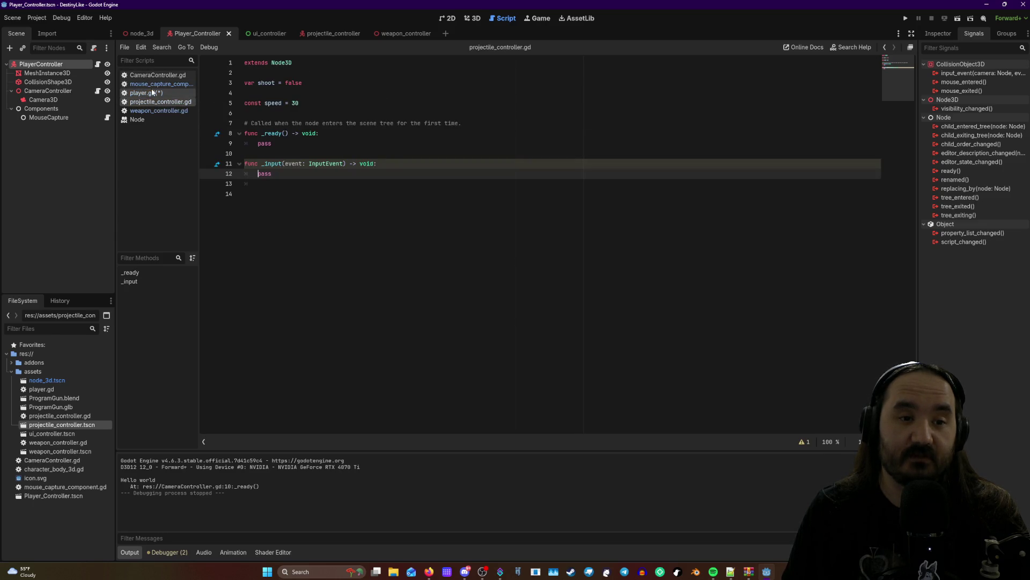
{"action": "left_click", "coordinate": [153, 84]}
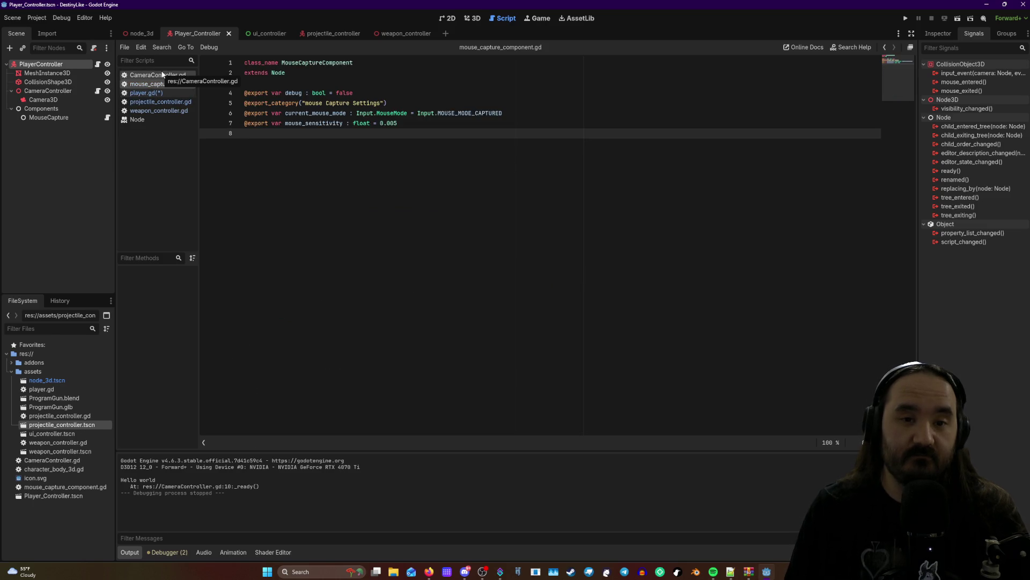
{"action": "left_click", "coordinate": [156, 111]}
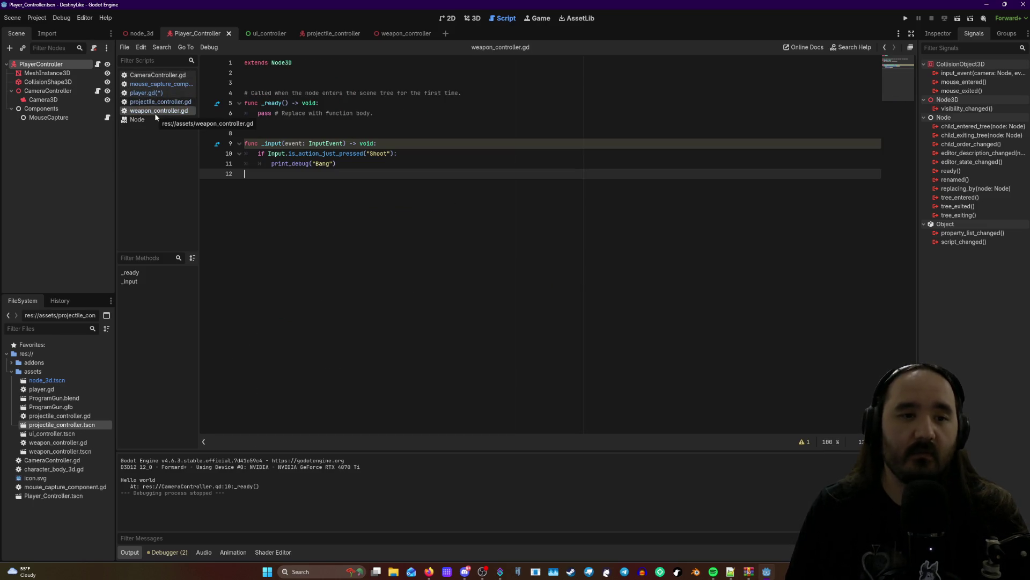
{"action": "left_click", "coordinate": [159, 95]}
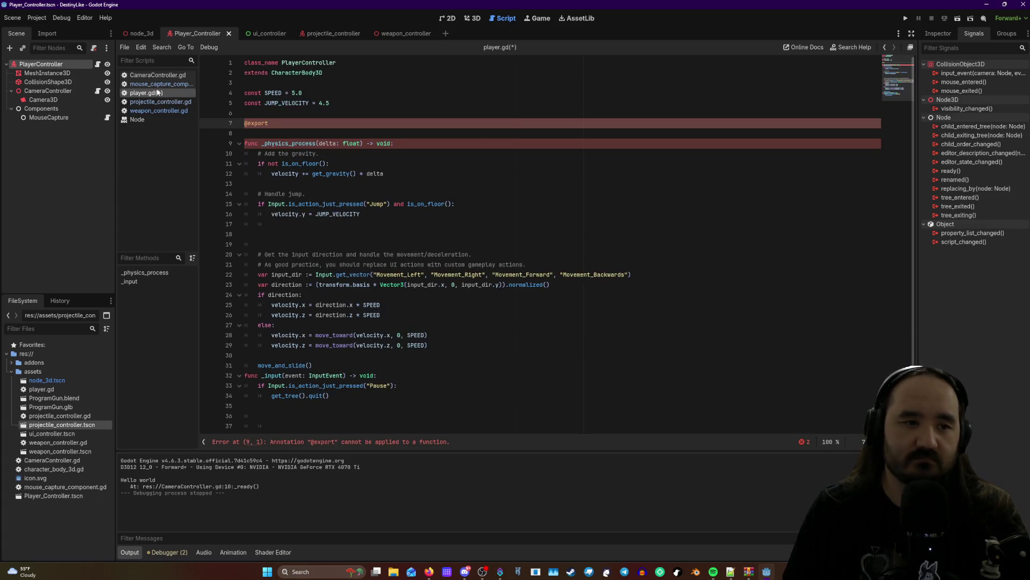
{"action": "left_click", "coordinate": [149, 84]}
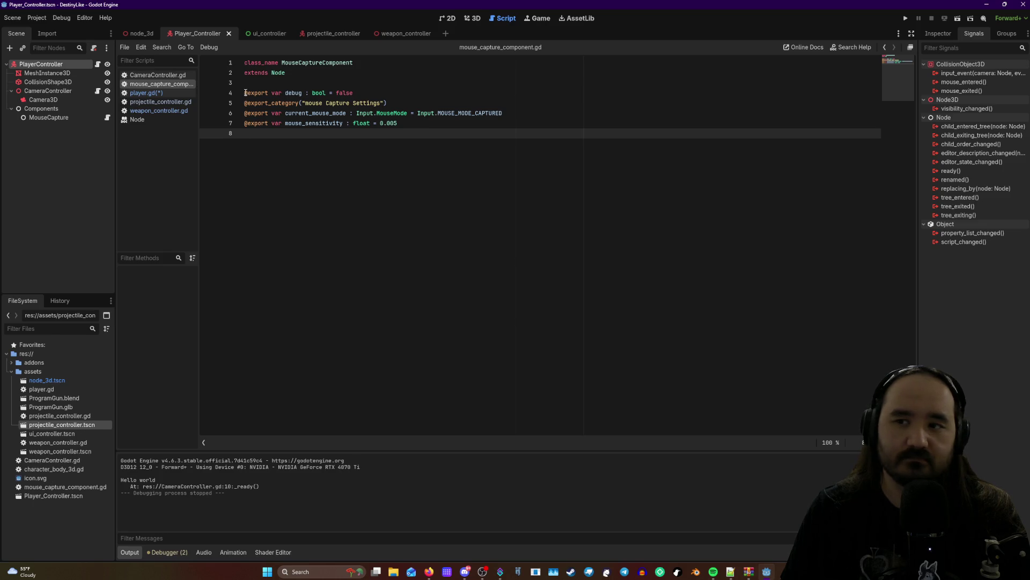
{"action": "left_click", "coordinate": [245, 93]}
{"action": "left_click", "coordinate": [938, 33]}
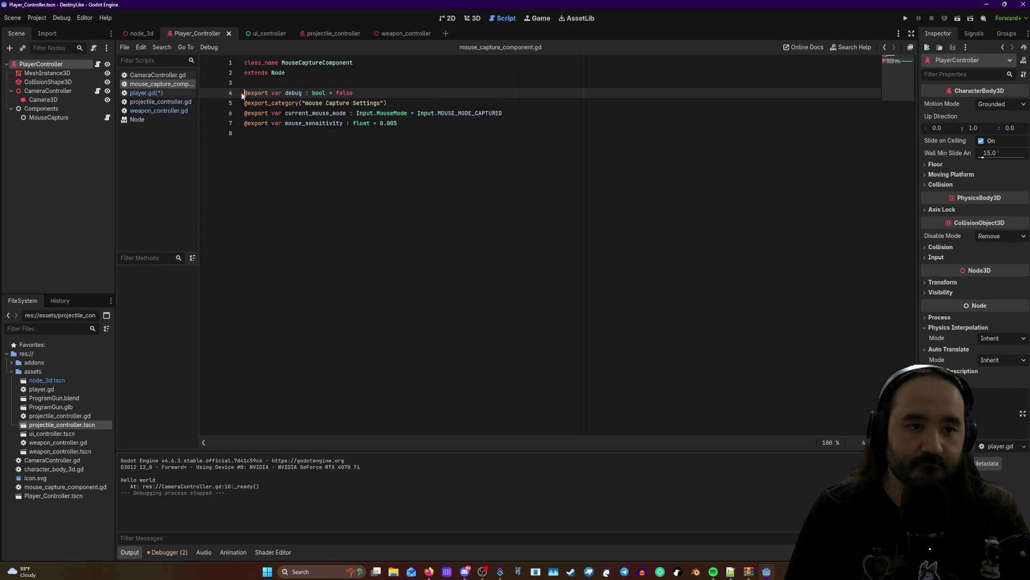
Prefix lines 4–7 of mouse_capture_component.gd with # comments, undoing an accidental line merge
{"action": "type", "text": "##"}
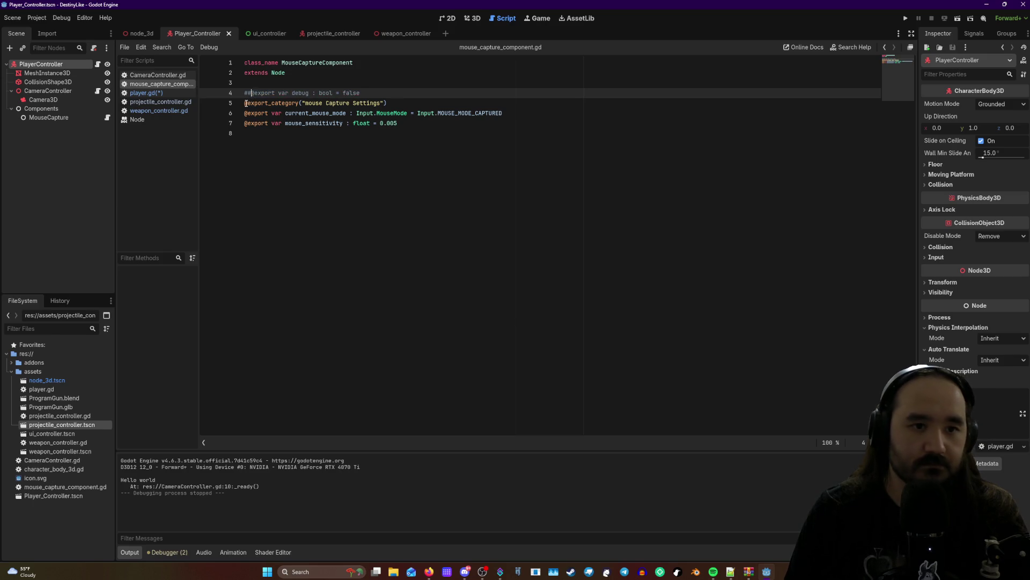
{"action": "left_click", "coordinate": [247, 103]}
{"action": "type", "text": "#"}
{"action": "key", "text": "shift+Down"}
{"action": "type", "text": "##"}
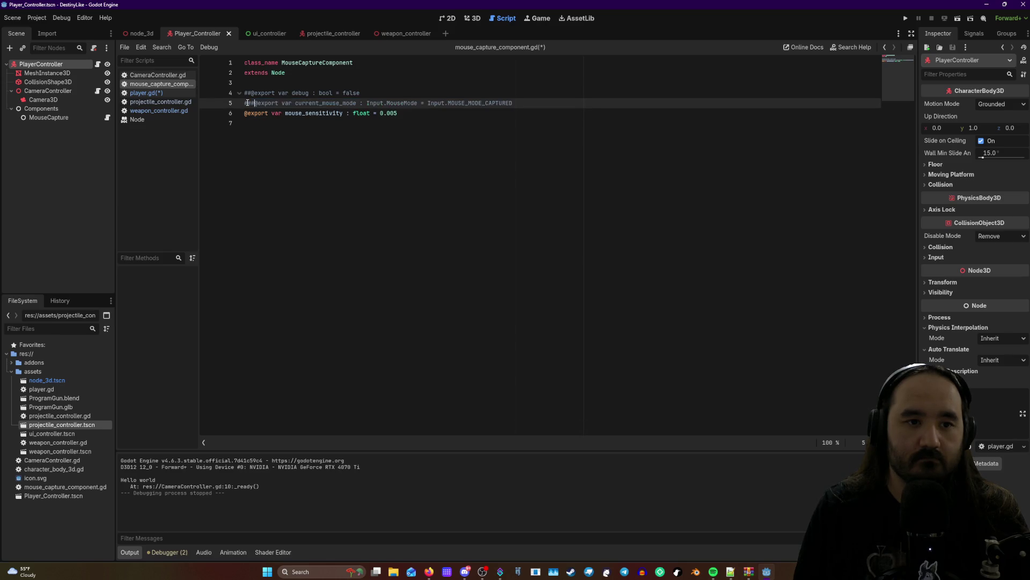
{"action": "type", "text": "ZZ"}
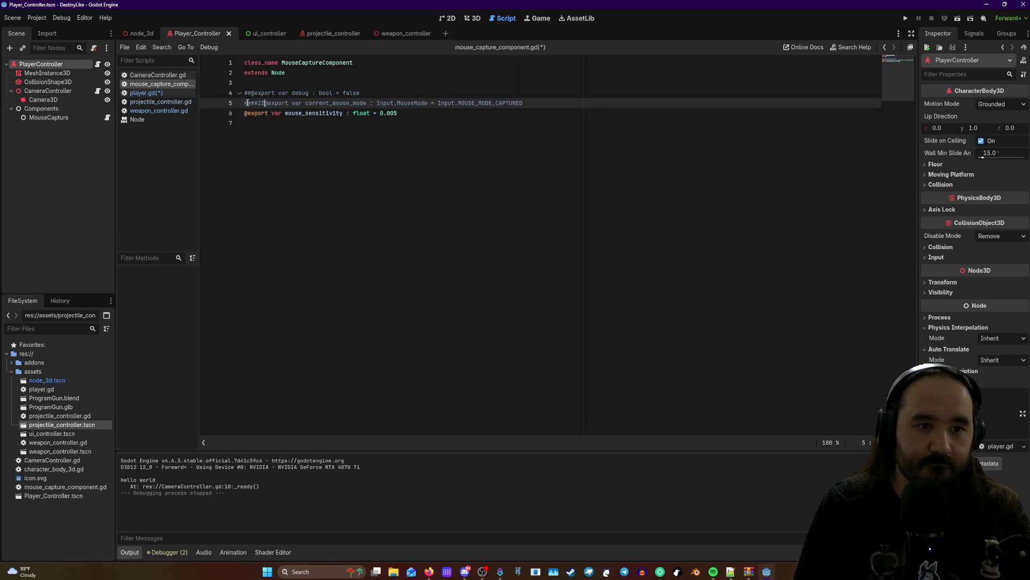
{"action": "key", "text": "ctrl+z"}
{"action": "key", "text": "ctrl+z"}
{"action": "key", "text": "ctrl+z"}
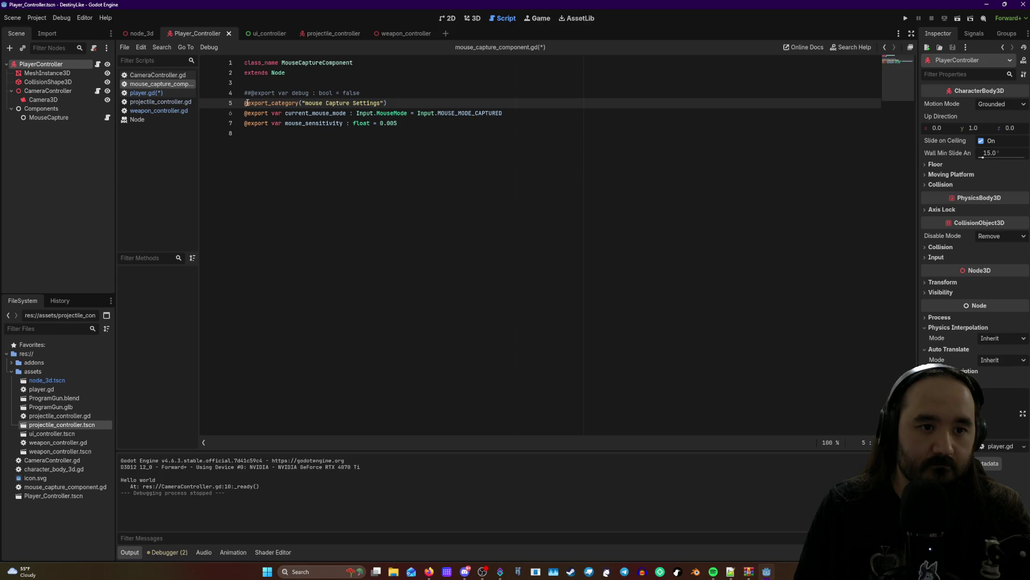
{"action": "type", "text": "#"}
{"action": "key", "text": "Down"}
{"action": "type", "text": "##"}
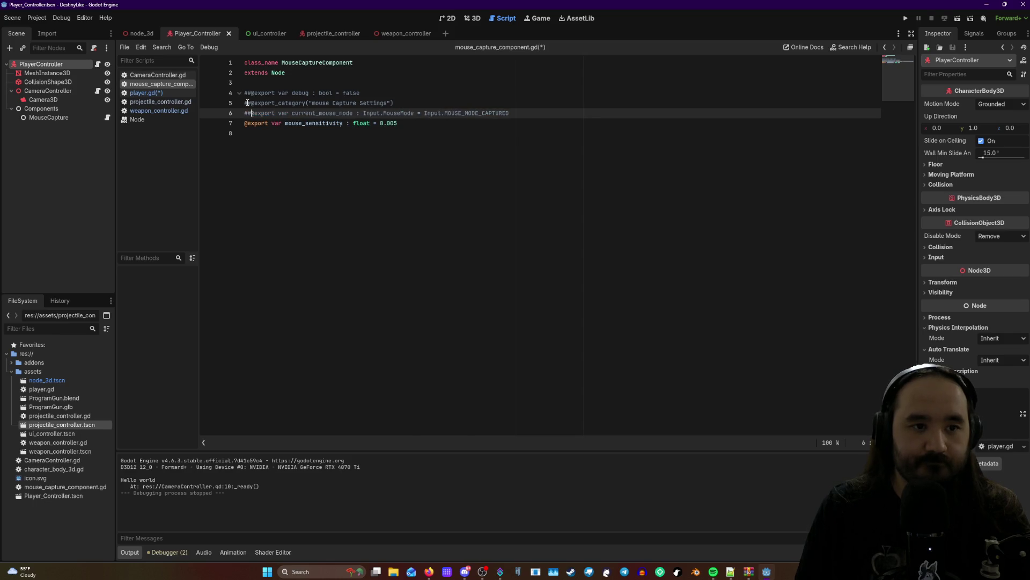
{"action": "key", "text": "Down"}
{"action": "type", "text": "##"}
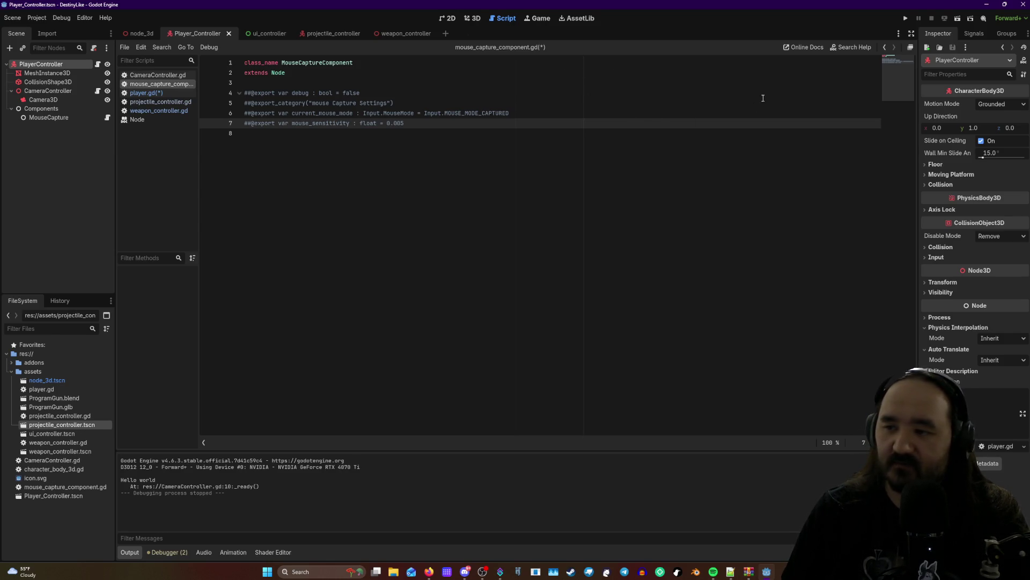
{"action": "left_click", "coordinate": [905, 21]}
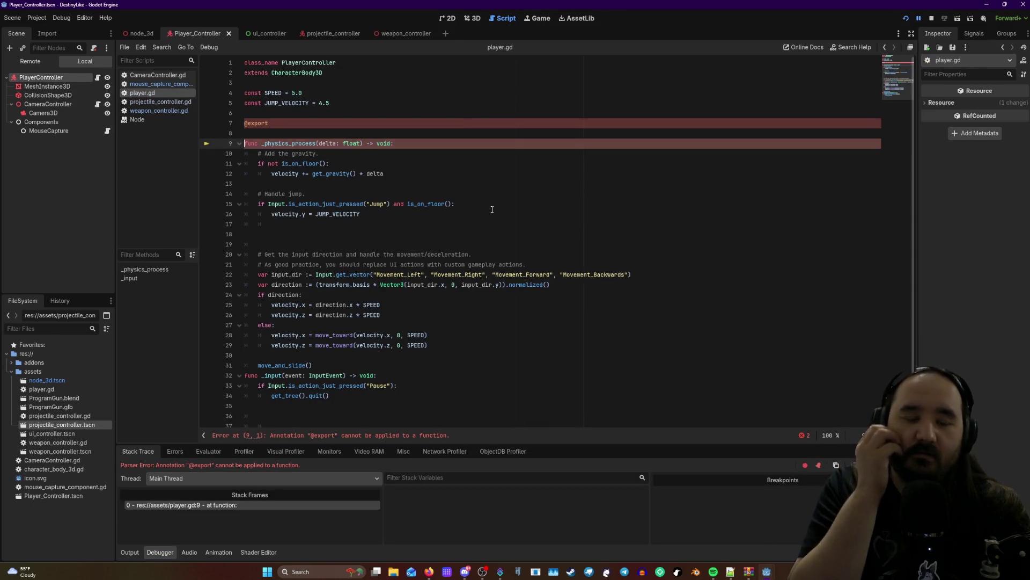
{"action": "left_click", "coordinate": [260, 123]}
{"action": "key", "text": "BackSpace"}
{"action": "key", "text": "BackSpace"}
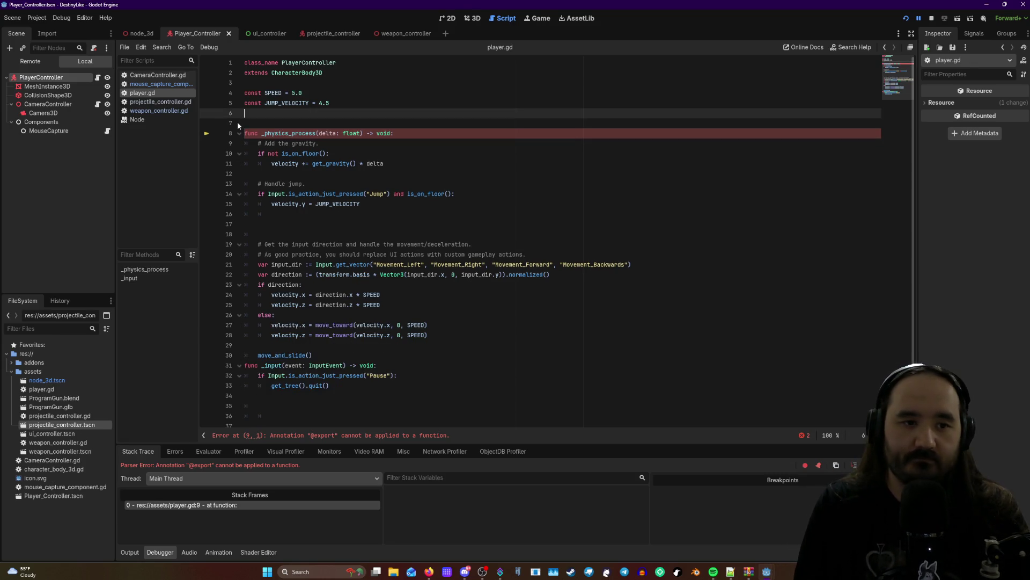
{"action": "key", "text": "F5"}
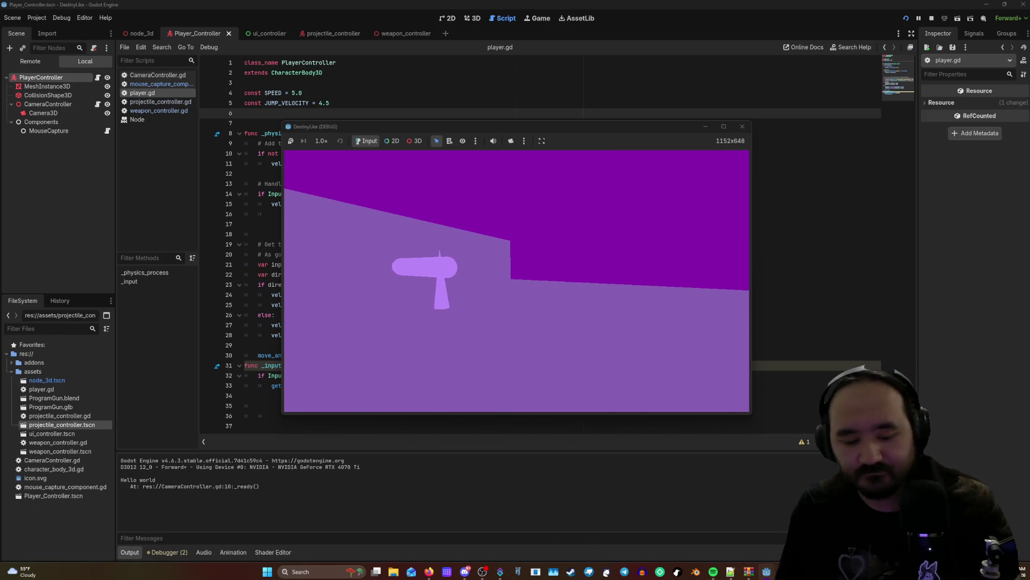
{"action": "key", "text": "Escape"}
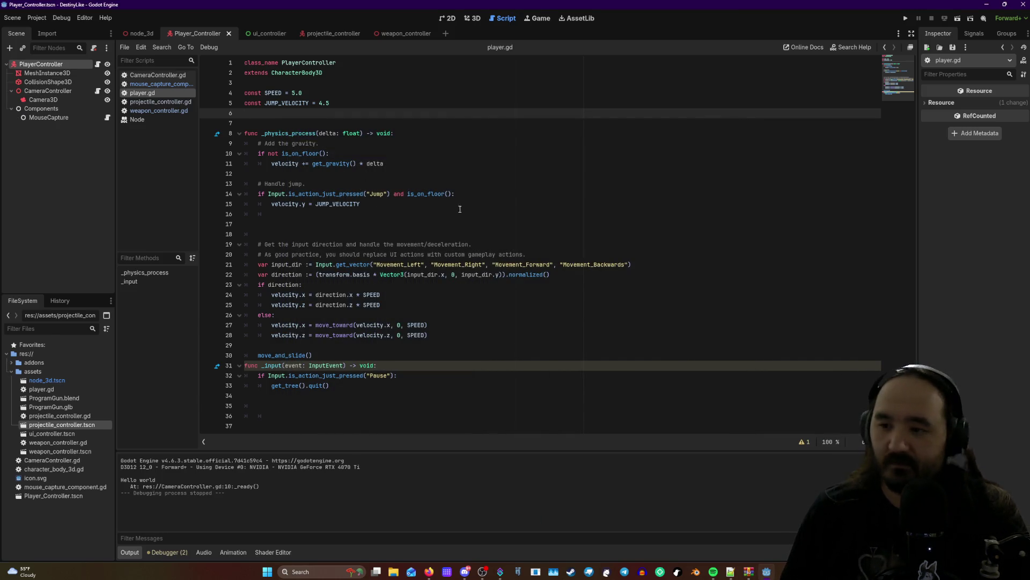
Look over weapon_controller.gd, projectile_controller.gd, mouse_capture_component.gd and player.gd, ending on CameraController.gd
{"action": "left_click", "coordinate": [155, 110]}
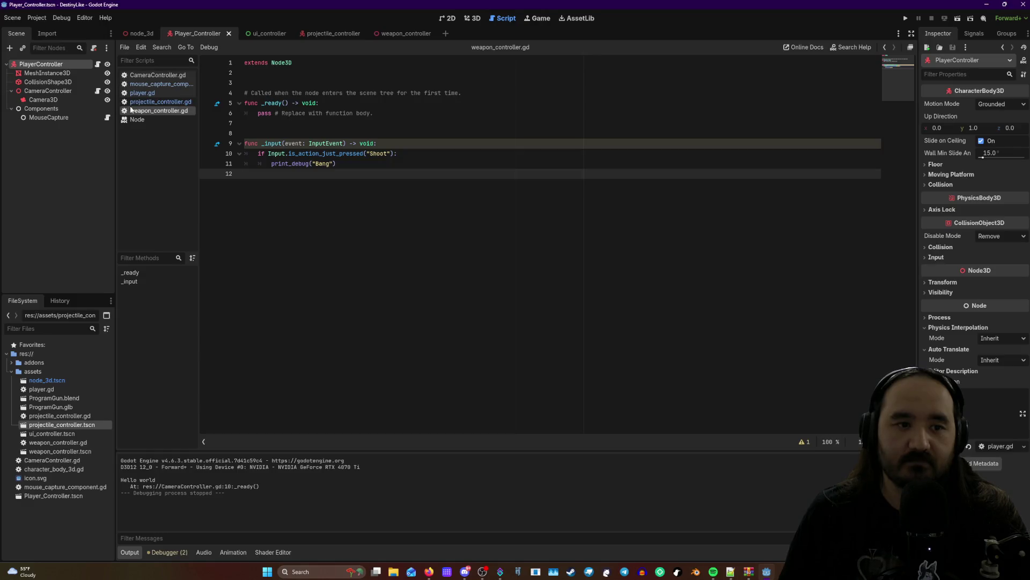
{"action": "left_click", "coordinate": [138, 105]}
{"action": "left_click", "coordinate": [153, 85]}
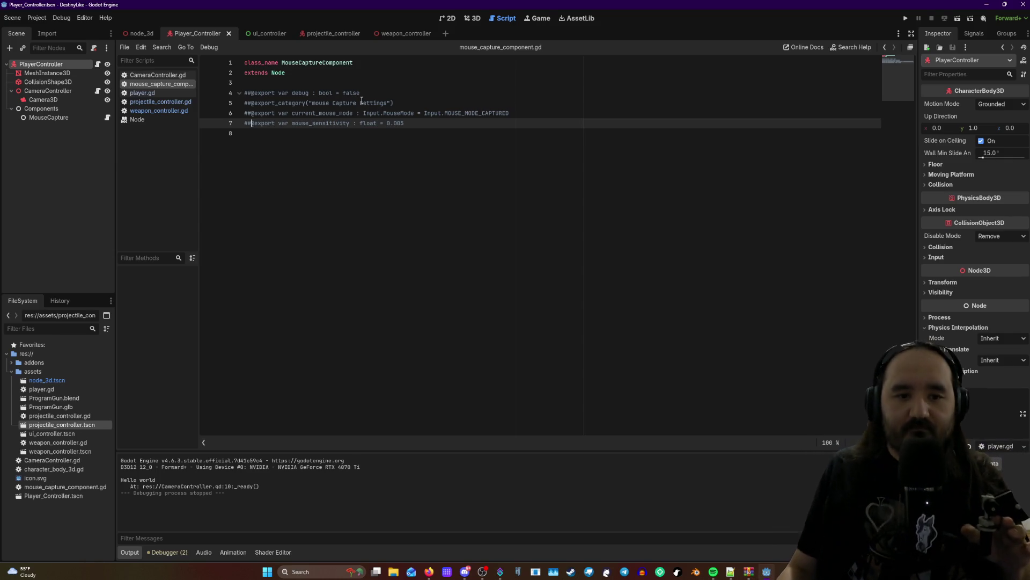
{"action": "left_click", "coordinate": [147, 102]}
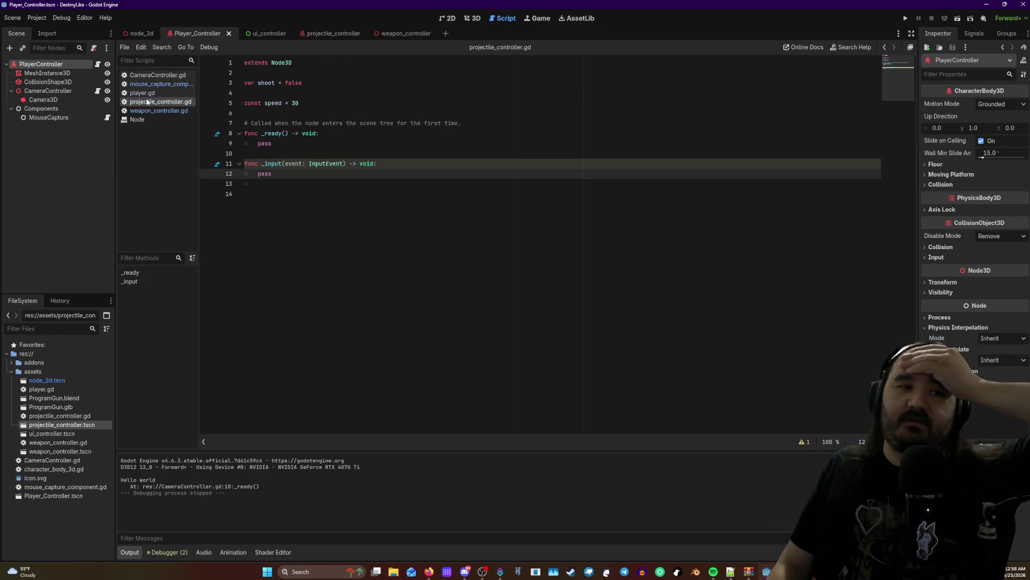
{"action": "left_click", "coordinate": [151, 94]}
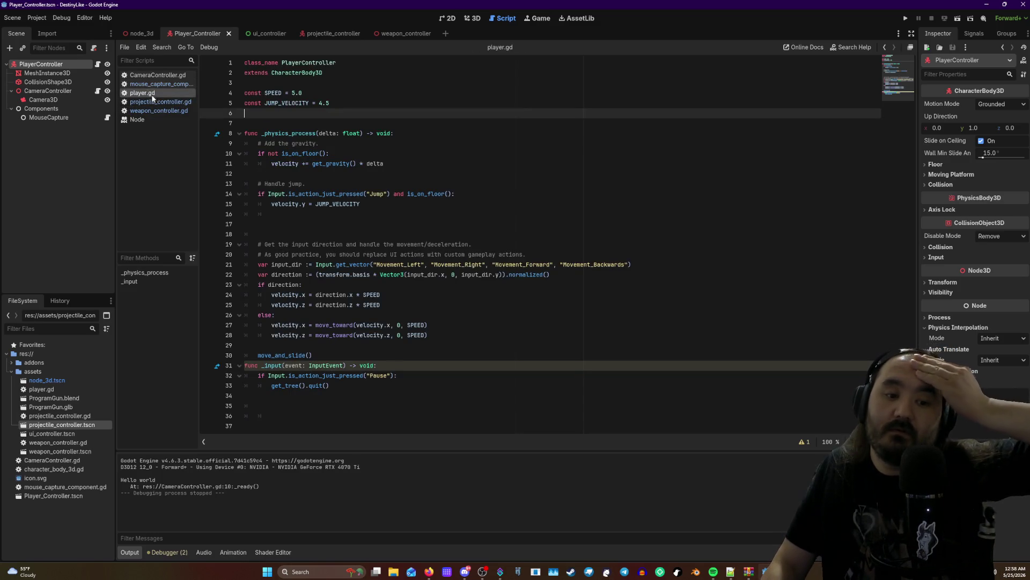
{"action": "left_click", "coordinate": [156, 75]}
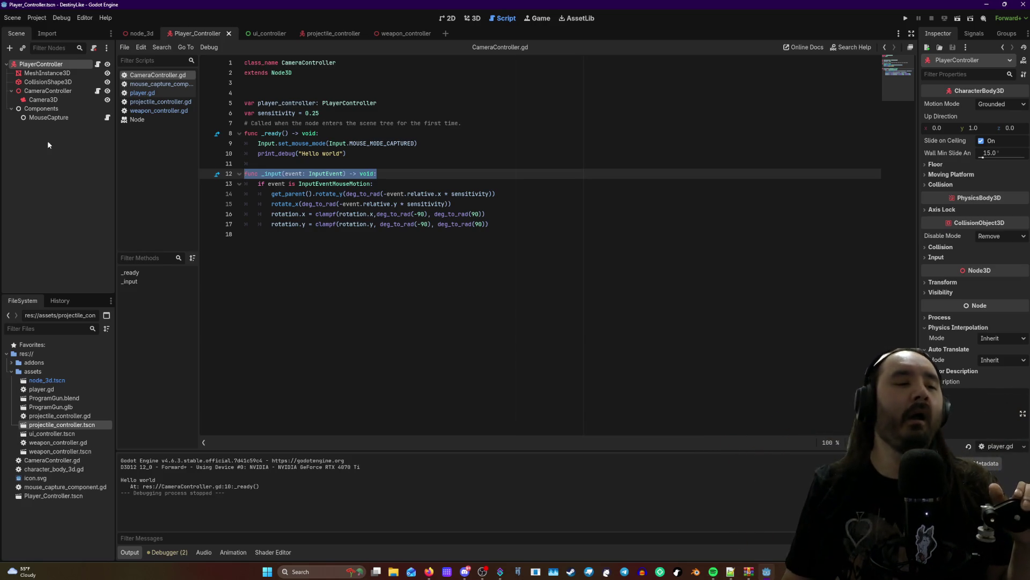
Delete the Hello world print_debug line from CameraController.gd
{"action": "double_click", "coordinate": [59, 115]}
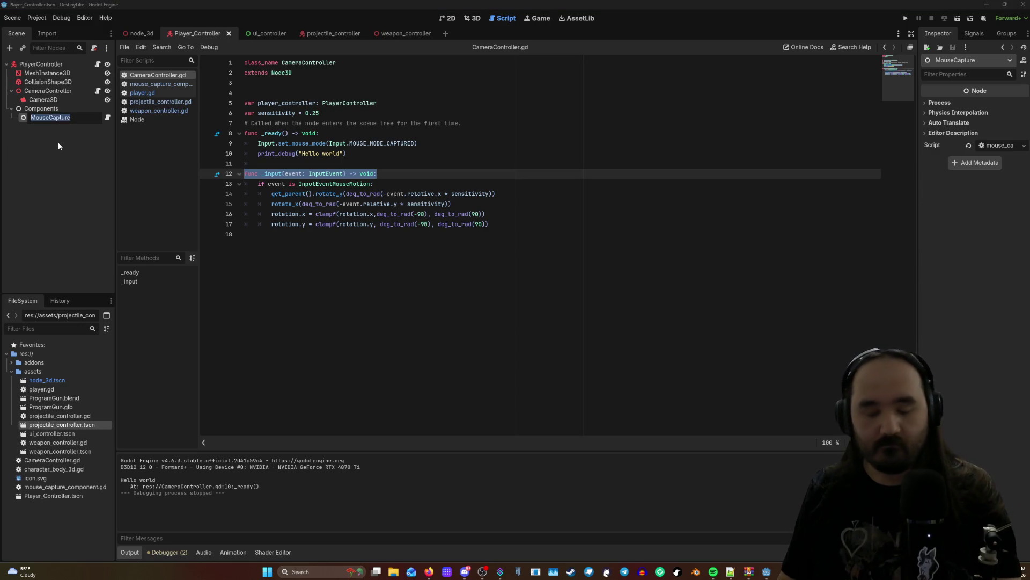
{"action": "left_click", "coordinate": [62, 136]}
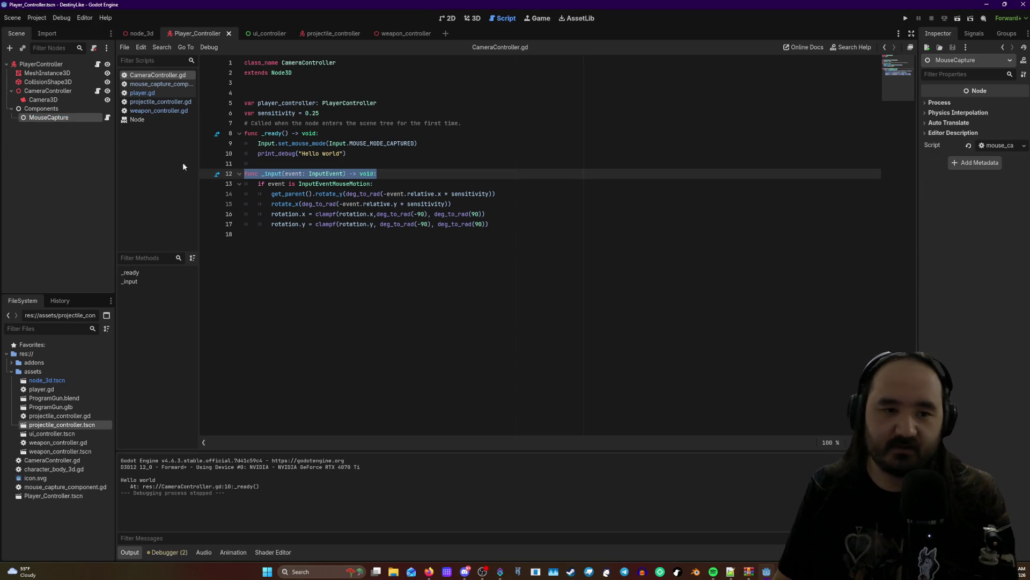
{"action": "mouse_move", "coordinate": [329, 210]}
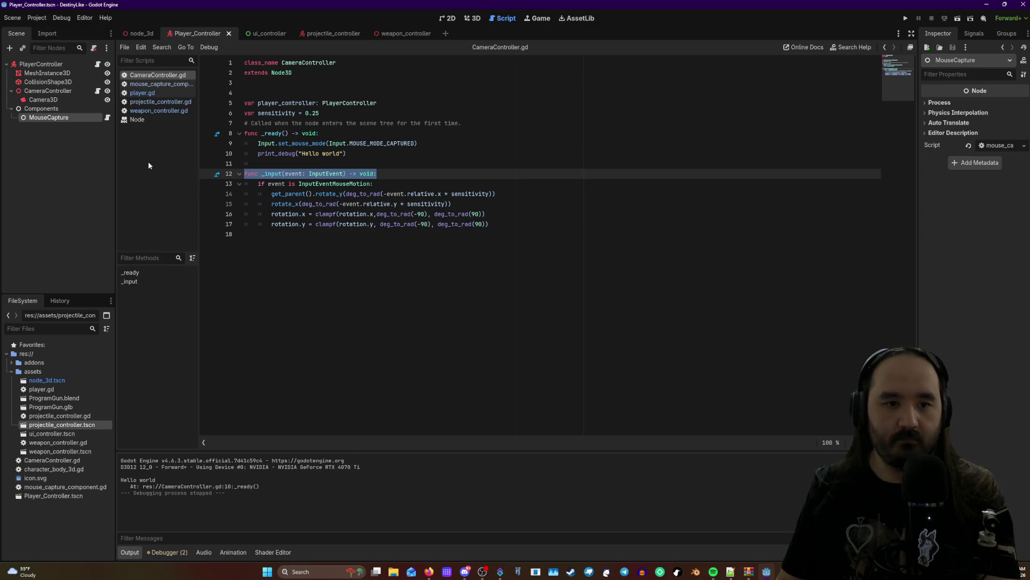
{"action": "left_click_drag", "start_coordinate": [345, 154], "coordinate": [259, 155]}
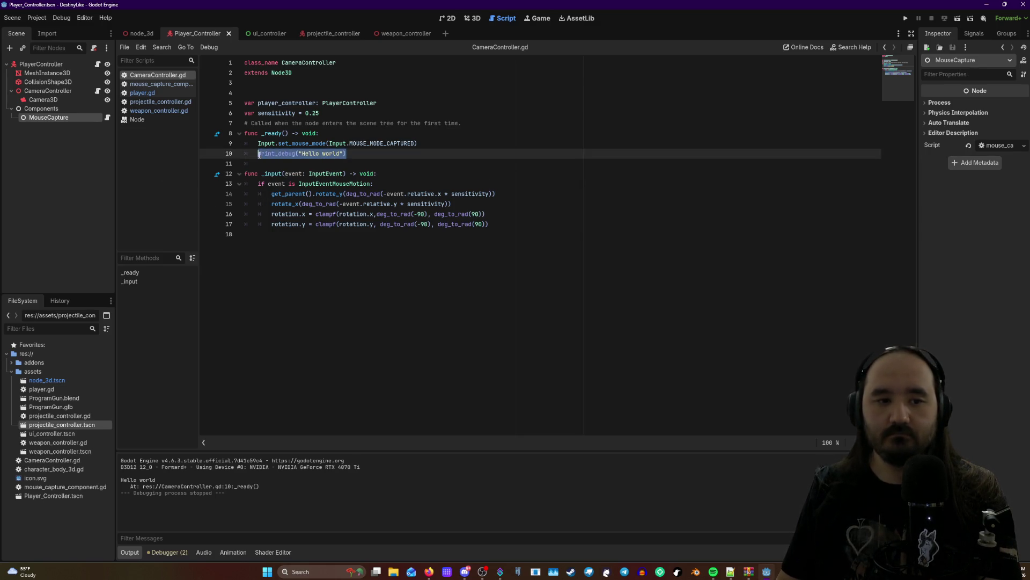
{"action": "key", "text": "BackSpace"}
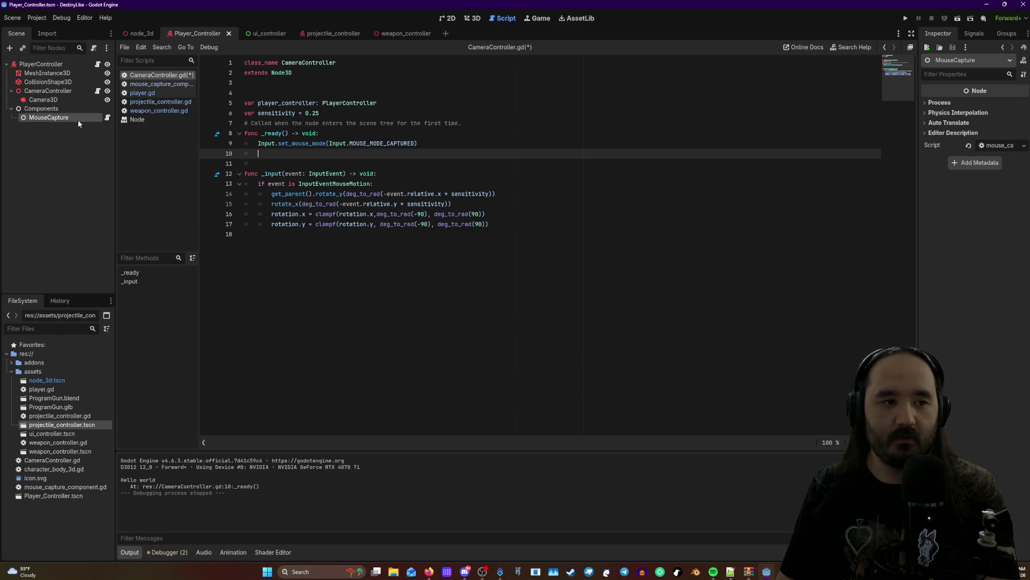
Delete the MouseCapture and Components nodes from the player, then test-run and stop the game
{"action": "left_click", "coordinate": [86, 119]}
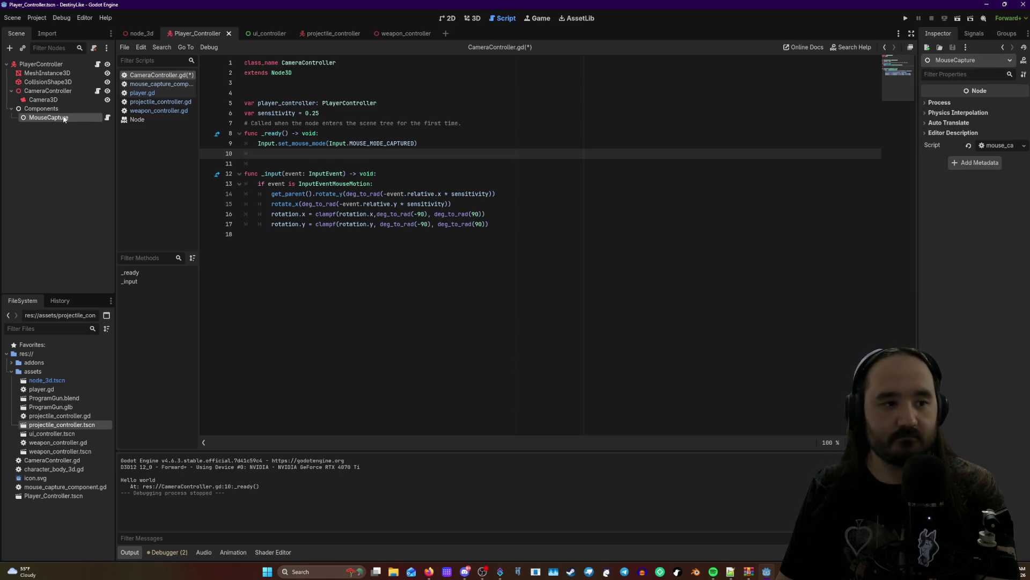
{"action": "key", "text": "Delete"}
{"action": "left_click", "coordinate": [493, 297]}
{"action": "key", "text": "Delete"}
{"action": "left_click", "coordinate": [493, 298]}
{"action": "left_click", "coordinate": [40, 64]}
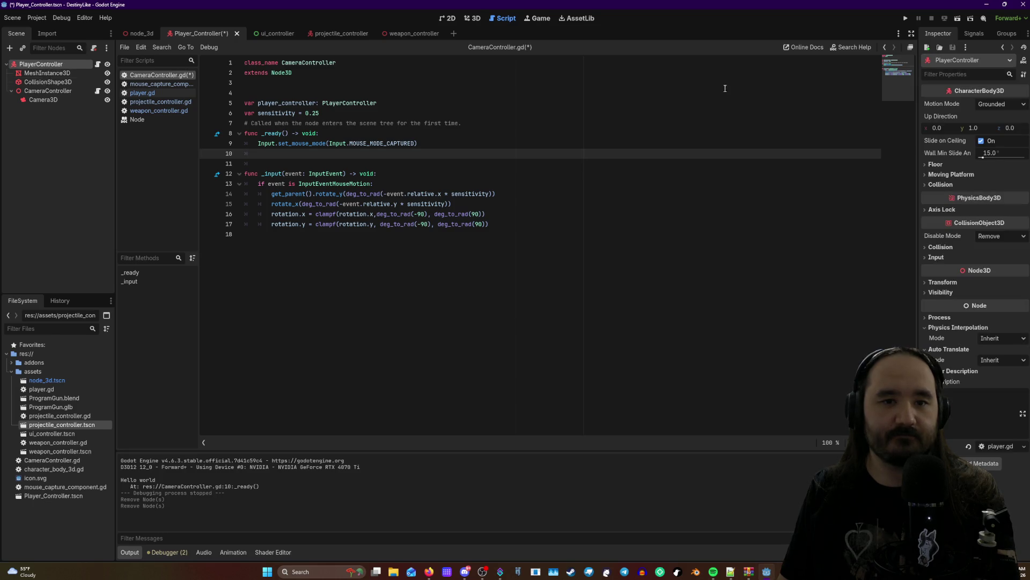
{"action": "left_click", "coordinate": [906, 19]}
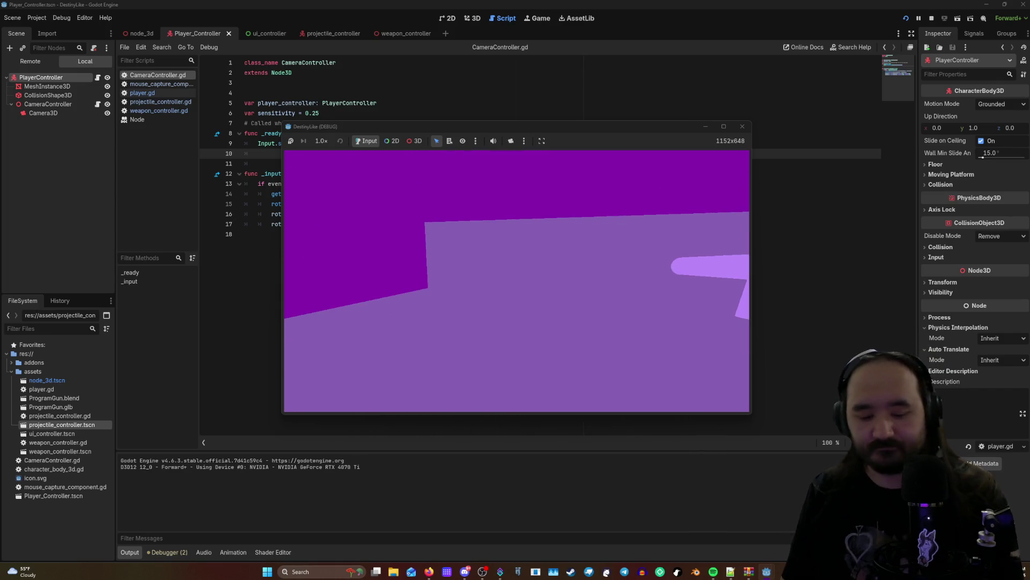
{"action": "key", "text": "F8"}
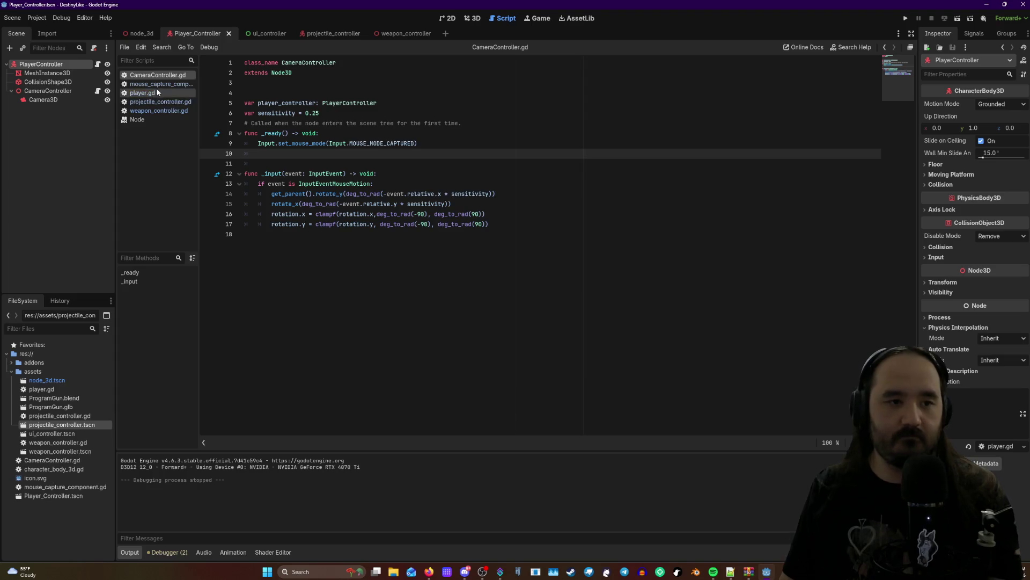
Open player.gd and try dragging the weapon script and scene into the player scene
{"action": "left_click", "coordinate": [156, 85]}
{"action": "left_click", "coordinate": [150, 91]}
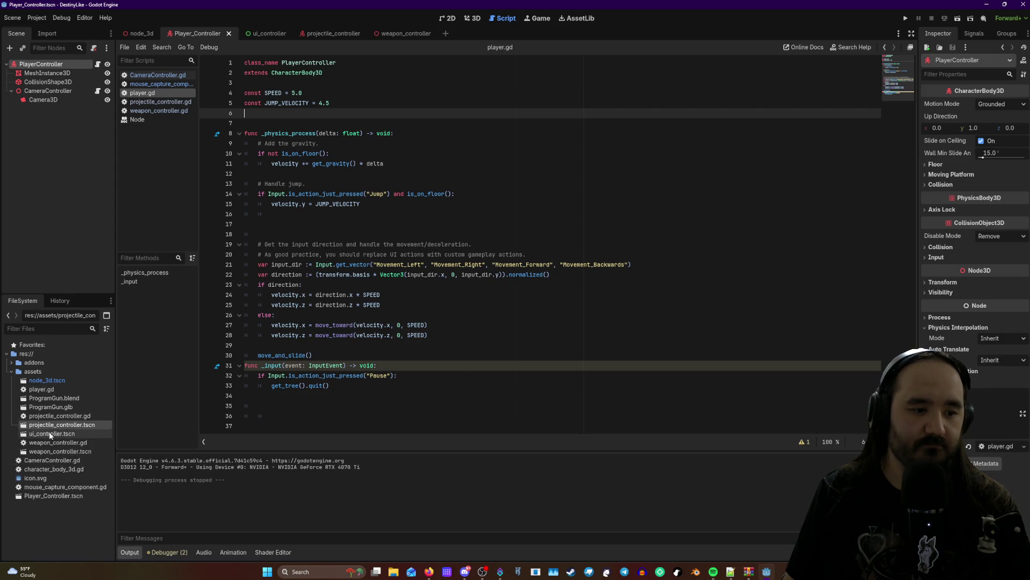
{"action": "left_click_drag", "start_coordinate": [49, 444], "coordinate": [60, 110]}
{"action": "mouse_move", "coordinate": [59, 450]}
{"action": "left_mouse_down"}
{"action": "mouse_move", "coordinate": [38, 142]}
{"action": "mouse_move", "coordinate": [41, 416]}
{"action": "mouse_move", "coordinate": [51, 452]}
{"action": "left_mouse_up"}
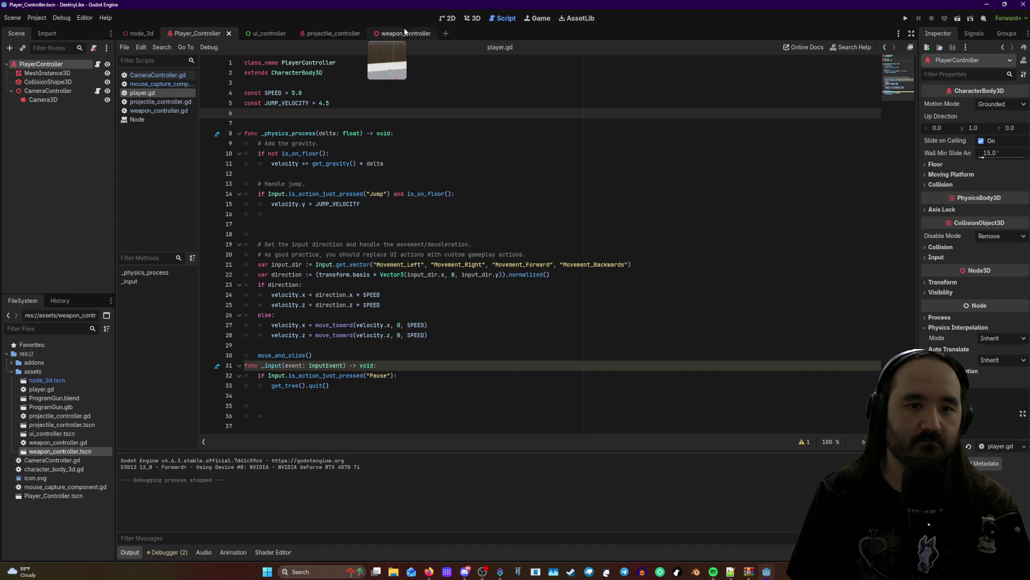
Move the weapon_controller scene tab next to Player_Controller and return to the player scene
{"action": "left_click", "coordinate": [401, 35]}
{"action": "left_click_drag", "start_coordinate": [392, 34], "coordinate": [201, 36]}
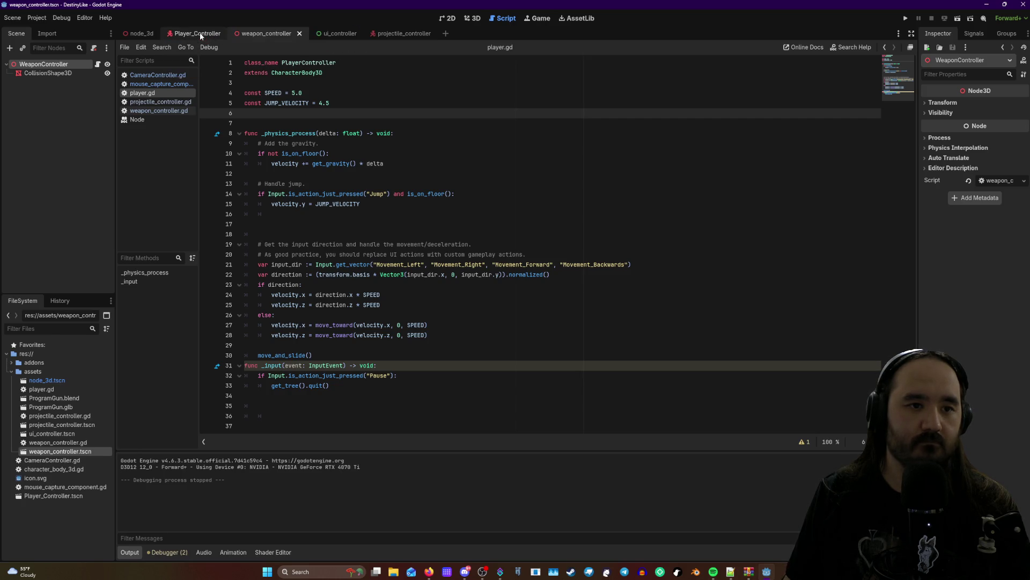
{"action": "left_click", "coordinate": [212, 35]}
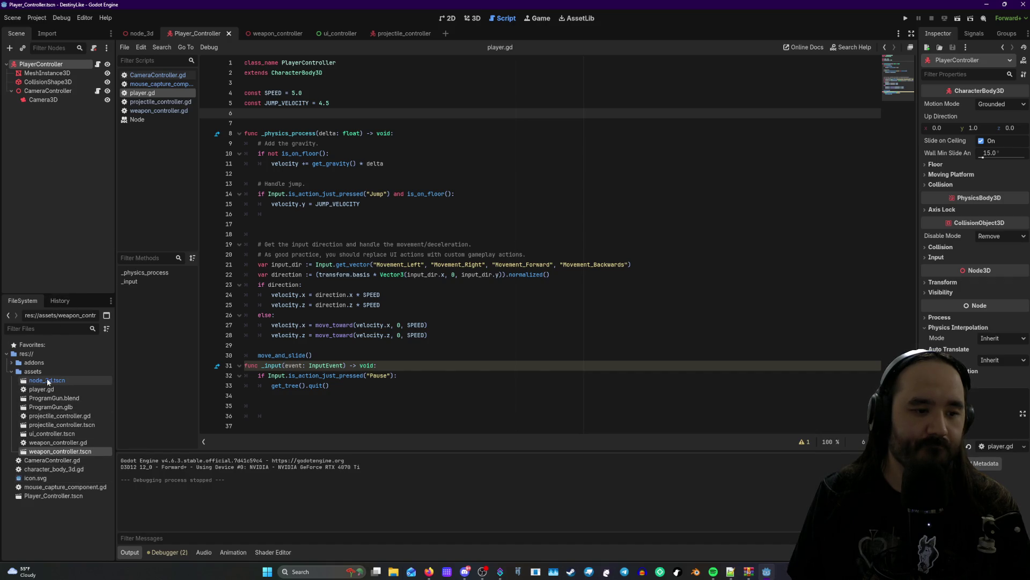
Instance weapon_controller.tscn under PlayerController as WeaponController, undoing a stray script attach to MeshInstance3D
{"action": "left_click", "coordinate": [56, 444]}
{"action": "left_click_drag", "start_coordinate": [50, 417], "coordinate": [57, 68]}
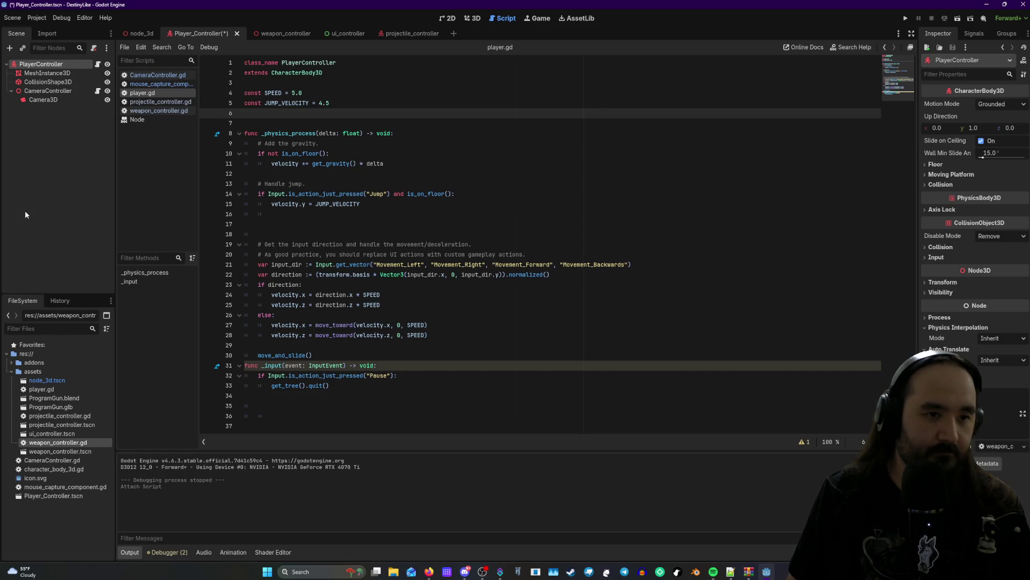
{"action": "key", "text": "ctrl+z"}
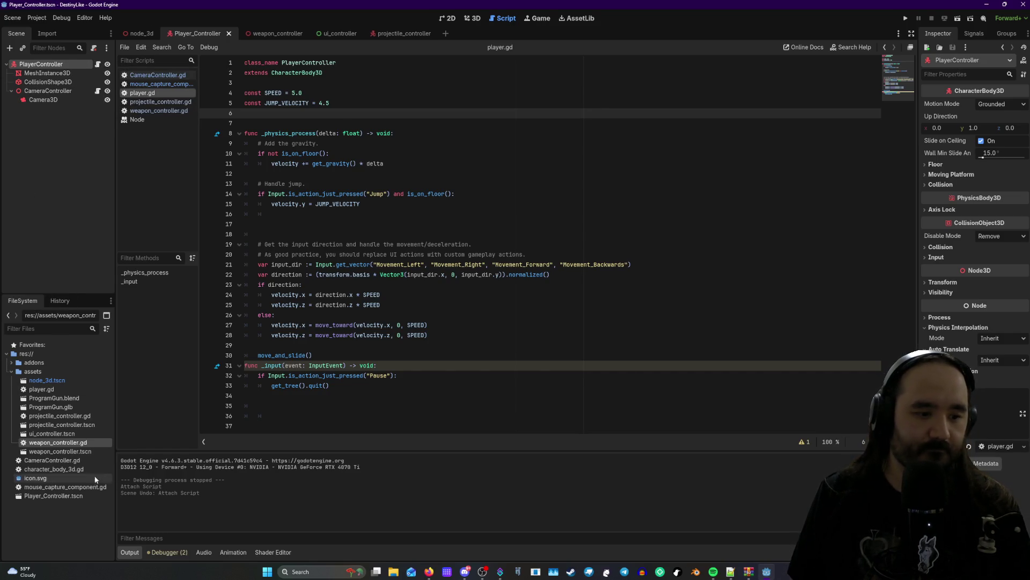
{"action": "mouse_move", "coordinate": [79, 455]}
{"action": "left_mouse_down"}
{"action": "mouse_move", "coordinate": [15, 378]}
{"action": "mouse_move", "coordinate": [85, 136]}
{"action": "left_mouse_up"}
{"action": "left_click_drag", "start_coordinate": [66, 79], "coordinate": [56, 69]}
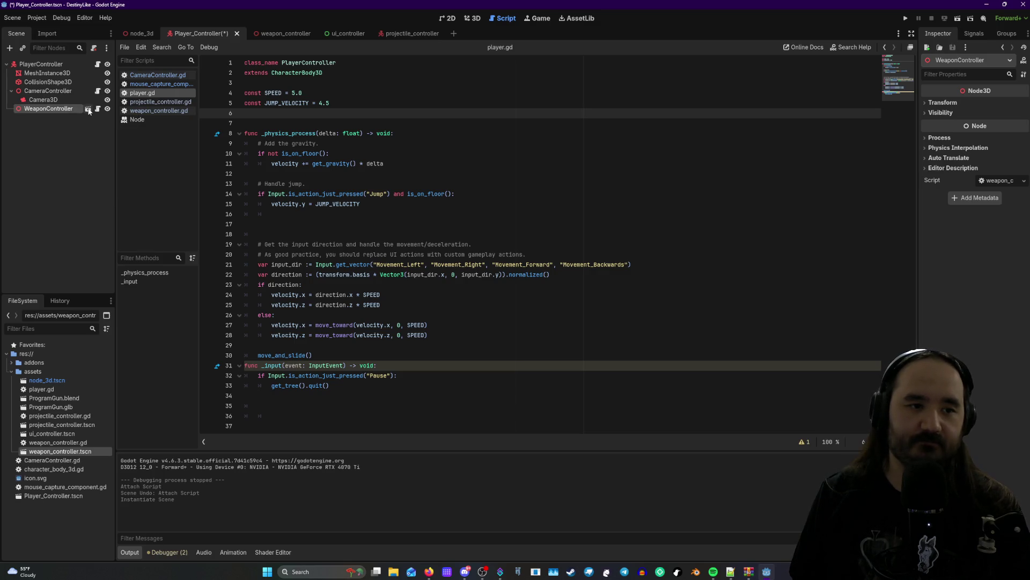
{"action": "left_click", "coordinate": [476, 18]}
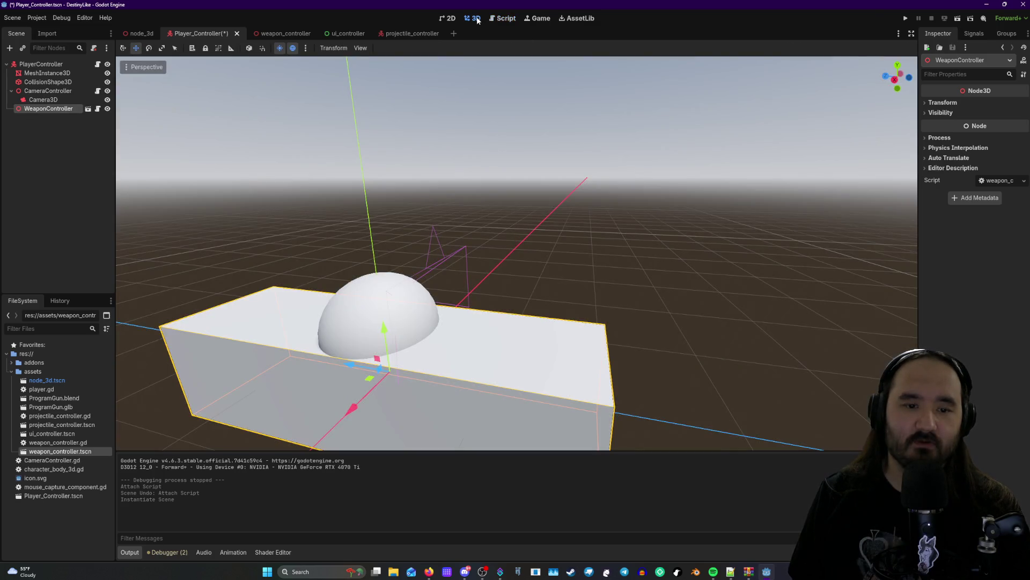
Run the game, fire the weapon five times to log "Bang" prints, then stop with F8
{"action": "scroll", "coordinate": [530, 169], "scroll_direction": "down", "scroll_amount": 5}
{"action": "scroll", "coordinate": [653, 208], "scroll_direction": "up", "scroll_amount": 3}
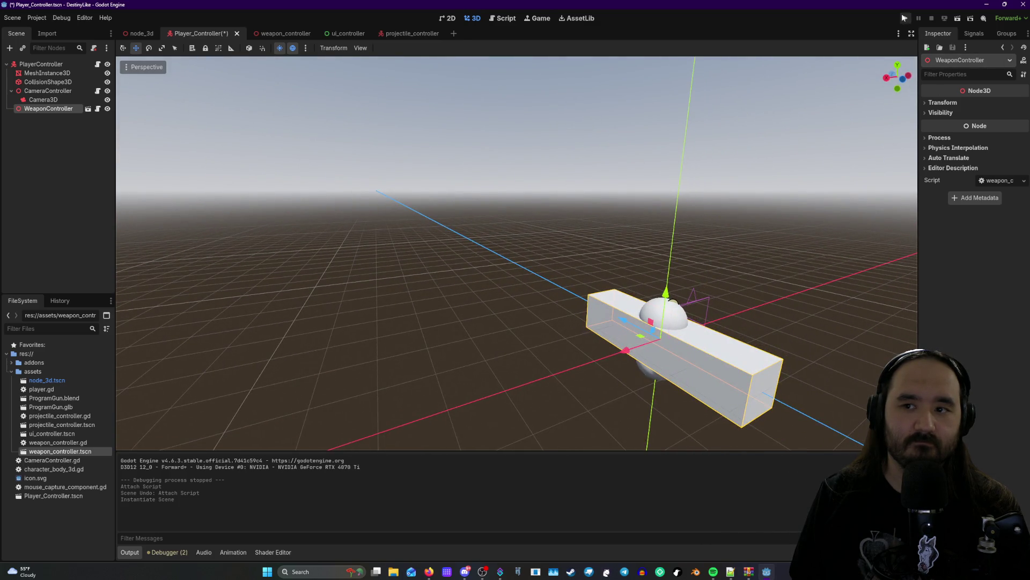
{"action": "left_click", "coordinate": [905, 18]}
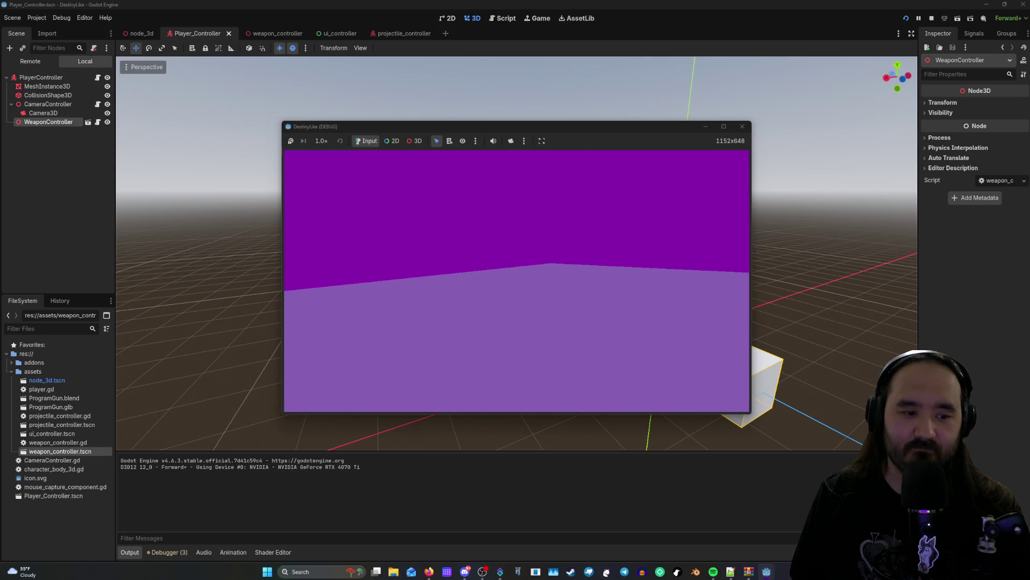
{"action": "left_click", "coordinate": [517, 280]}
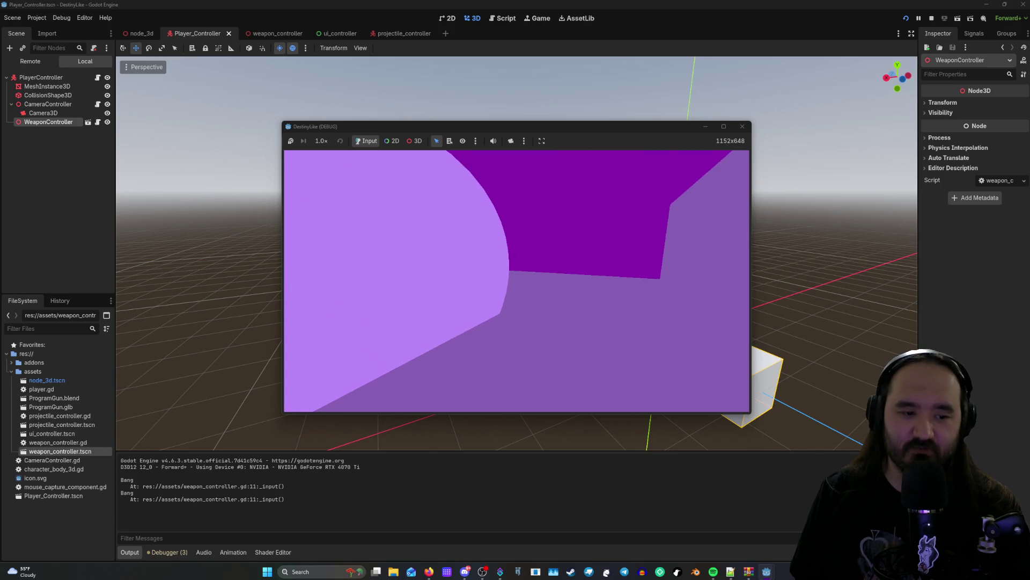
{"action": "left_click", "coordinate": [516, 281]}
{"action": "left_click", "coordinate": [516, 281]}
{"action": "left_click", "coordinate": [517, 281]}
{"action": "left_click", "coordinate": [517, 280]}
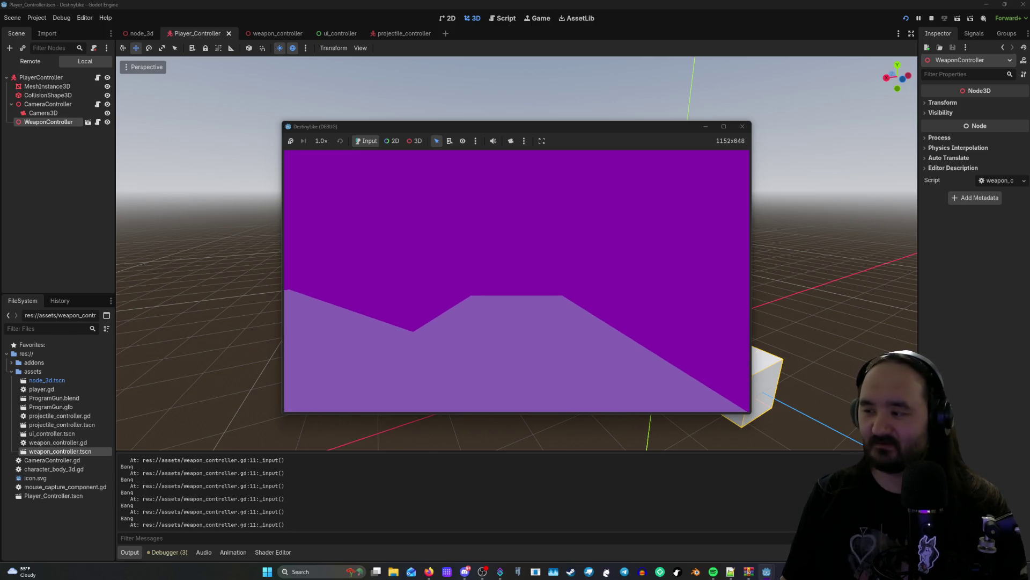
{"action": "key", "text": "F8"}
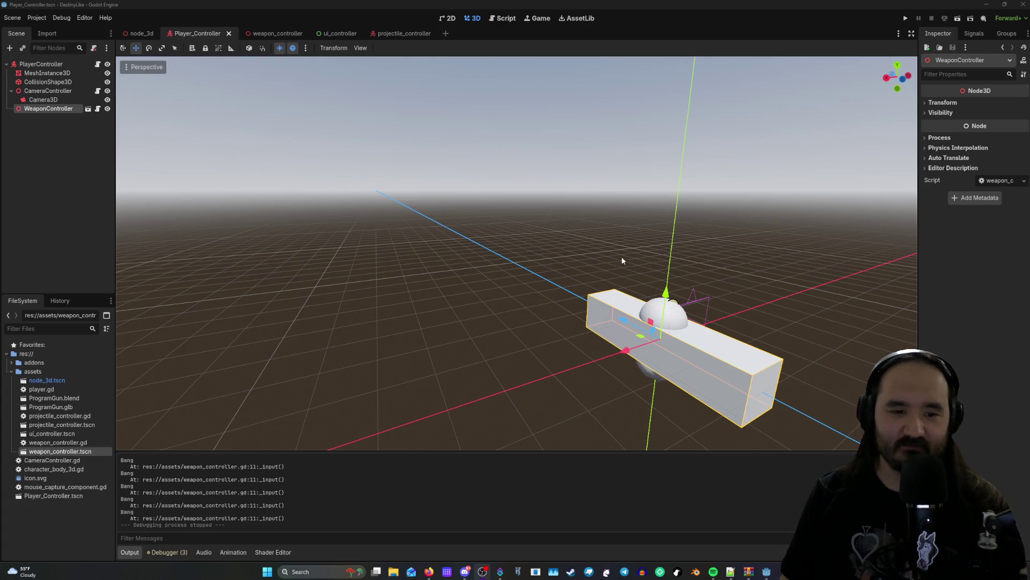
Drag the WeaponController about 2.9 units forward along Z, clear of the player capsule
{"action": "scroll", "coordinate": [574, 384], "scroll_direction": "down", "scroll_amount": 3}
{"action": "scroll", "coordinate": [504, 354], "scroll_direction": "up", "scroll_amount": 2}
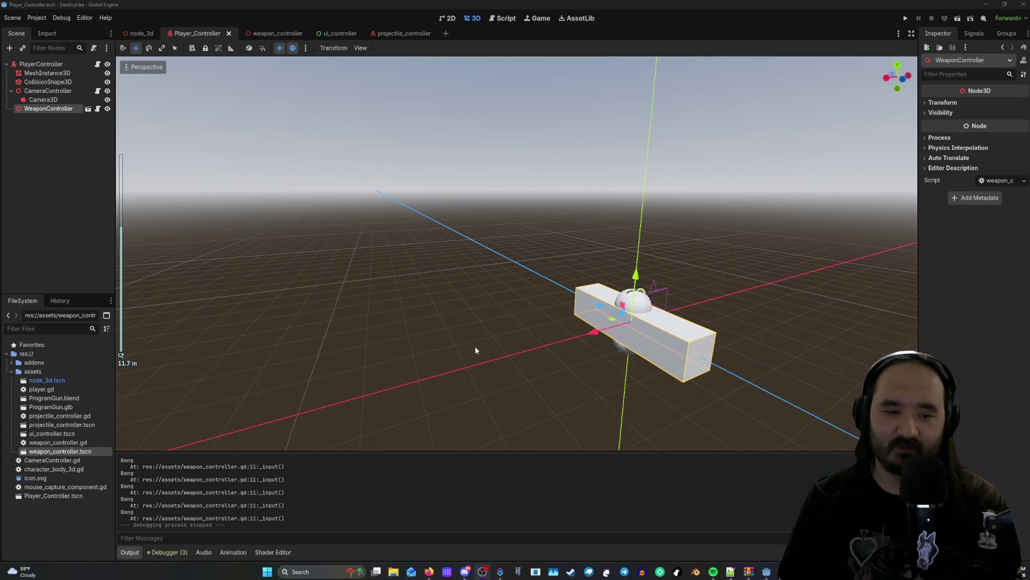
{"action": "scroll", "coordinate": [473, 320], "scroll_direction": "down", "scroll_amount": 2}
{"action": "mouse_move", "coordinate": [428, 320]}
{"action": "left_mouse_down"}
{"action": "mouse_move", "coordinate": [499, 300]}
{"action": "mouse_move", "coordinate": [425, 304]}
{"action": "left_mouse_up"}
{"action": "scroll", "coordinate": [425, 304], "scroll_direction": "up", "scroll_amount": 6}
{"action": "scroll", "coordinate": [431, 293], "scroll_direction": "up", "scroll_amount": 3}
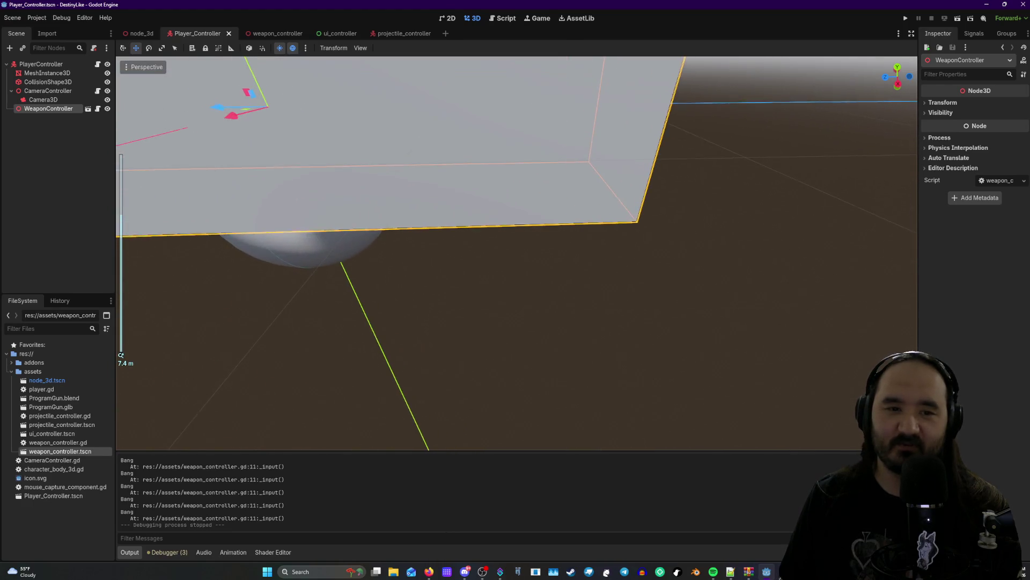
{"action": "scroll", "coordinate": [431, 292], "scroll_direction": "down", "scroll_amount": 3}
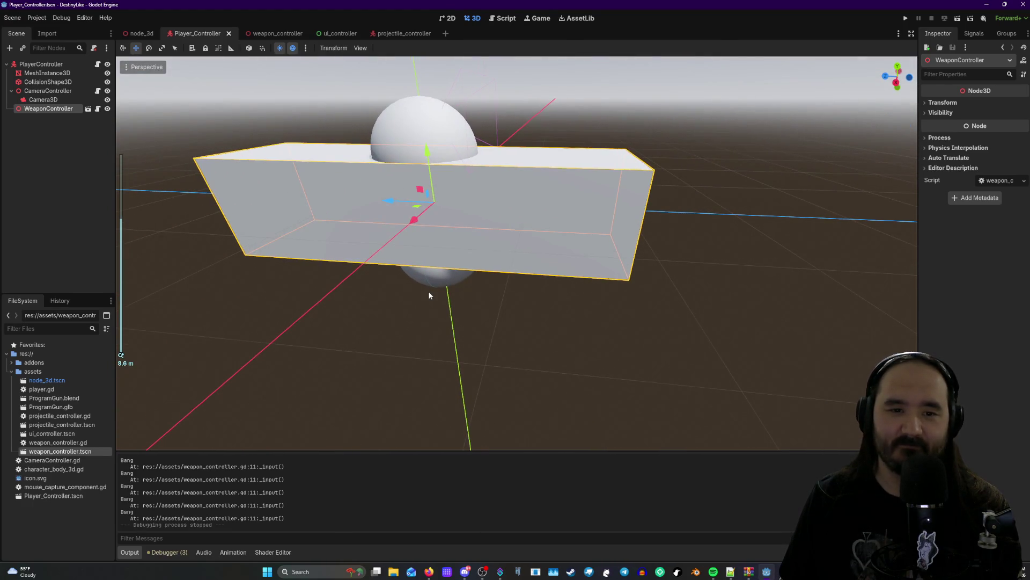
{"action": "scroll", "coordinate": [428, 290], "scroll_direction": "down", "scroll_amount": 3}
{"action": "mouse_move", "coordinate": [428, 291]}
{"action": "left_mouse_down"}
{"action": "mouse_move", "coordinate": [437, 300]}
{"action": "mouse_move", "coordinate": [445, 290]}
{"action": "left_mouse_up"}
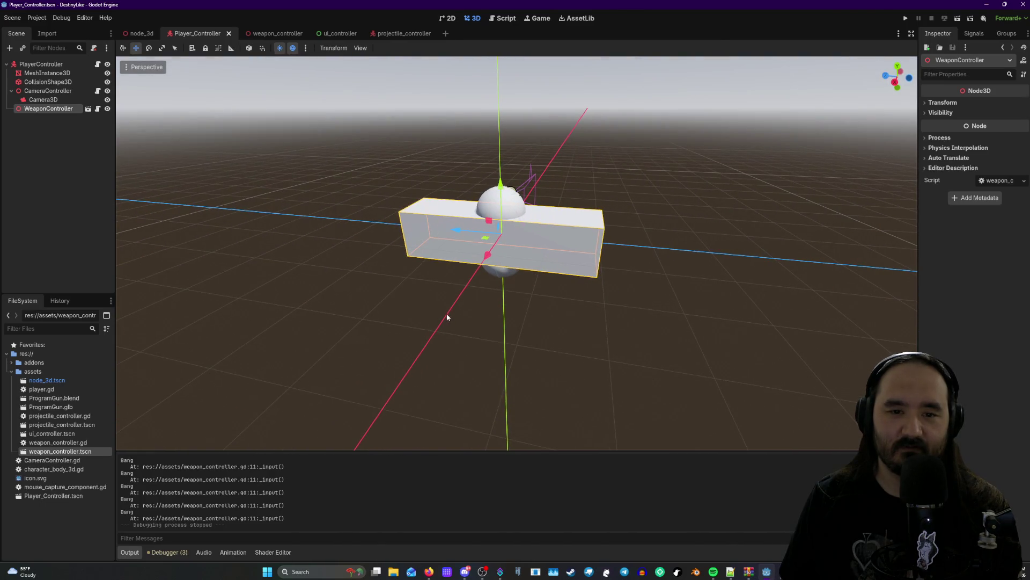
{"action": "left_click_drag", "start_coordinate": [518, 290], "coordinate": [524, 294]}
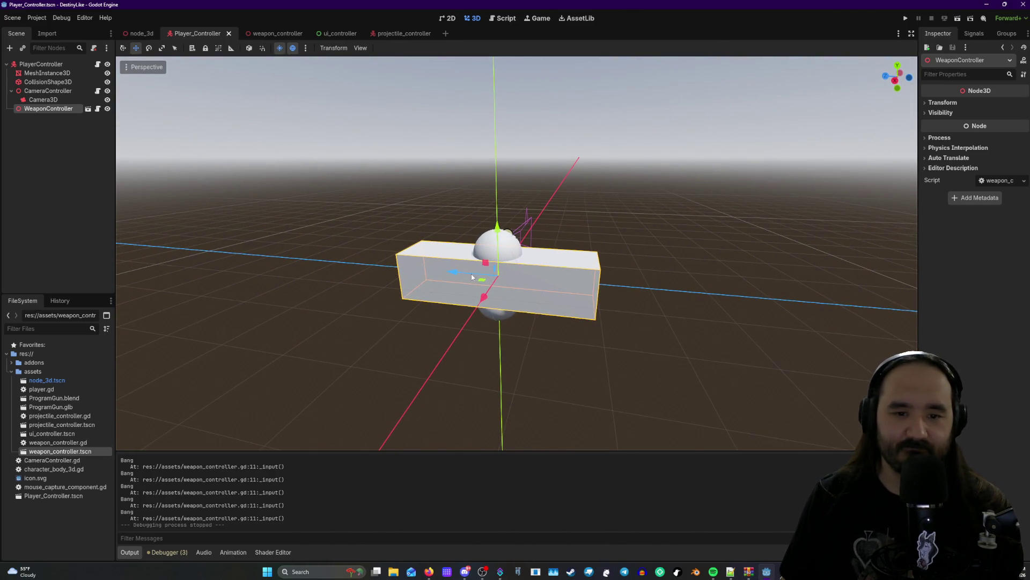
{"action": "mouse_move", "coordinate": [458, 275]}
{"action": "left_mouse_down"}
{"action": "mouse_move", "coordinate": [626, 288]}
{"action": "mouse_move", "coordinate": [582, 292]}
{"action": "left_mouse_up"}
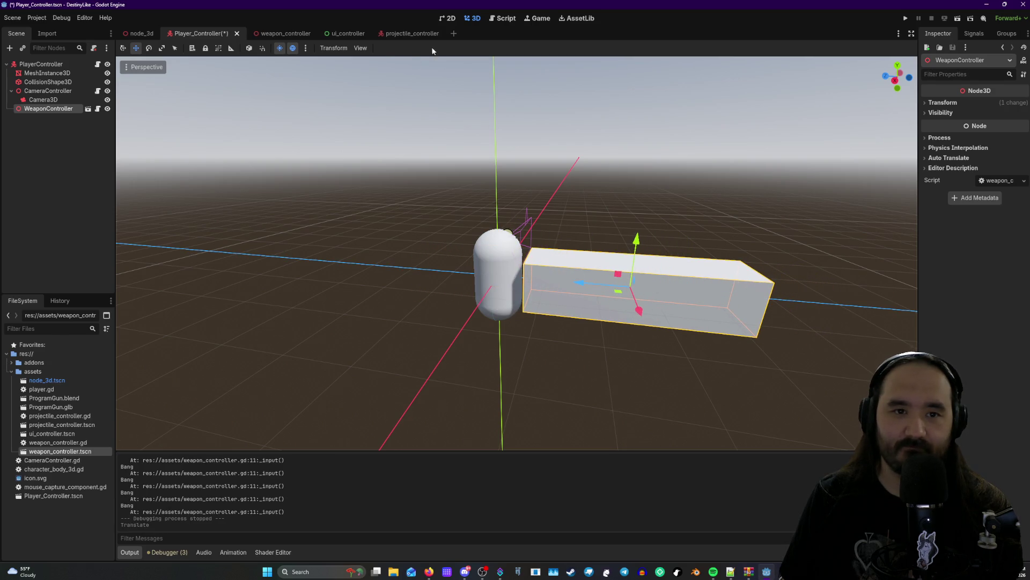
{"action": "left_click", "coordinate": [282, 34]}
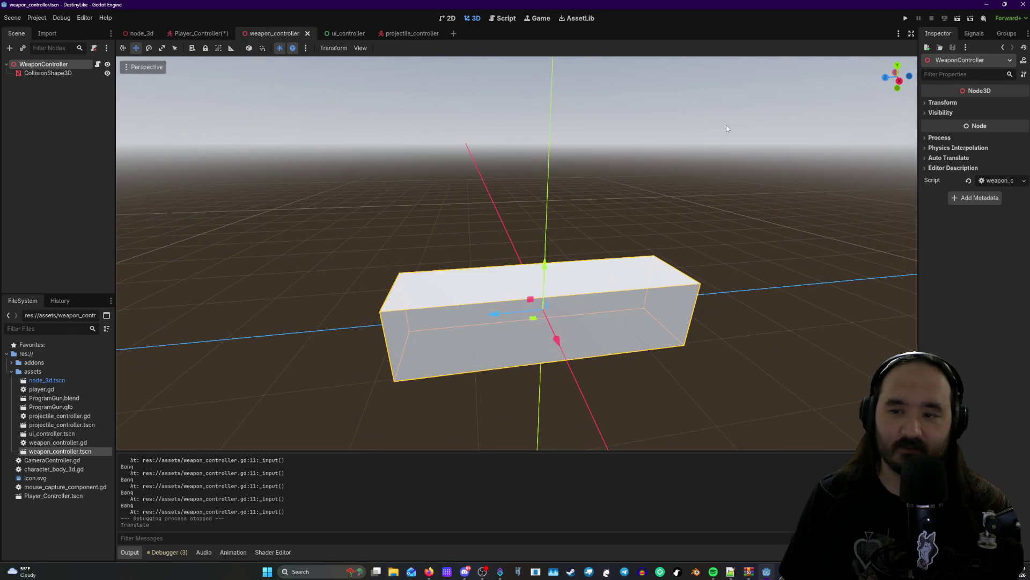
Scale the weapon mesh to x 0.2, y 0.2, z 1.0, forming a thin bar
{"action": "left_click", "coordinate": [925, 103]}
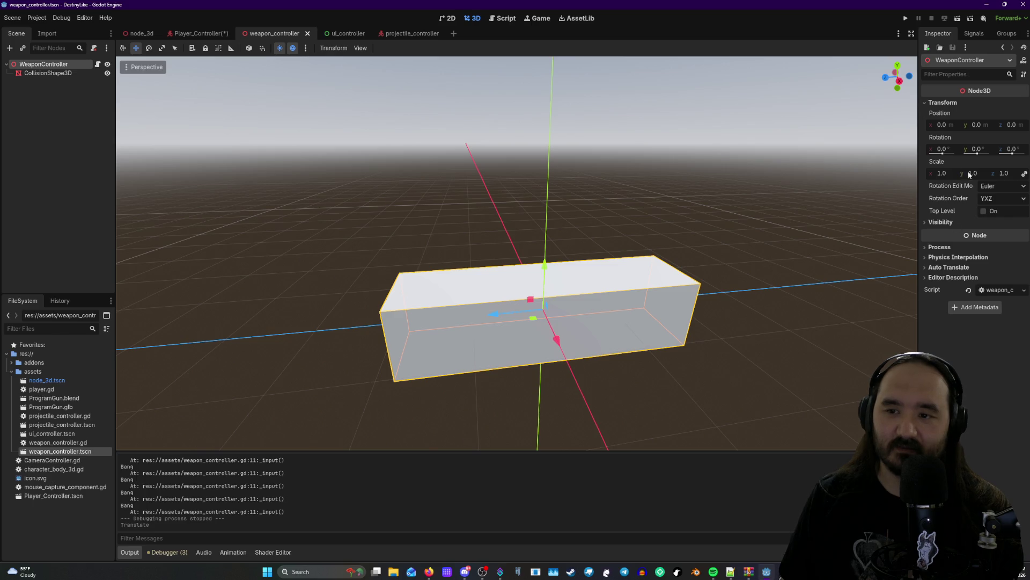
{"action": "left_click", "coordinate": [584, 306]}
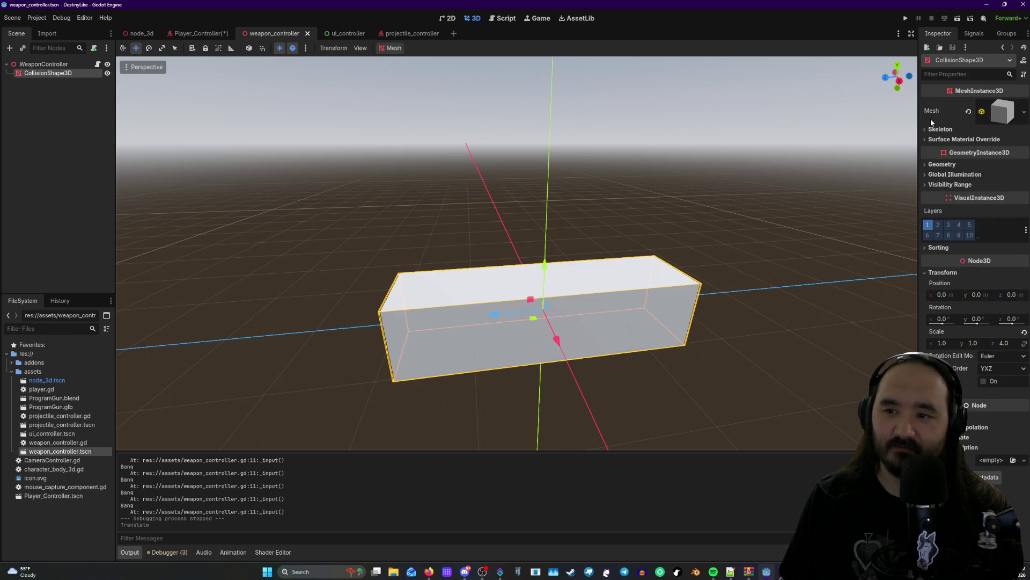
{"action": "left_click", "coordinate": [1003, 343]}
{"action": "type", "text": "1"}
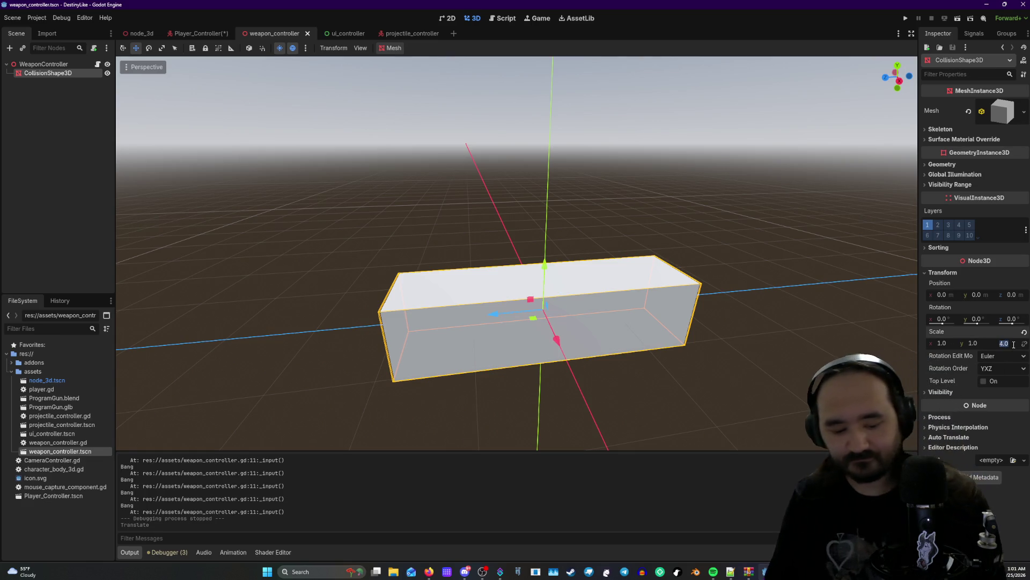
{"action": "key", "text": "Return"}
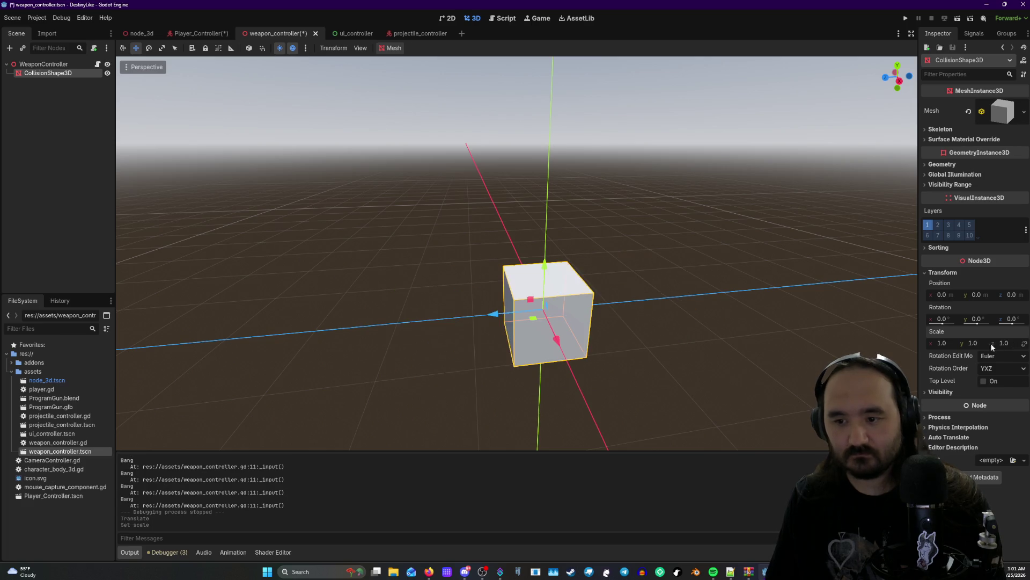
{"action": "left_click", "coordinate": [973, 343]}
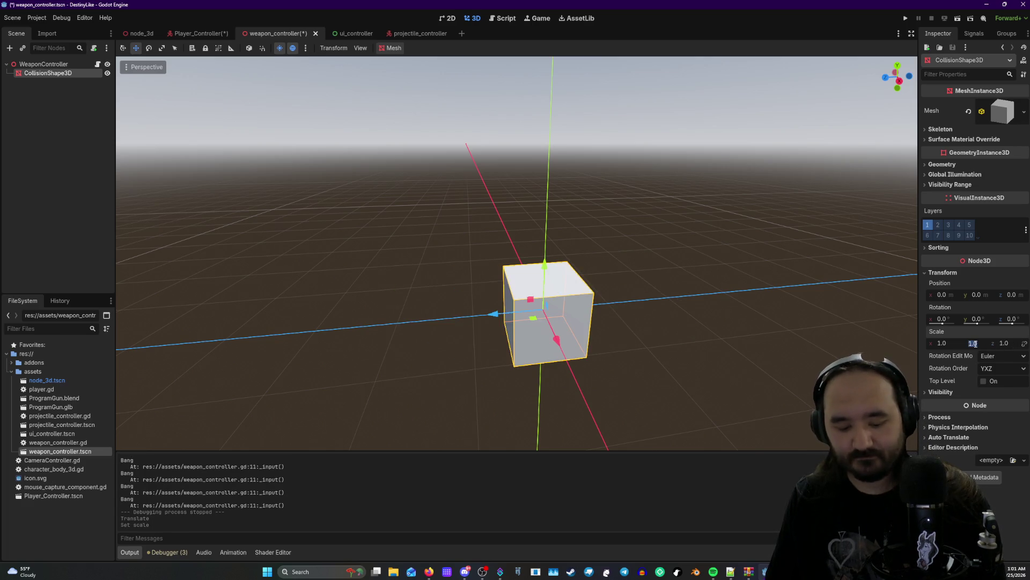
{"action": "left_click", "coordinate": [956, 345]}
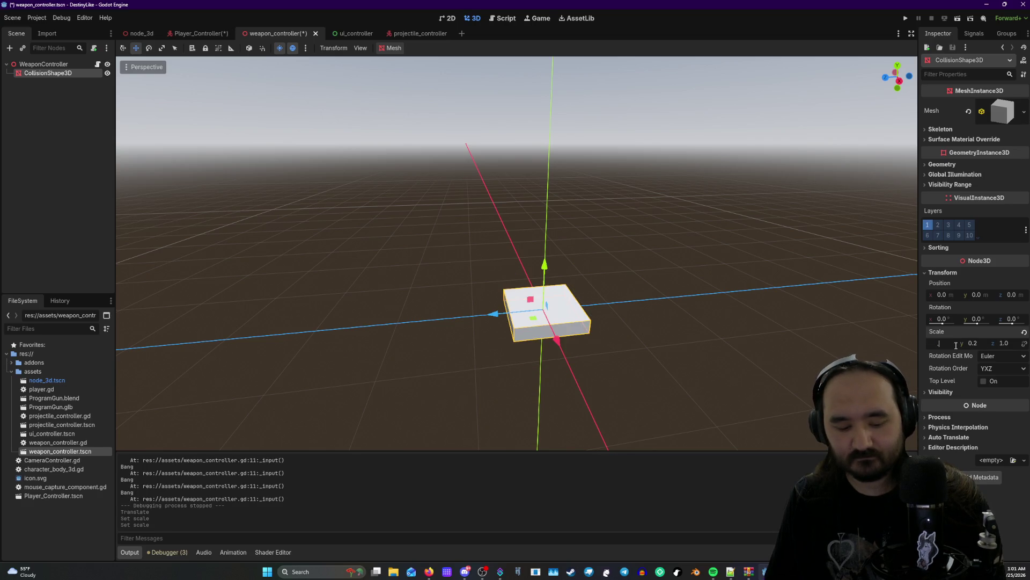
{"action": "left_click", "coordinate": [967, 346]}
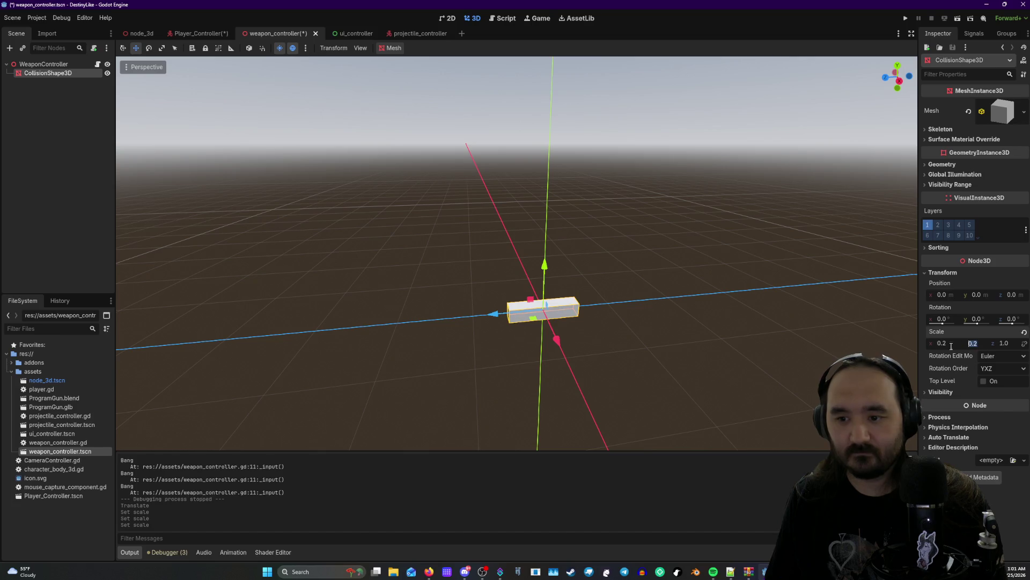
{"action": "mouse_move", "coordinate": [518, 323]}
{"action": "left_mouse_down"}
{"action": "mouse_move", "coordinate": [440, 279]}
{"action": "mouse_move", "coordinate": [266, 46]}
{"action": "left_mouse_up"}
Save the weapon_controller scene, then return to Player_Controller and select its Camera3D
{"action": "left_click", "coordinate": [193, 33]}
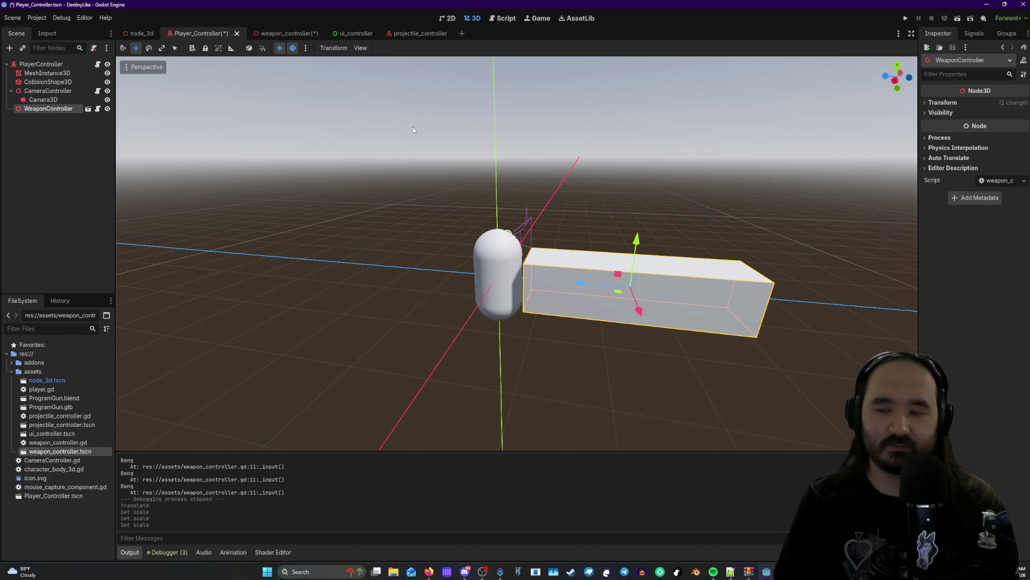
{"action": "left_click", "coordinate": [296, 34]}
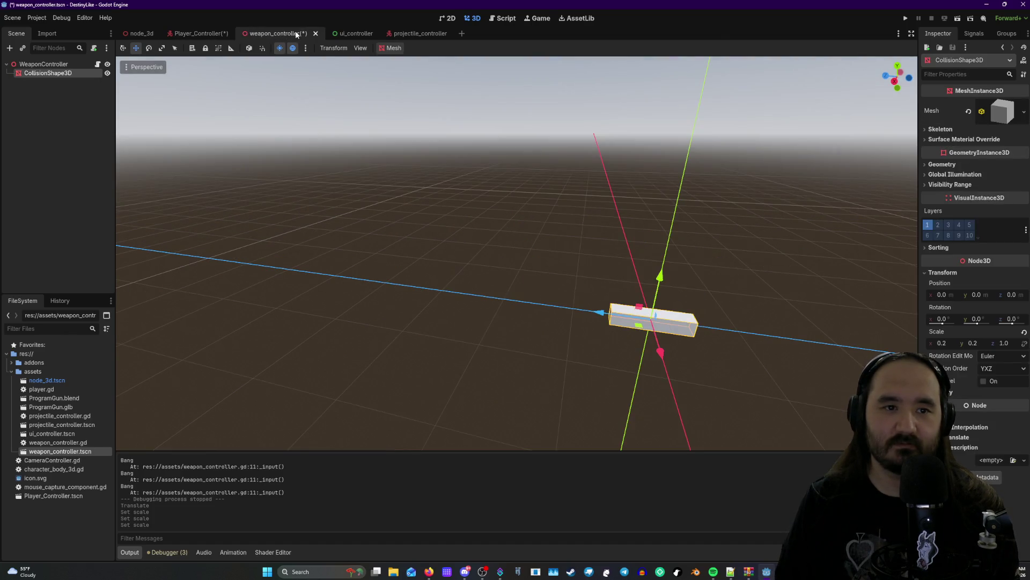
{"action": "right_click", "coordinate": [297, 34]}
{"action": "left_click", "coordinate": [321, 49]}
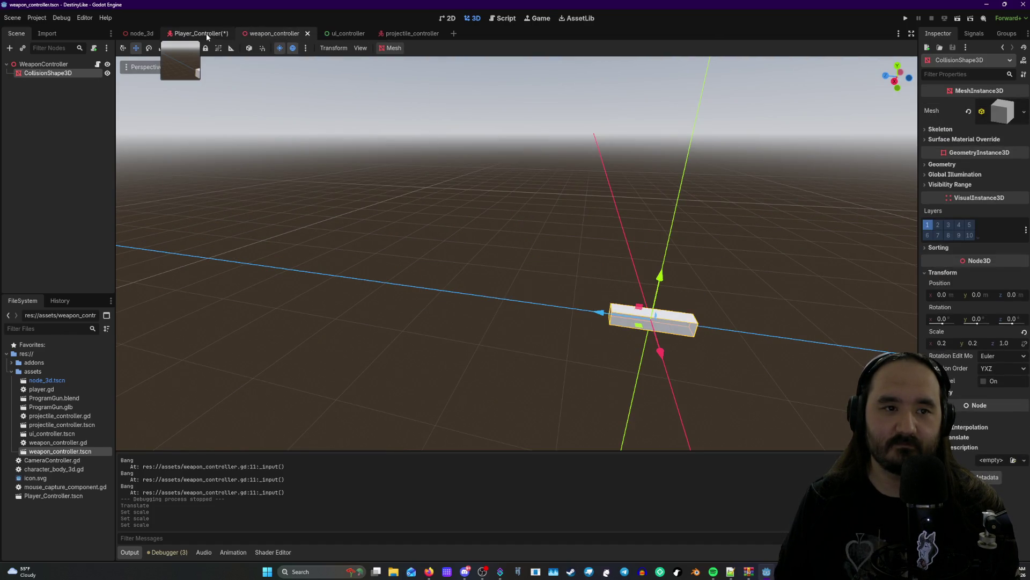
{"action": "left_click", "coordinate": [206, 34]}
{"action": "scroll", "coordinate": [626, 280], "scroll_direction": "up", "scroll_amount": 5}
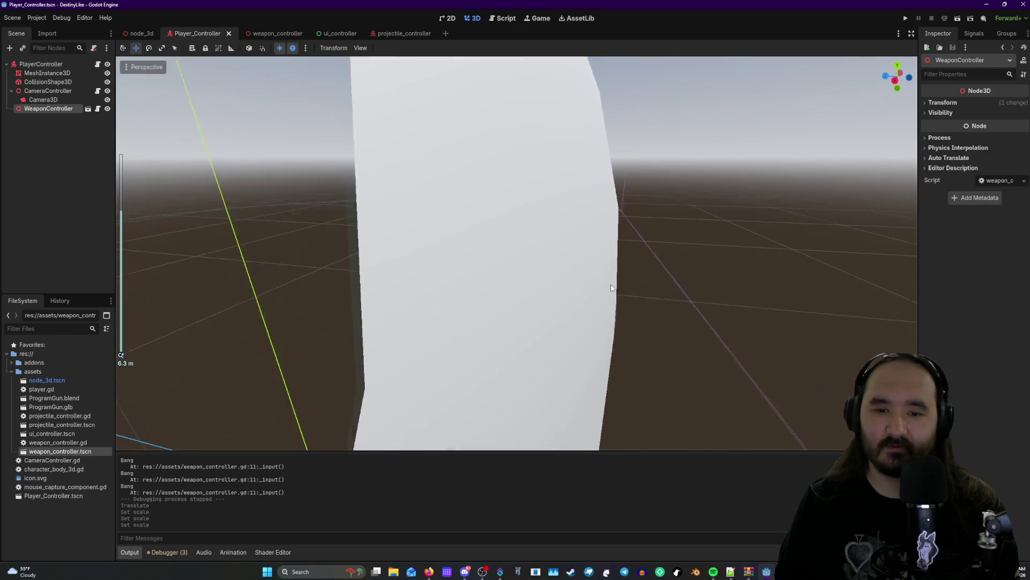
{"action": "scroll", "coordinate": [717, 287], "scroll_direction": "down", "scroll_amount": 4}
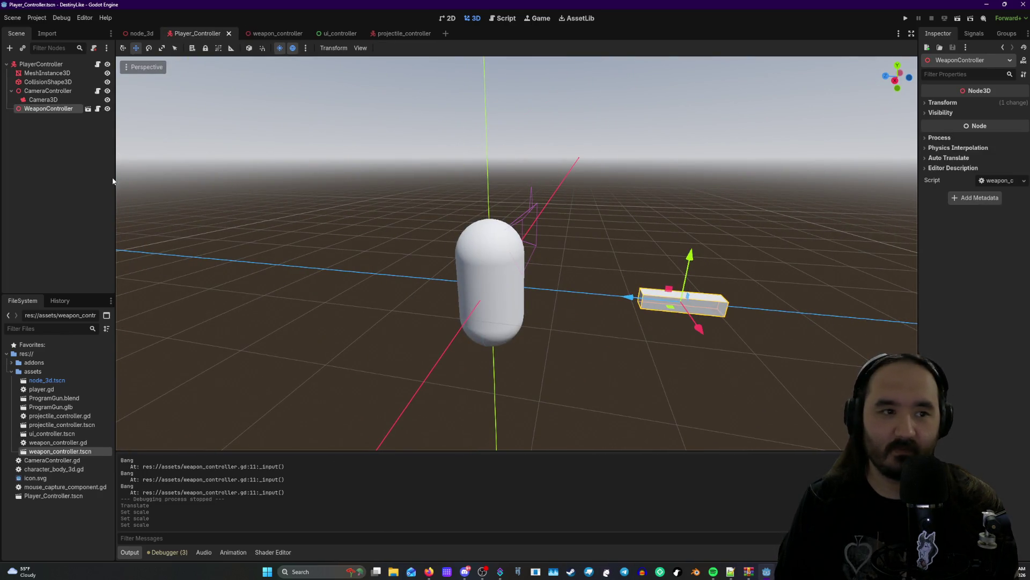
{"action": "left_click", "coordinate": [58, 99]}
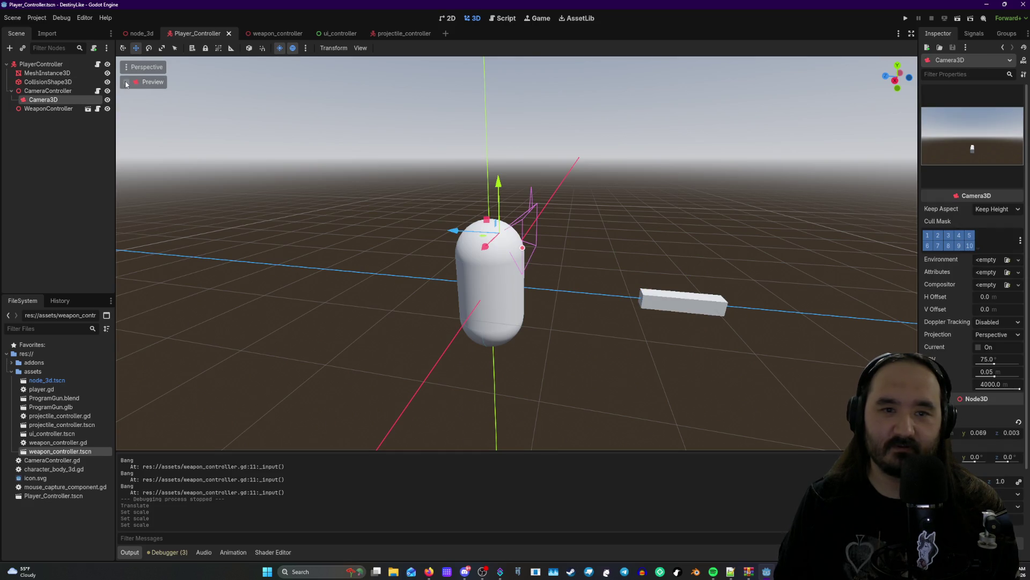
Move the weapon bar beside the player capsule along Z, slightly toward the camera and upward
{"action": "left_click", "coordinate": [127, 82]}
{"action": "left_click", "coordinate": [127, 83]}
{"action": "left_click", "coordinate": [687, 302]}
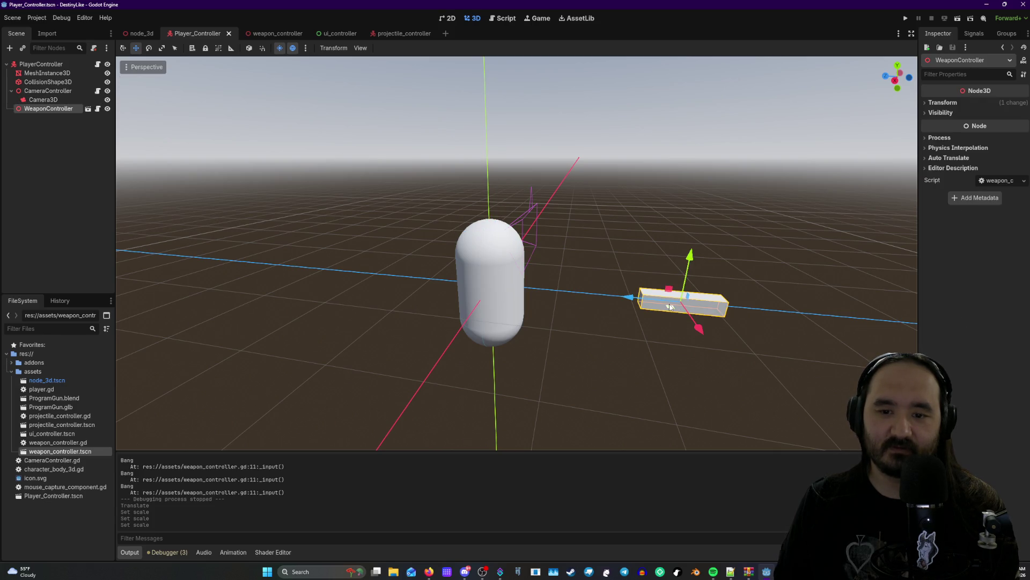
{"action": "left_click_drag", "start_coordinate": [624, 296], "coordinate": [510, 287]}
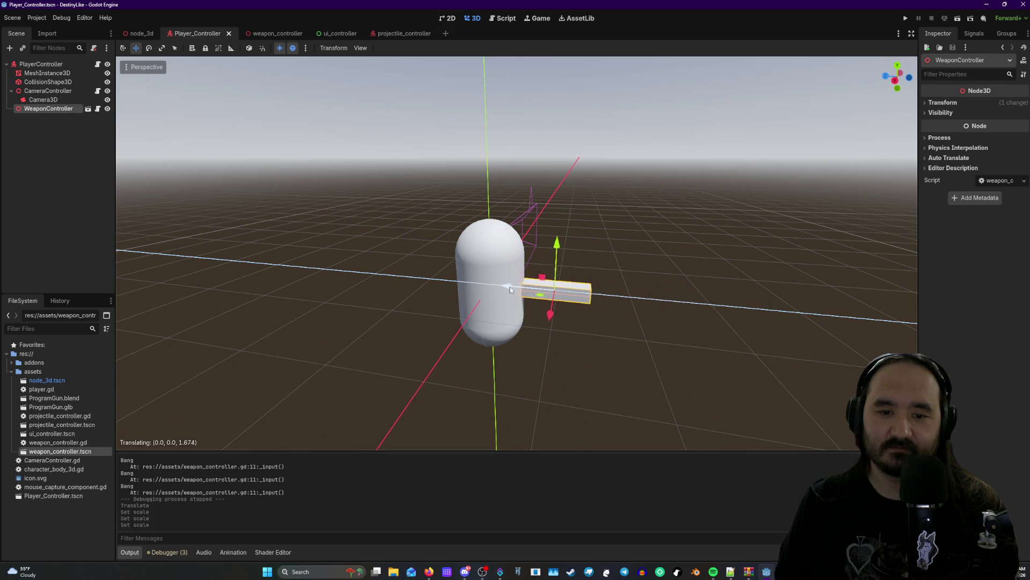
{"action": "left_click_drag", "start_coordinate": [558, 320], "coordinate": [557, 330]}
{"action": "left_click", "coordinate": [561, 253]}
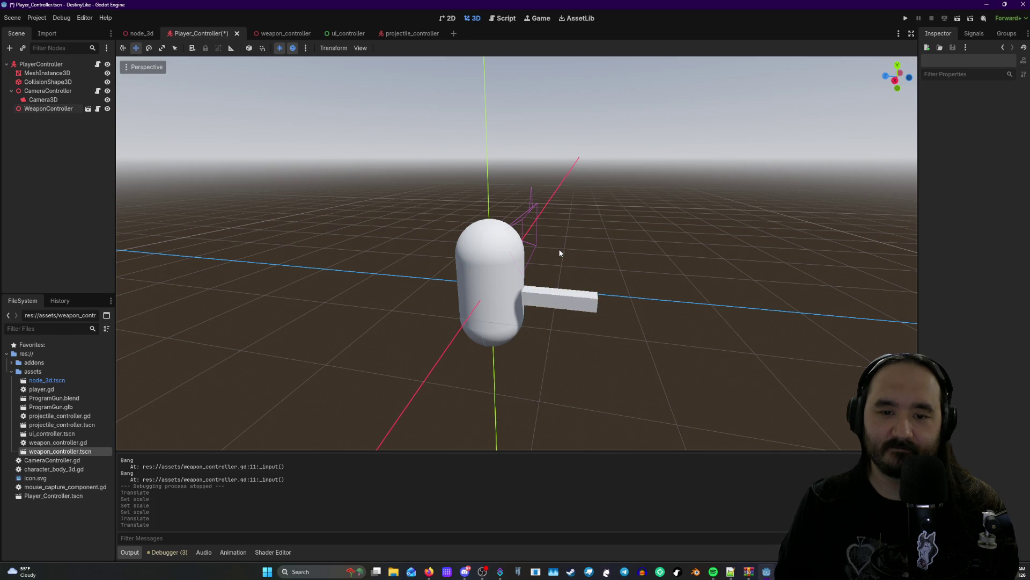
{"action": "left_click", "coordinate": [539, 293]}
{"action": "left_click_drag", "start_coordinate": [563, 251], "coordinate": [565, 228]}
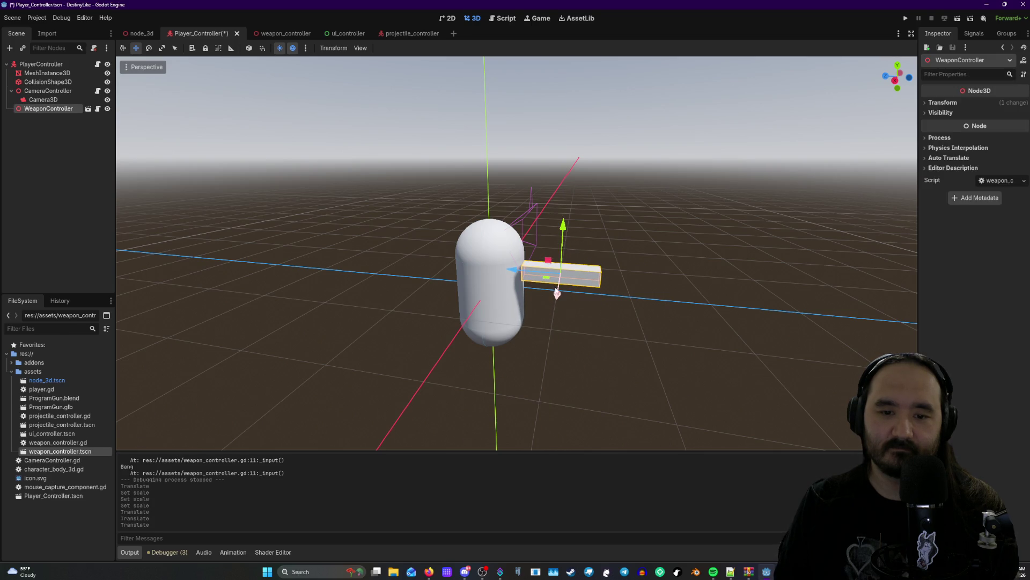
{"action": "left_click_drag", "start_coordinate": [557, 292], "coordinate": [512, 272]}
Check framing in Camera3D's preview and nudge WeaponController about 0.17 units along X
{"action": "left_click", "coordinate": [64, 99]}
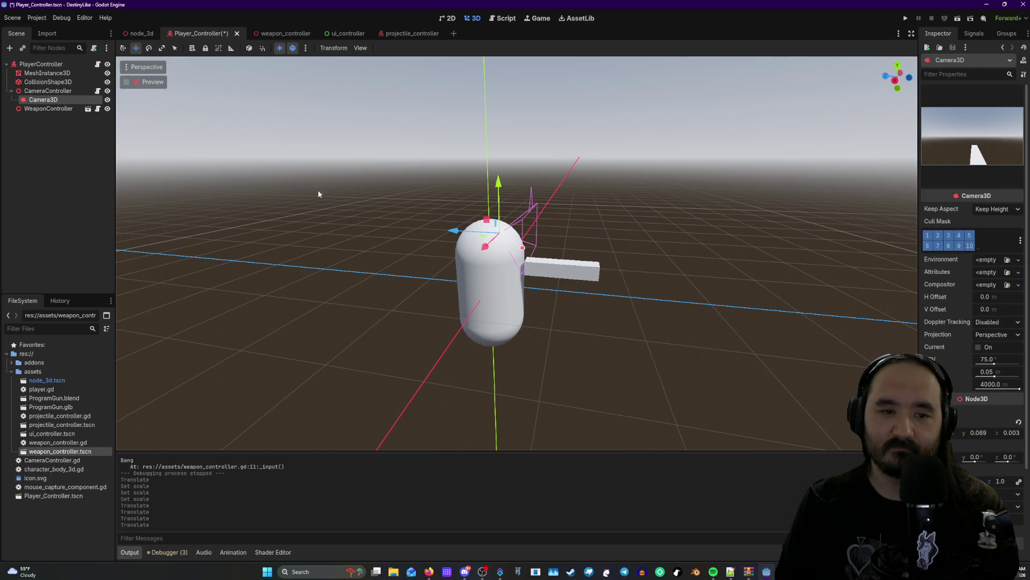
{"action": "left_click", "coordinate": [126, 81]}
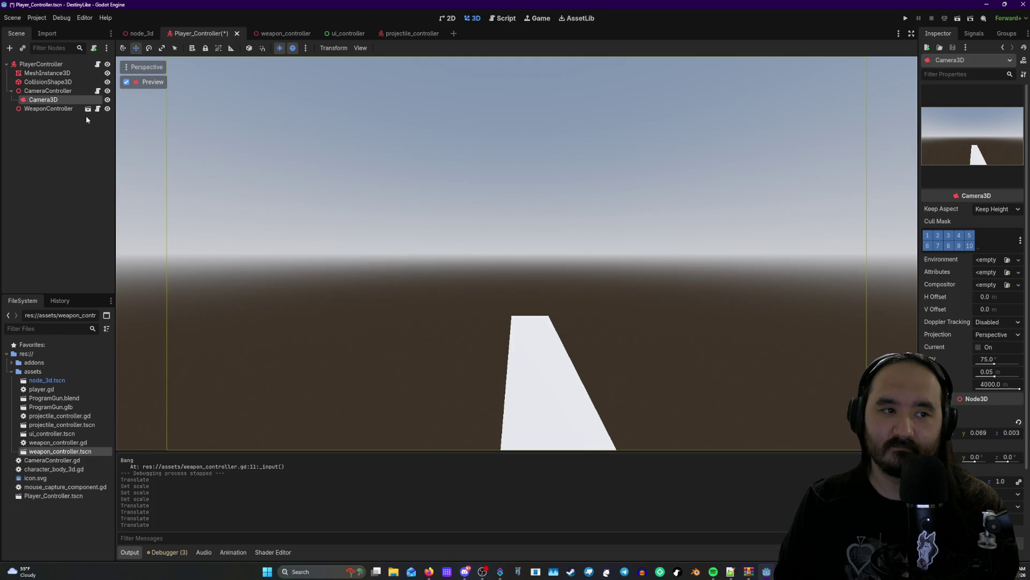
{"action": "left_click", "coordinate": [57, 110]}
{"action": "left_click", "coordinate": [38, 96]}
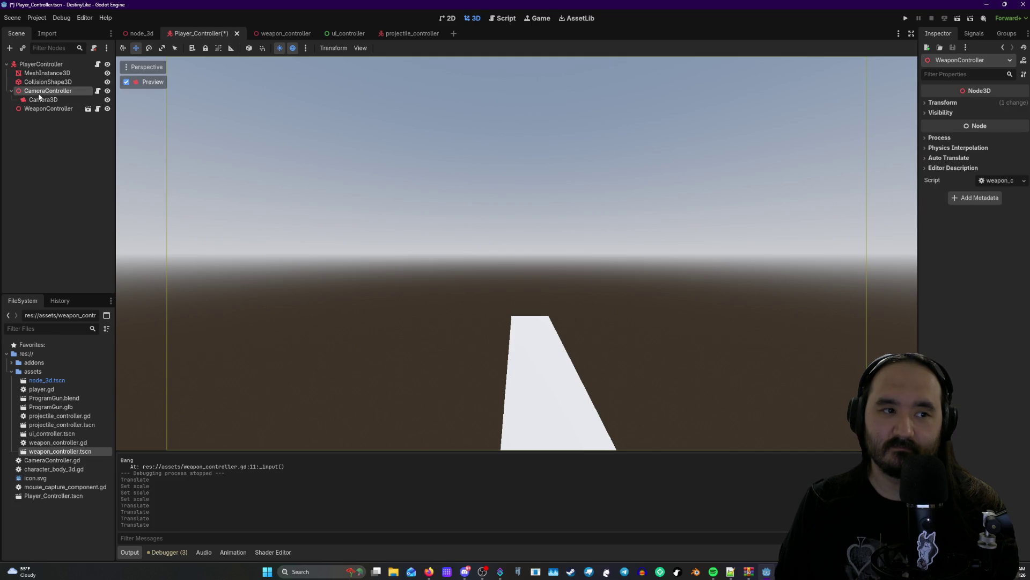
{"action": "left_click", "coordinate": [43, 107]}
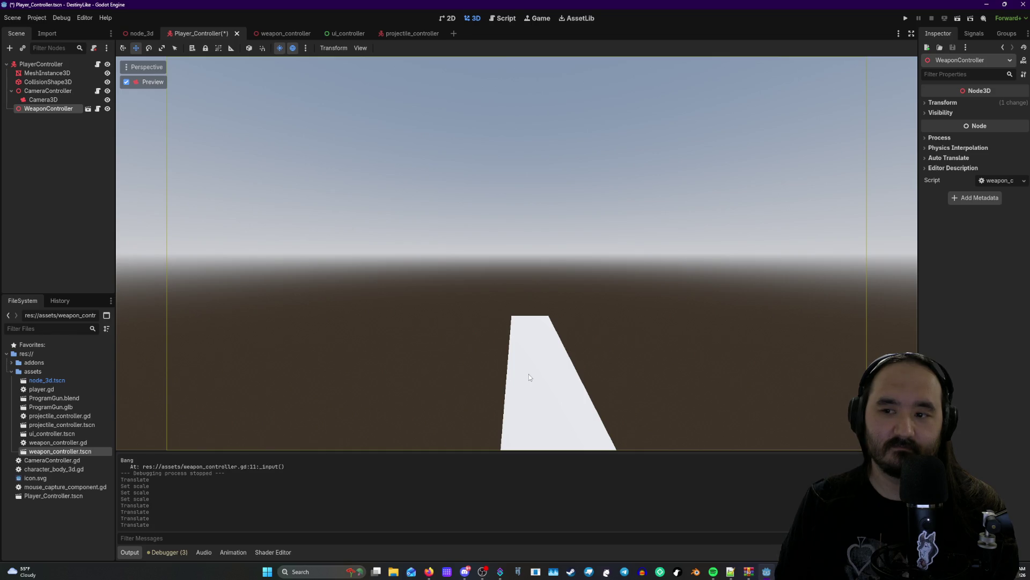
{"action": "left_click", "coordinate": [126, 82]}
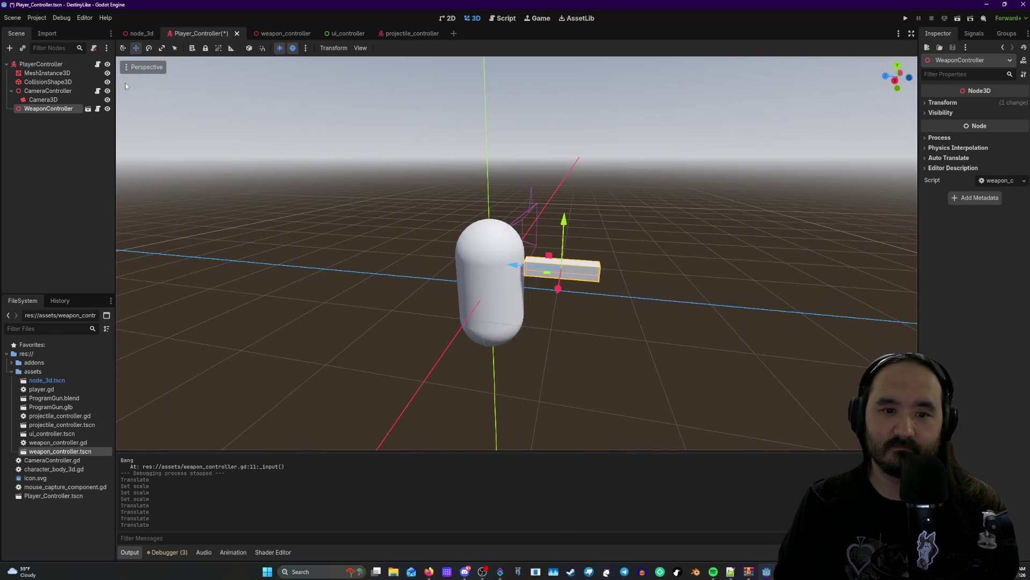
{"action": "left_click_drag", "start_coordinate": [557, 290], "coordinate": [558, 296]}
{"action": "left_click", "coordinate": [58, 100]}
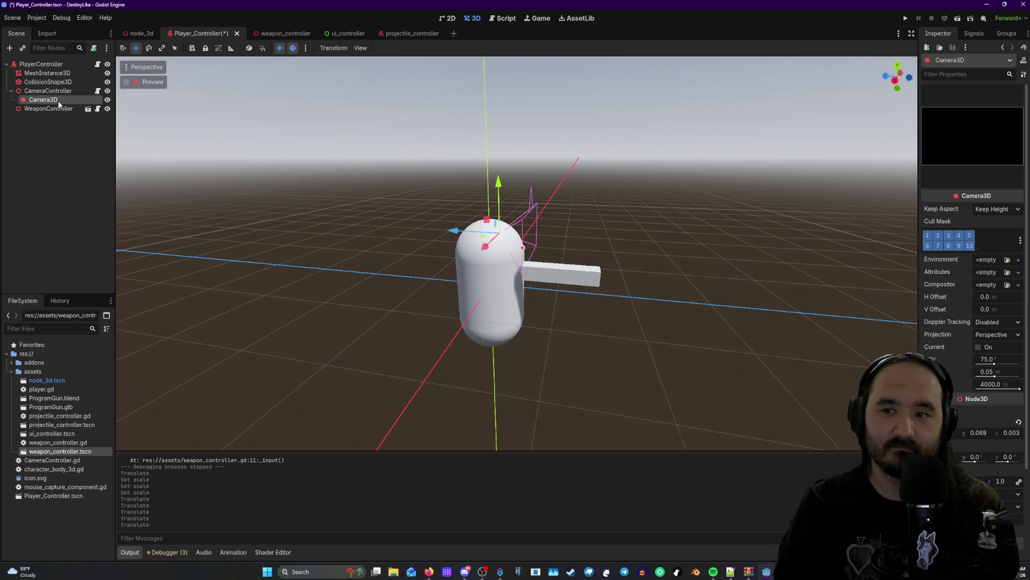
{"action": "left_click", "coordinate": [51, 108]}
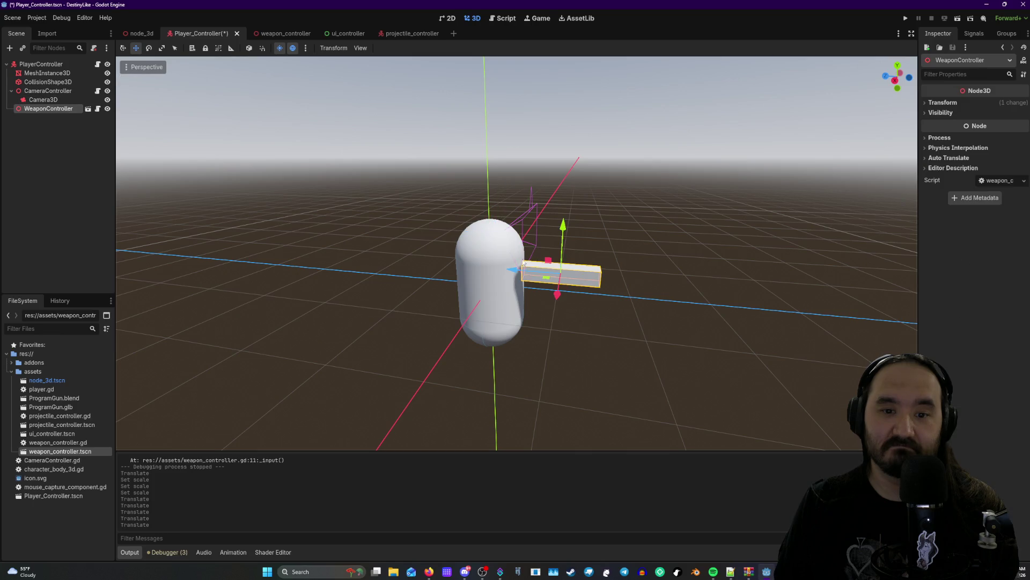
{"action": "left_click_drag", "start_coordinate": [557, 294], "coordinate": [557, 295]}
{"action": "left_click", "coordinate": [50, 102]}
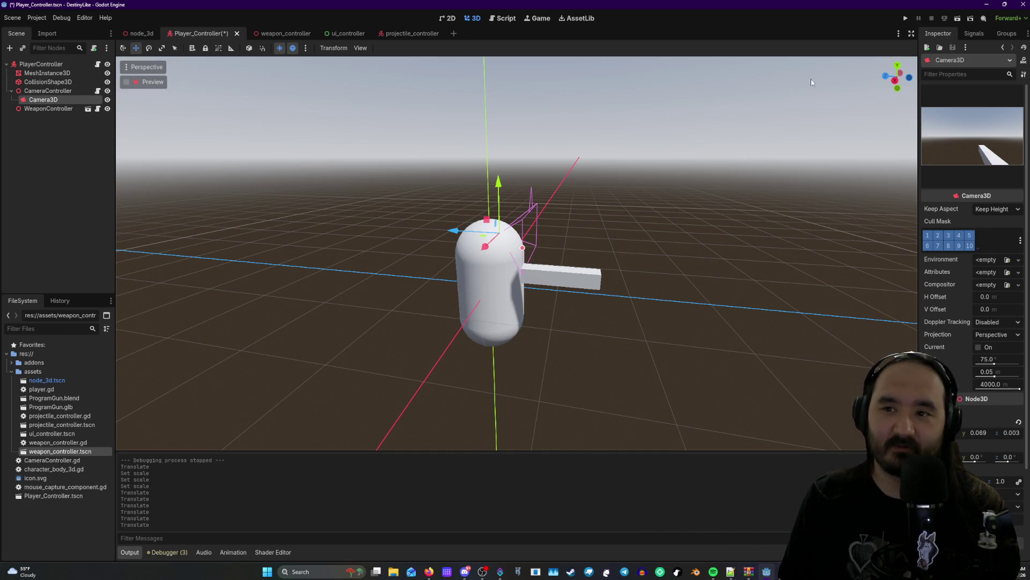
Run the game, fire three shots, stop with F8, and switch to the node_3d scene
{"action": "left_click", "coordinate": [906, 17]}
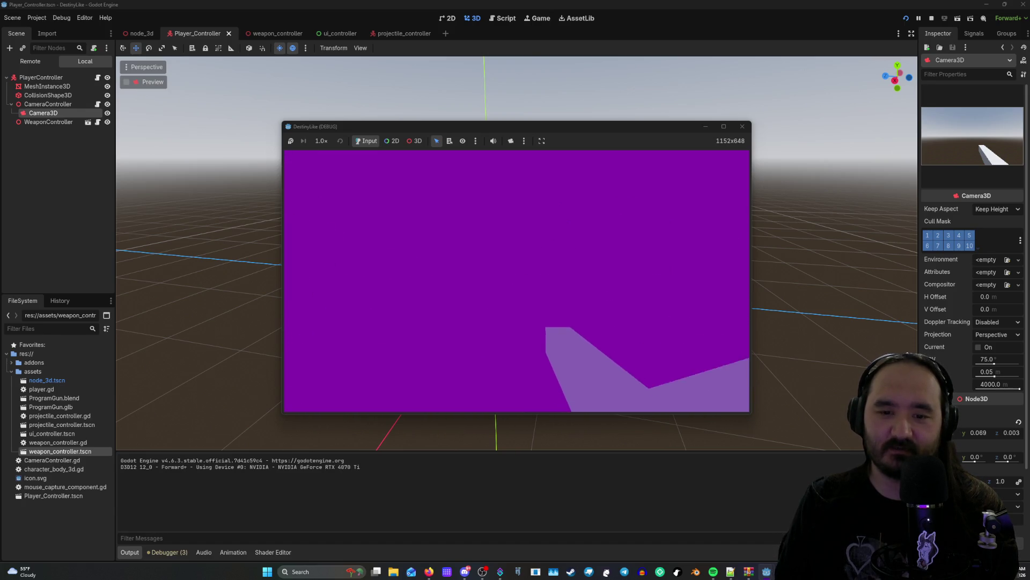
{"action": "left_click", "coordinate": [517, 281]}
{"action": "left_click", "coordinate": [516, 280]}
{"action": "left_click", "coordinate": [517, 280]}
{"action": "left_click", "coordinate": [516, 280]}
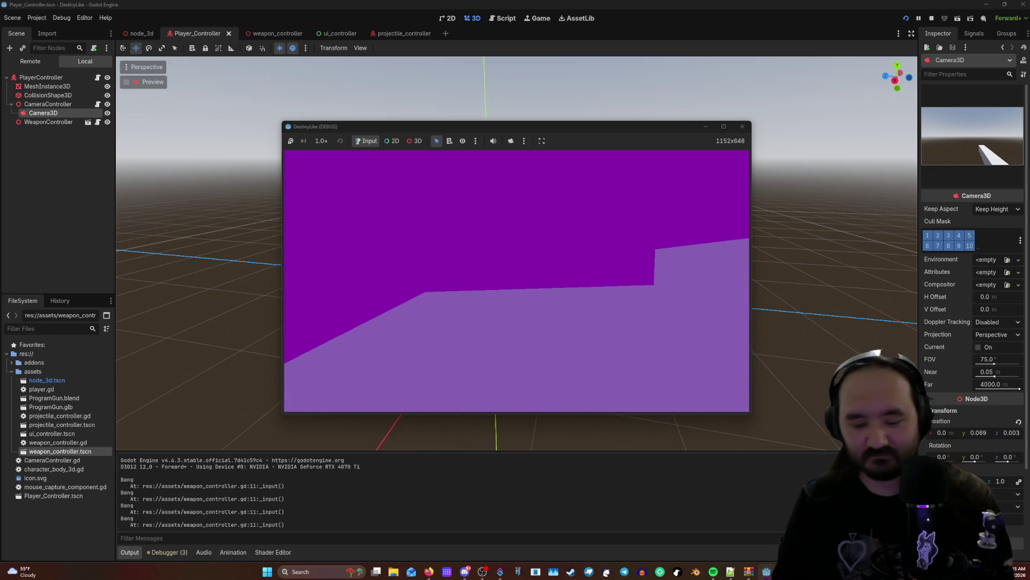
{"action": "key", "text": "F8"}
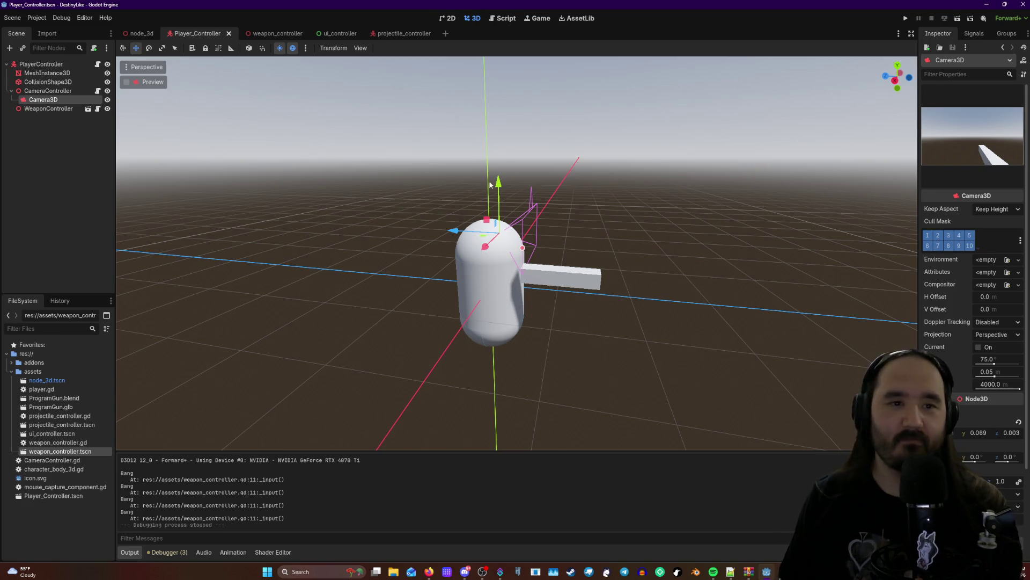
{"action": "left_click", "coordinate": [138, 34]}
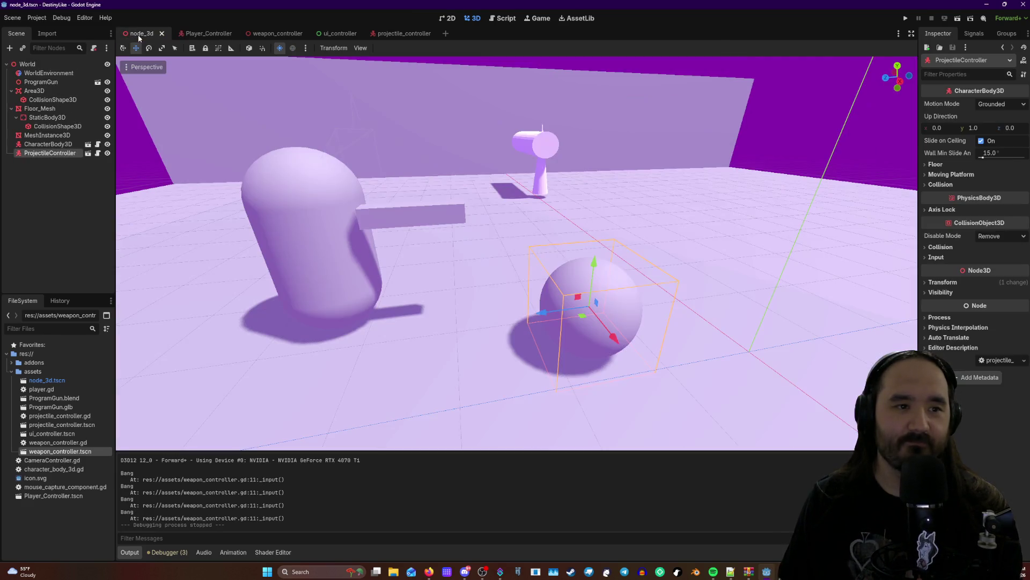
Take WorldEnvironment's ambient light from the background, set Background Mode to Custom Color, and test-run
{"action": "left_click", "coordinate": [48, 72]}
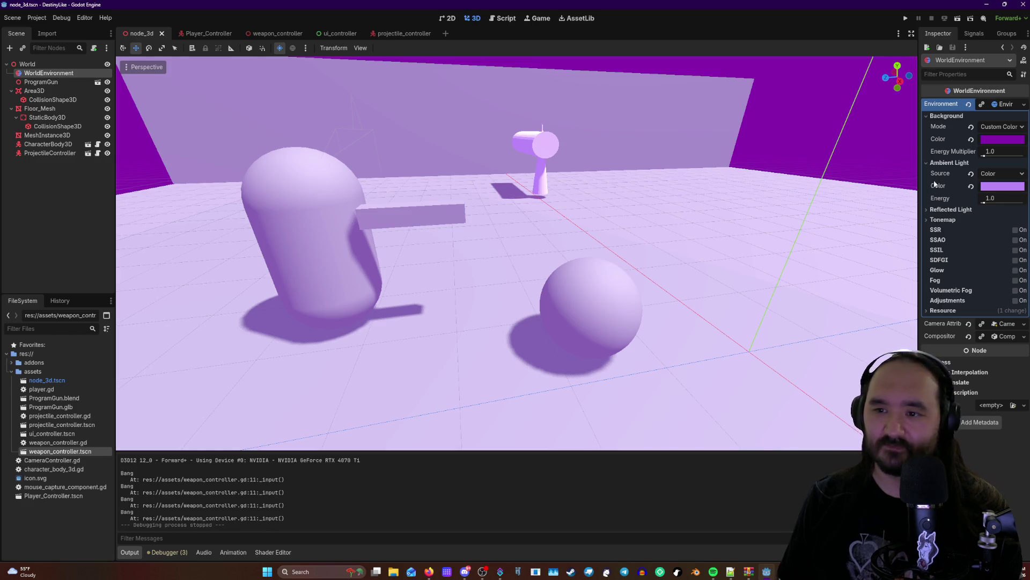
{"action": "left_click", "coordinate": [995, 177]}
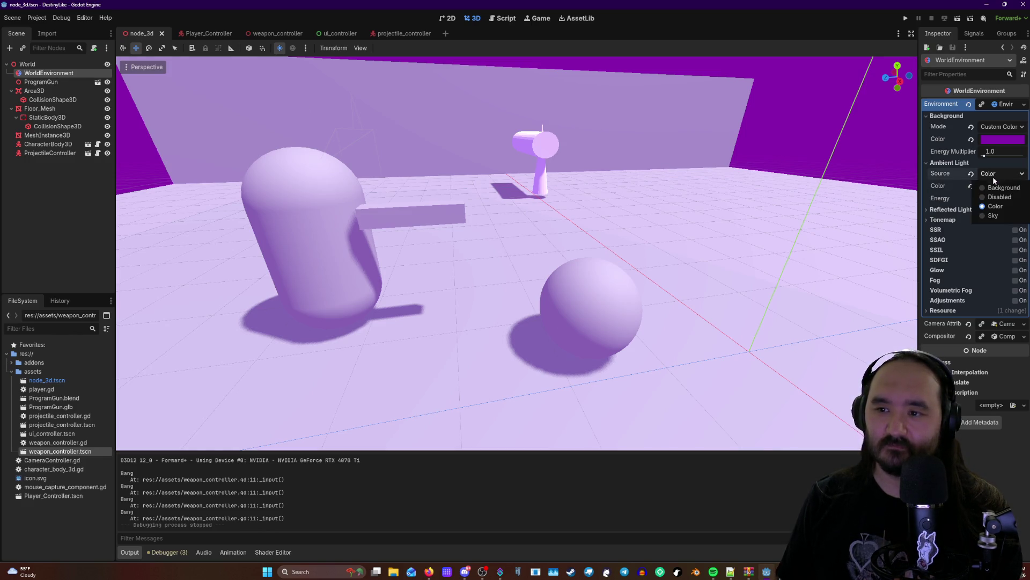
{"action": "left_click", "coordinate": [990, 188]}
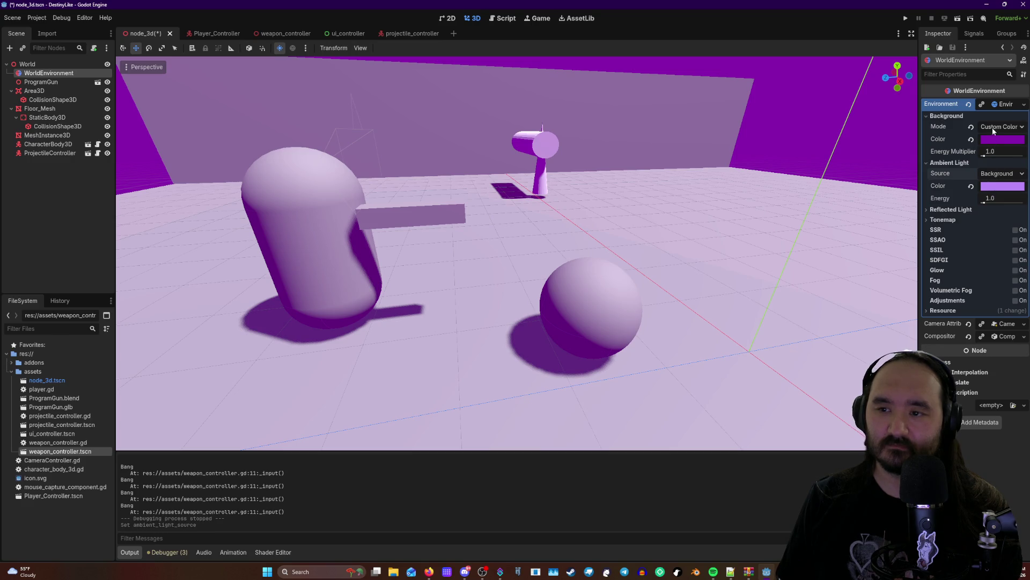
{"action": "left_click", "coordinate": [995, 127]}
{"action": "left_click", "coordinate": [995, 140]}
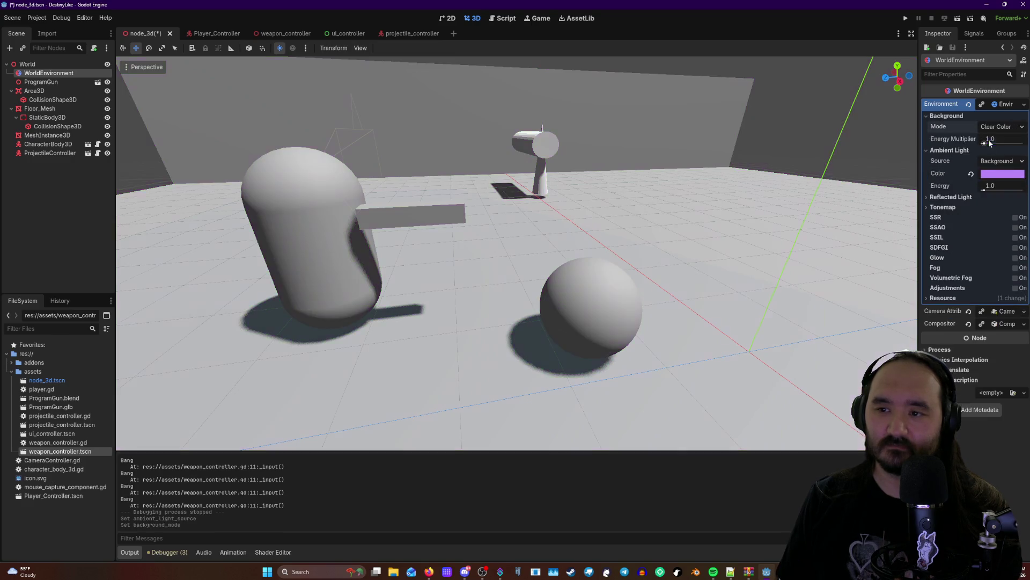
{"action": "left_click", "coordinate": [997, 128]}
{"action": "left_click", "coordinate": [992, 151]}
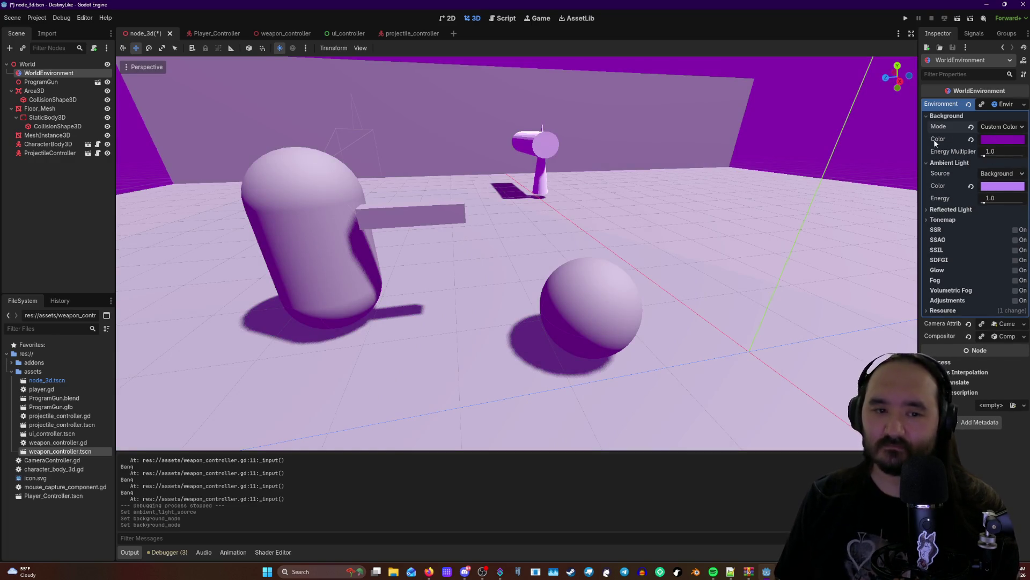
{"action": "left_click", "coordinate": [905, 17]}
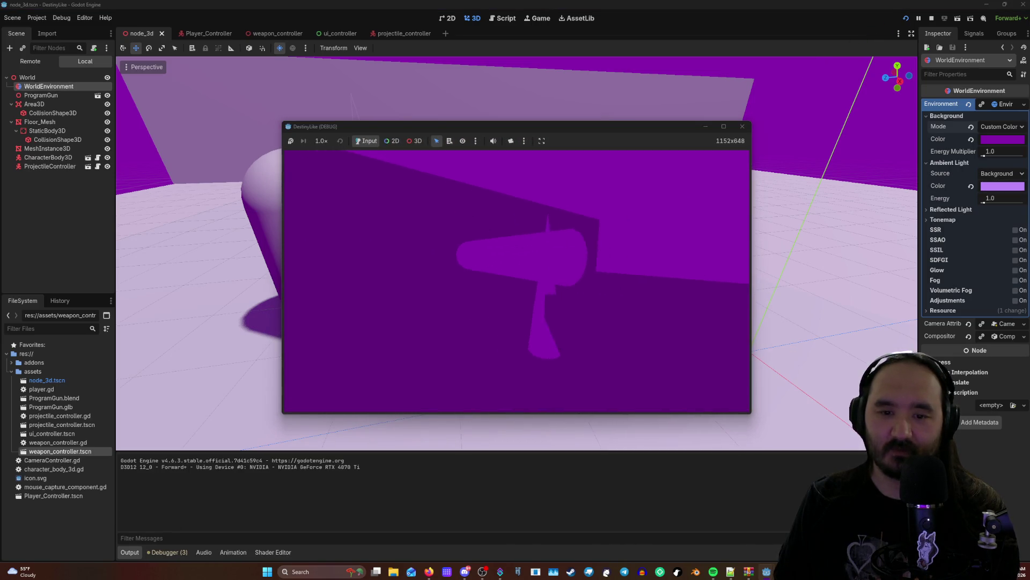
{"action": "key", "text": "Escape"}
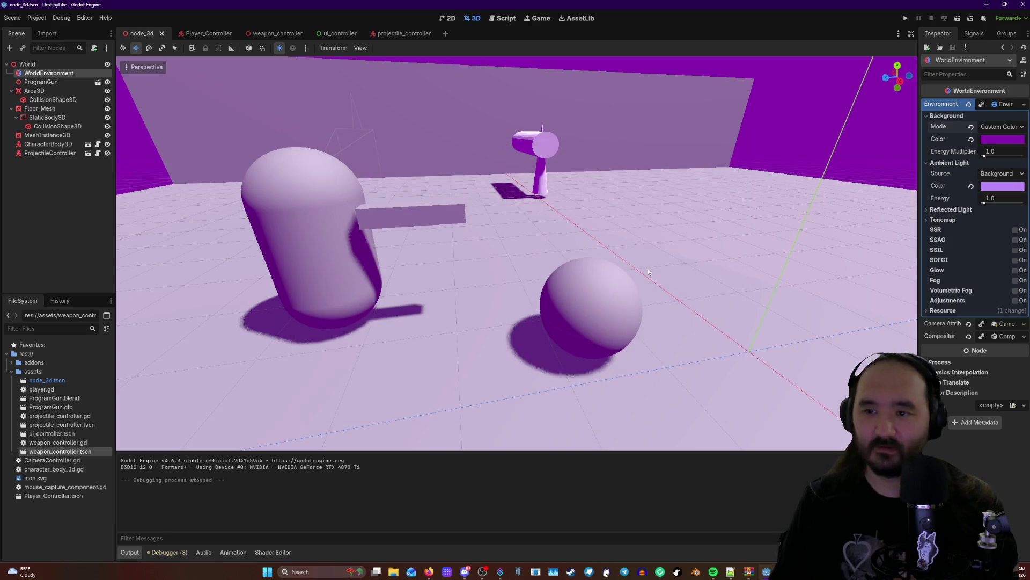
Give the background colour partial transparency and check it in a quick run
{"action": "left_click", "coordinate": [986, 141]}
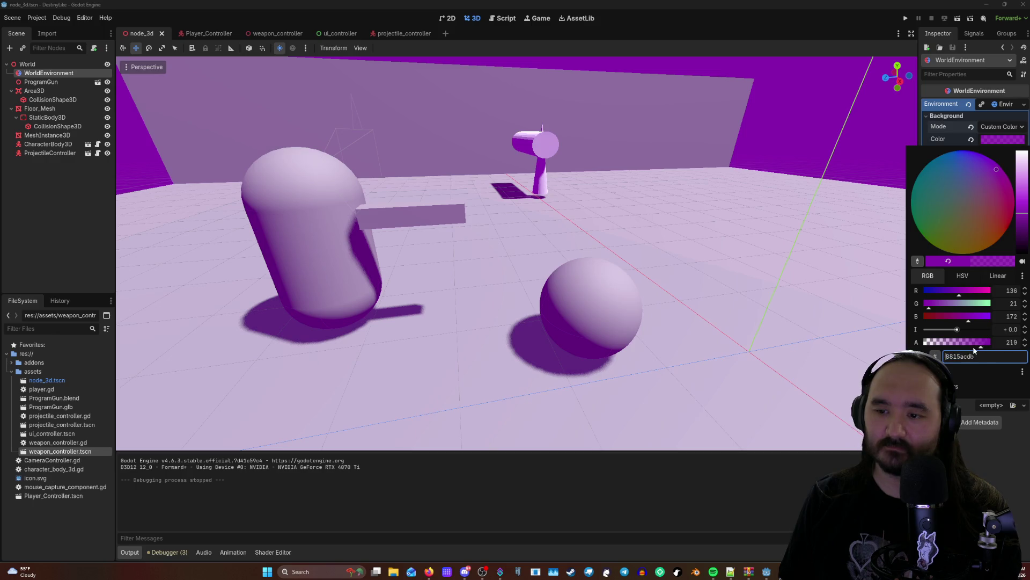
{"action": "left_click", "coordinate": [849, 167]}
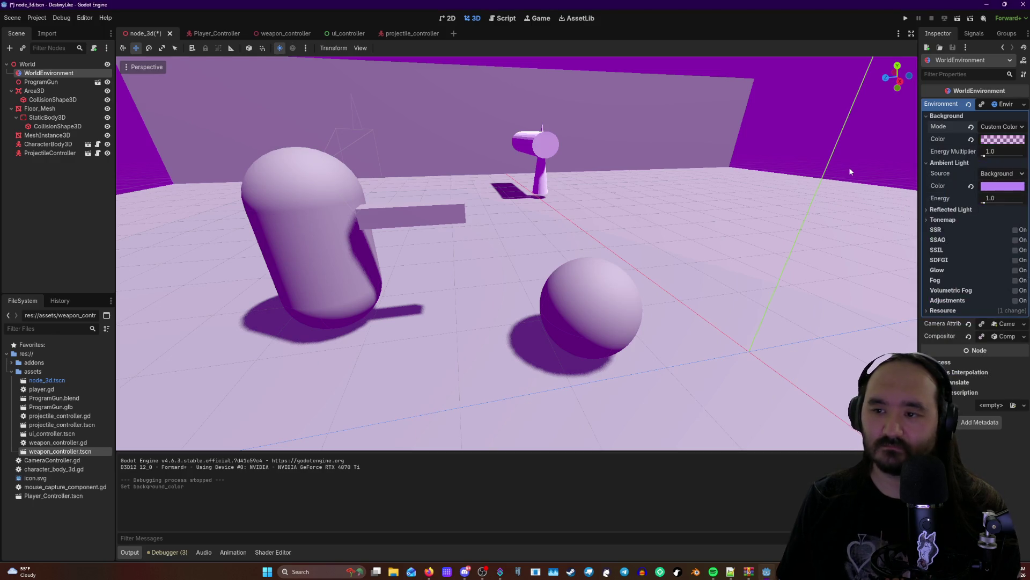
{"action": "key", "text": "F5"}
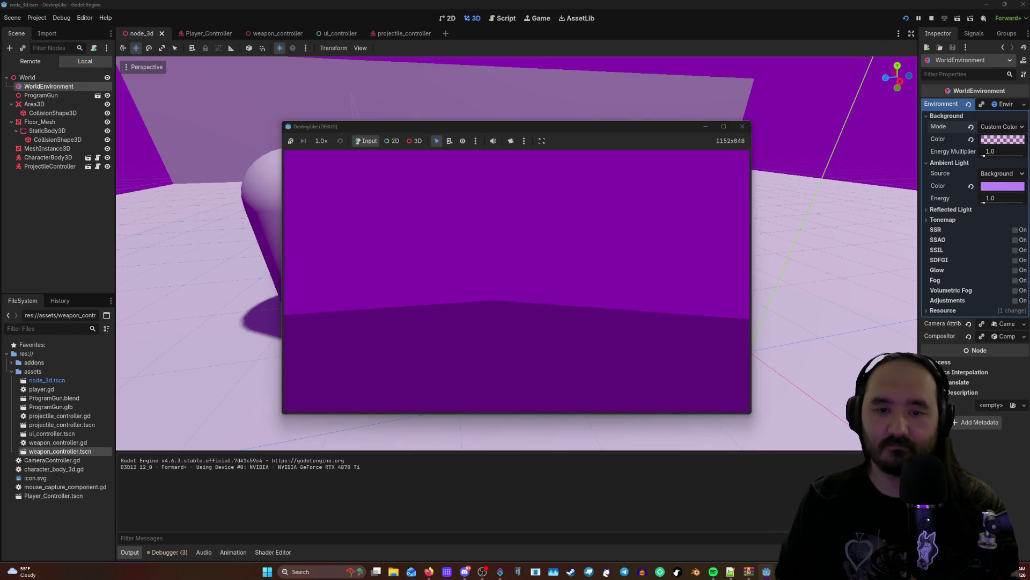
{"action": "key", "text": "Escape"}
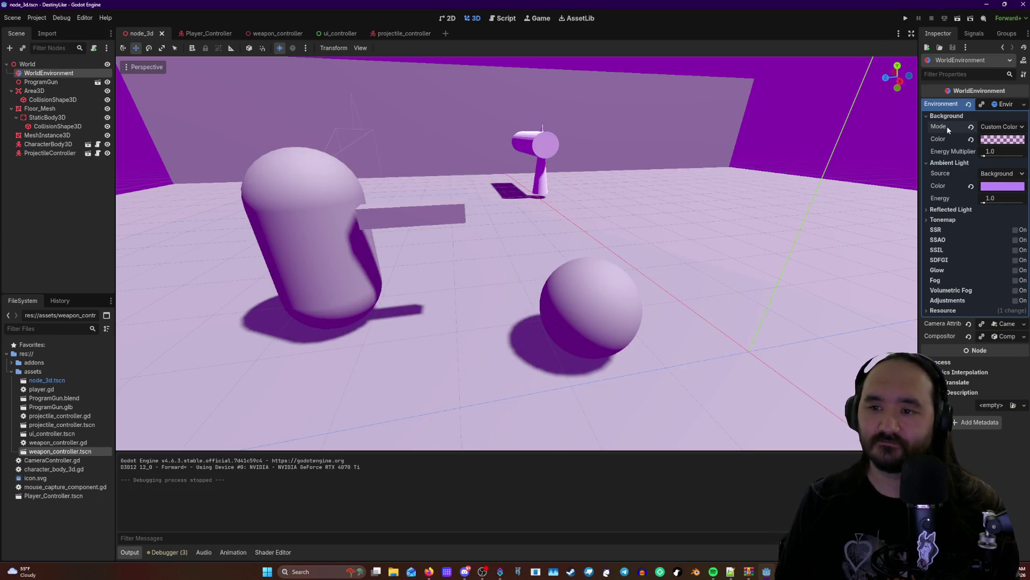
Set the Ambient Light source to Sky
{"action": "left_click", "coordinate": [930, 117]}
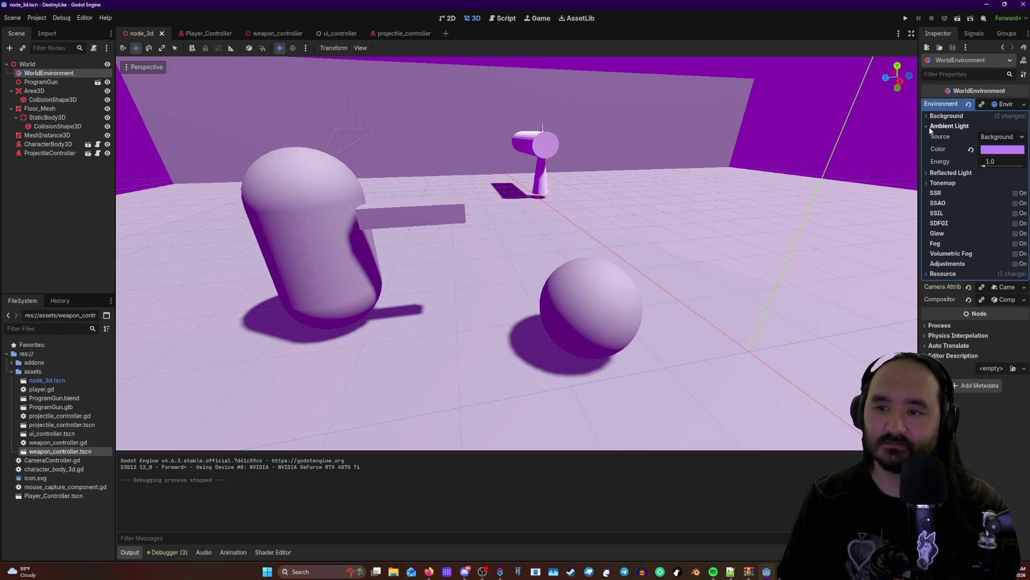
{"action": "left_click", "coordinate": [933, 126]}
{"action": "left_click", "coordinate": [962, 128]}
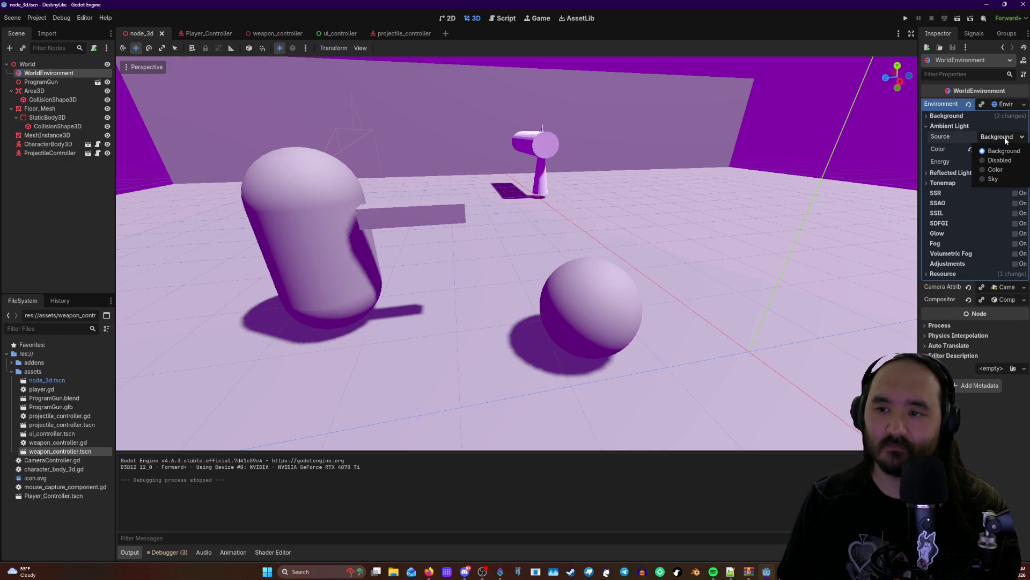
{"action": "left_click", "coordinate": [988, 169]}
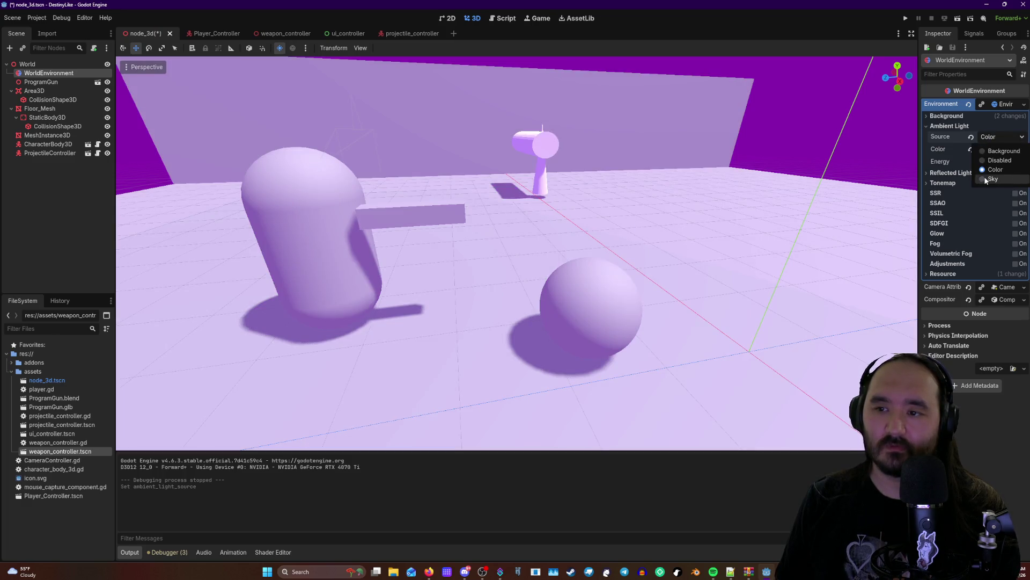
{"action": "left_click", "coordinate": [986, 180]}
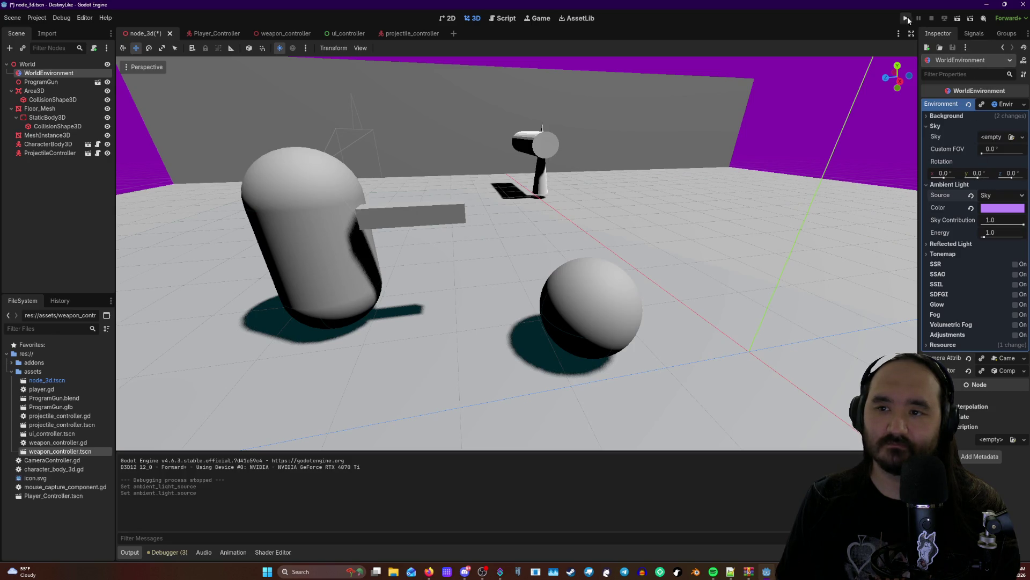
Test the sky ambient lighting in a run, then set Reflected Light source to Sky
{"action": "left_click", "coordinate": [907, 18]}
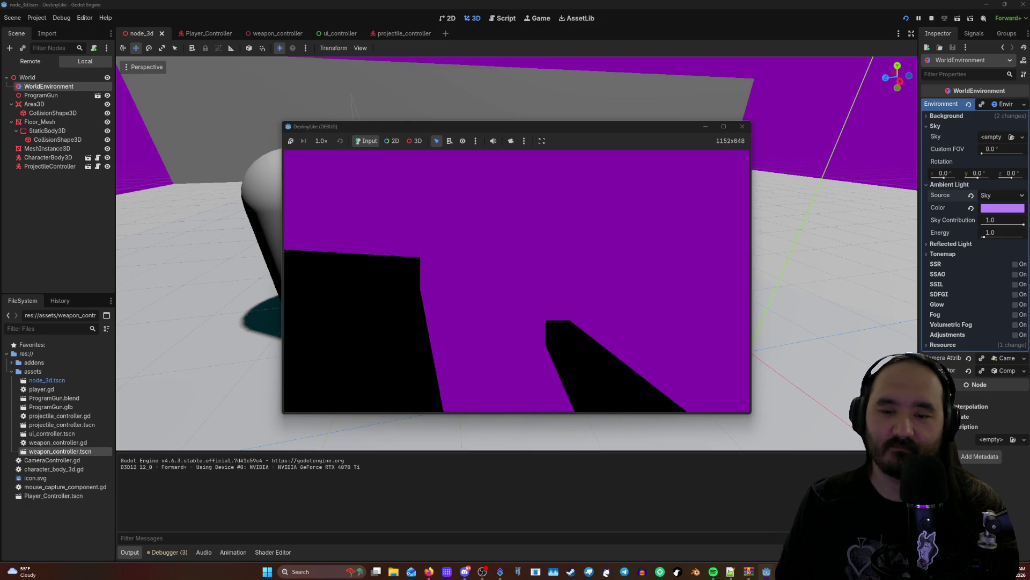
{"action": "key", "text": "F8"}
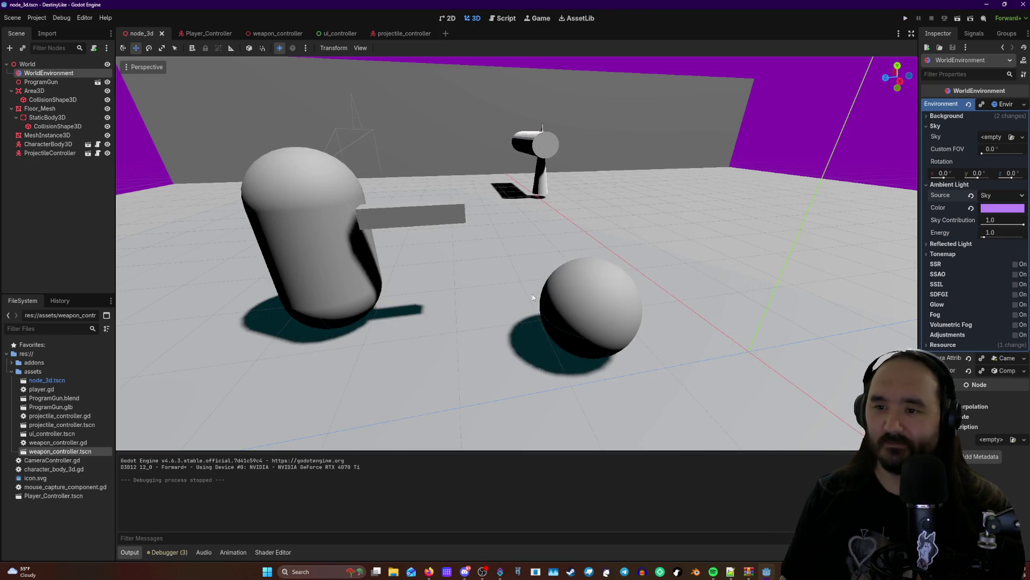
{"action": "left_click", "coordinate": [946, 245]}
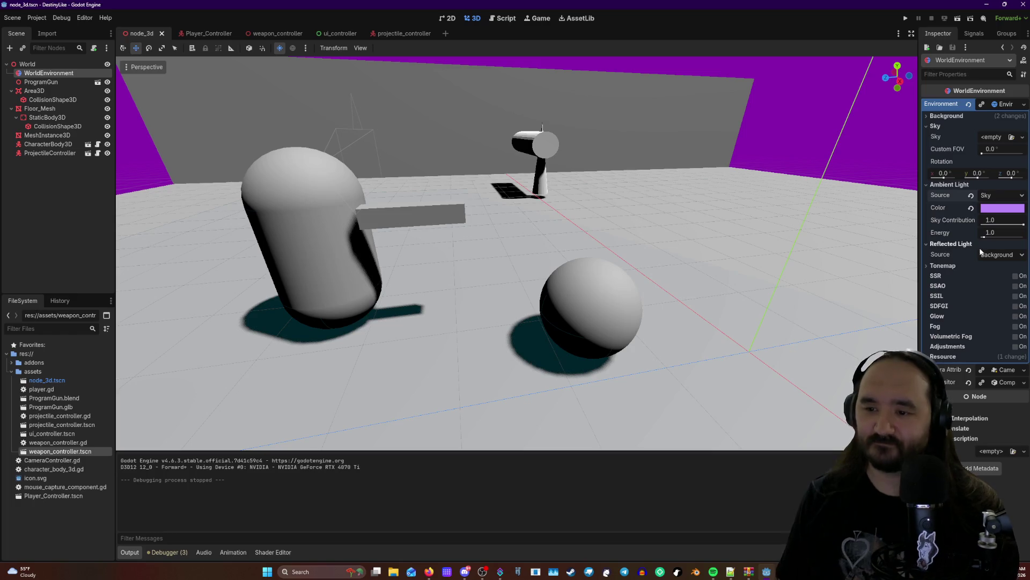
{"action": "left_click", "coordinate": [991, 254]}
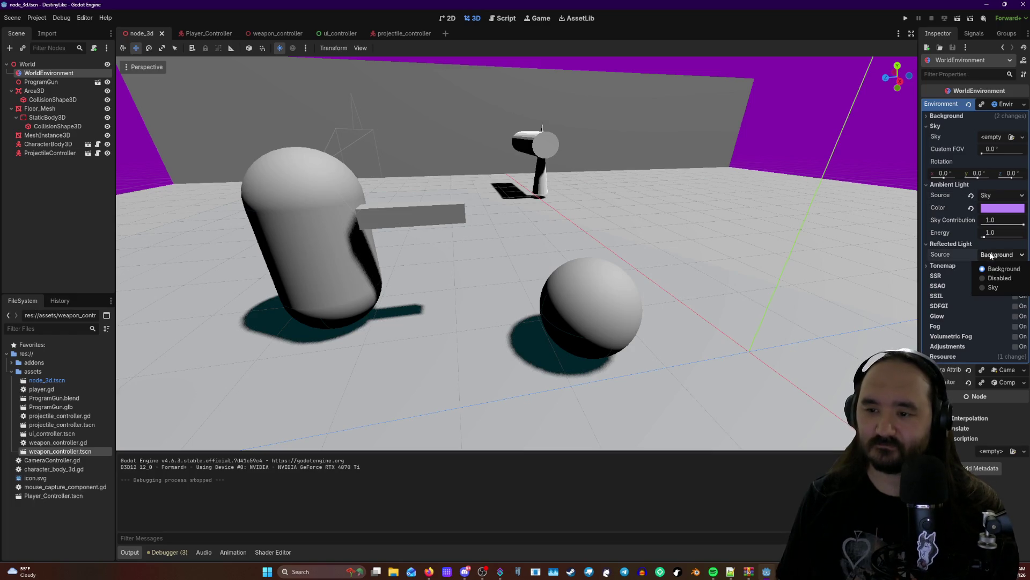
Tint the ambient light colour orange and check it in a test run
{"action": "left_click", "coordinate": [989, 209]}
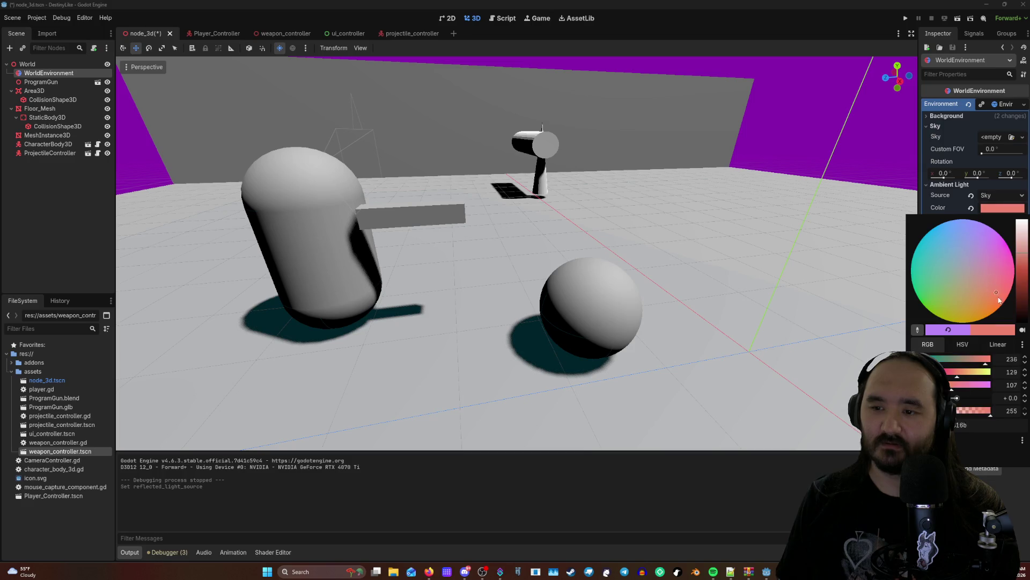
{"action": "left_click", "coordinate": [907, 20]}
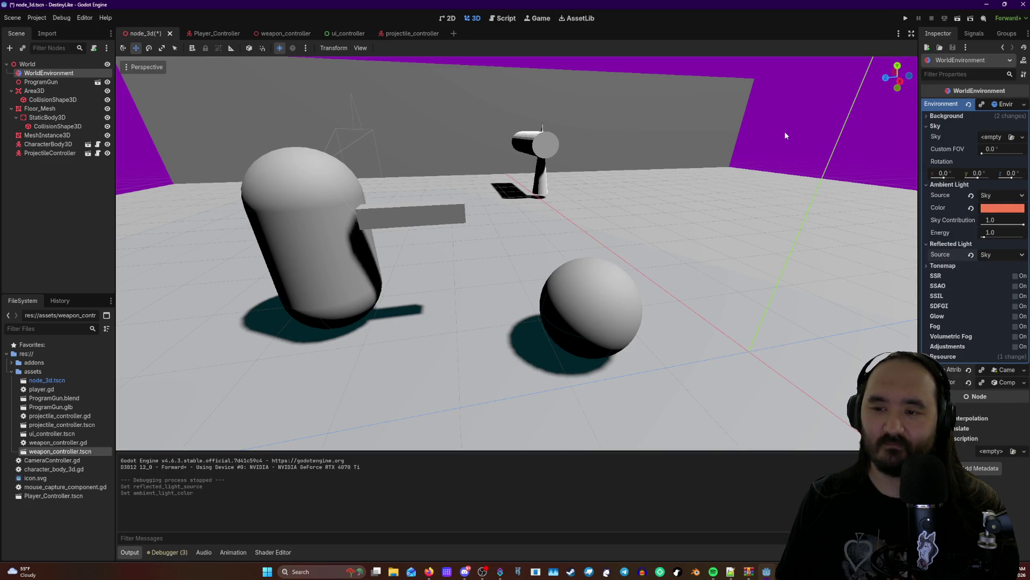
{"action": "left_click", "coordinate": [906, 18]}
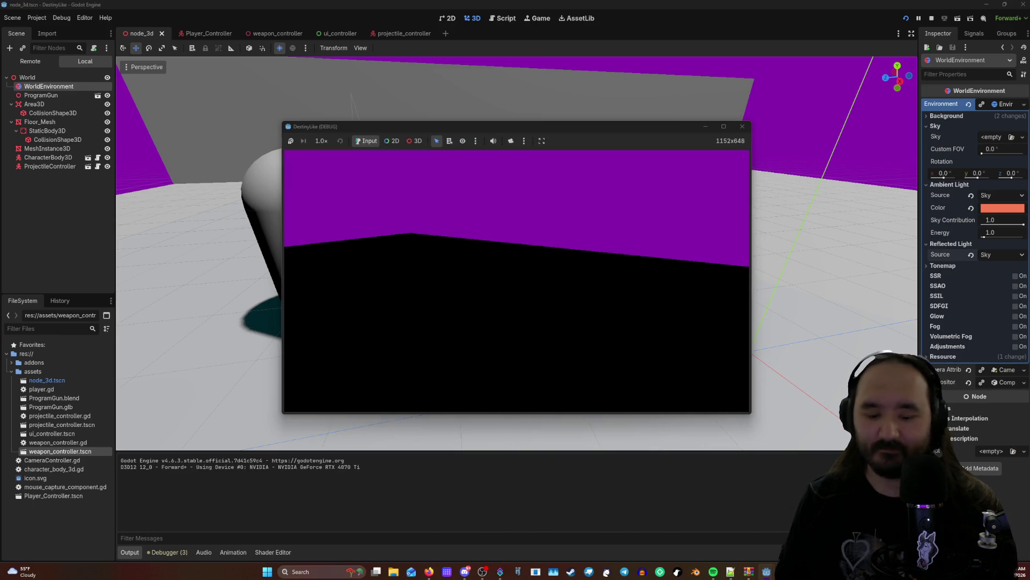
{"action": "key", "text": "F8"}
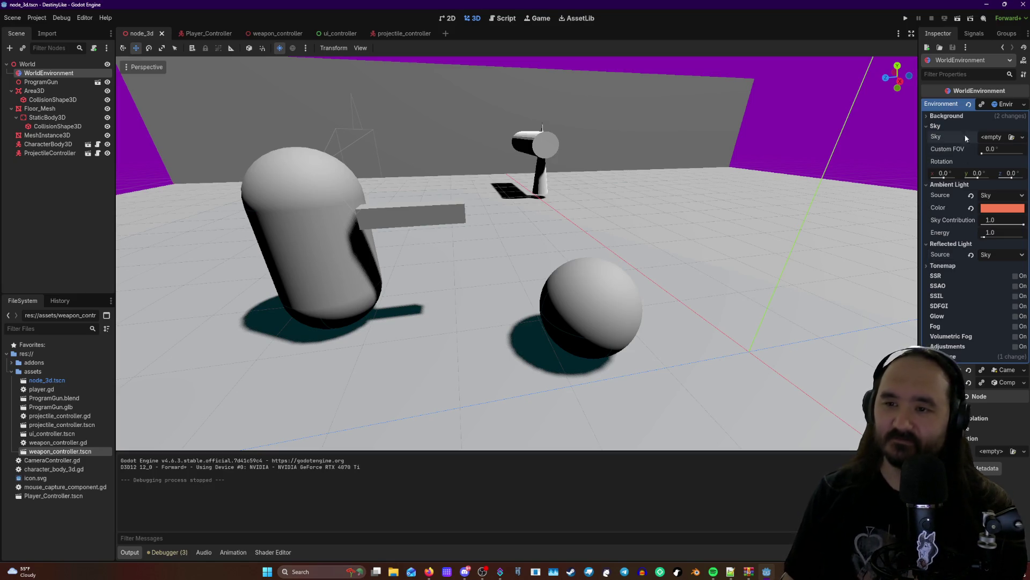
Give the WorldEnvironment a New Sky with a ProceduralSkyMaterial
{"action": "left_click", "coordinate": [994, 137]}
{"action": "left_click", "coordinate": [985, 161]}
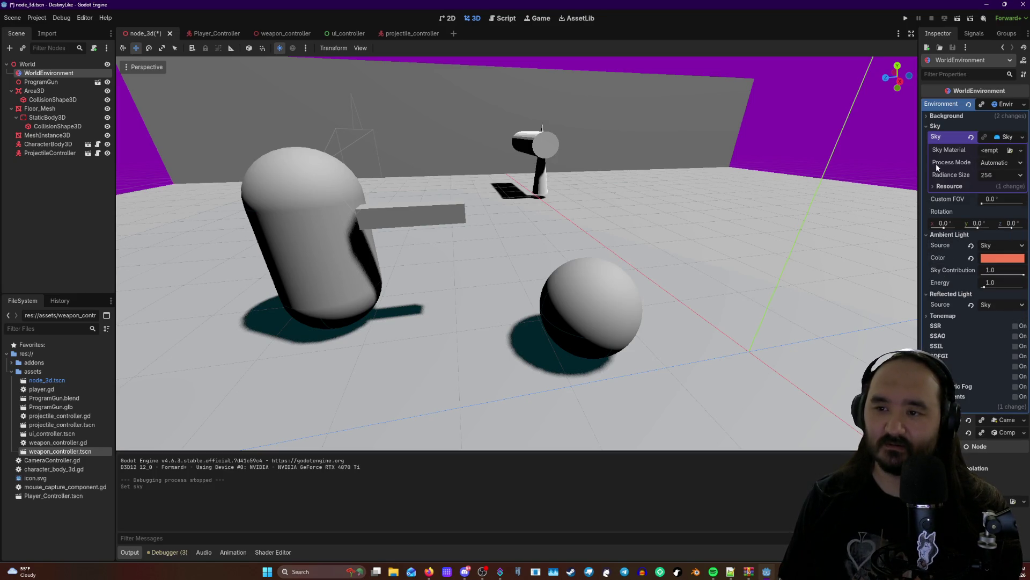
{"action": "left_click", "coordinate": [994, 152]}
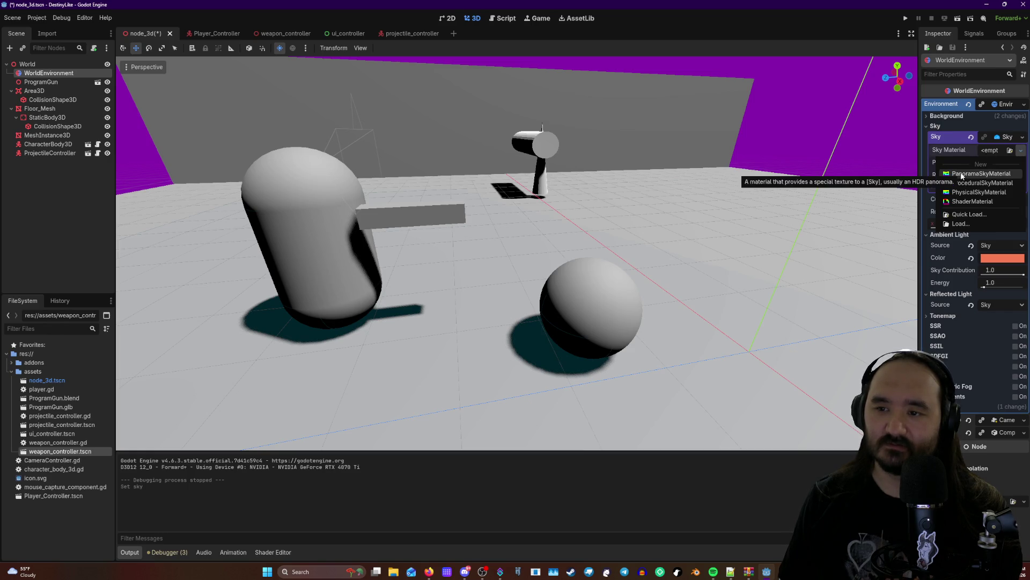
{"action": "left_click", "coordinate": [962, 184]}
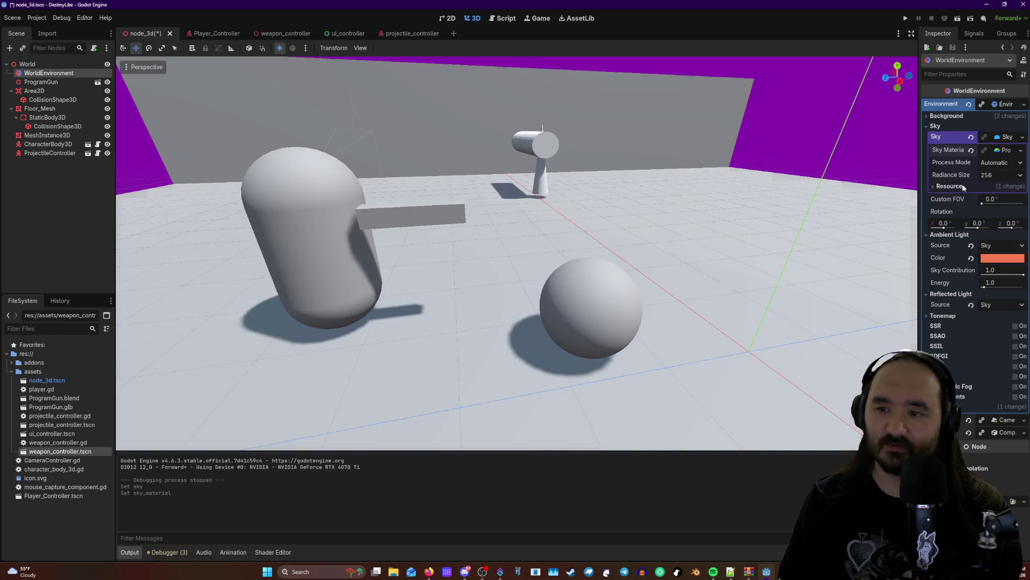
{"action": "left_click", "coordinate": [995, 164]}
{"action": "left_click", "coordinate": [994, 174]}
Run the game, walk forward and fire five shots, then stop it
{"action": "left_click", "coordinate": [905, 19]}
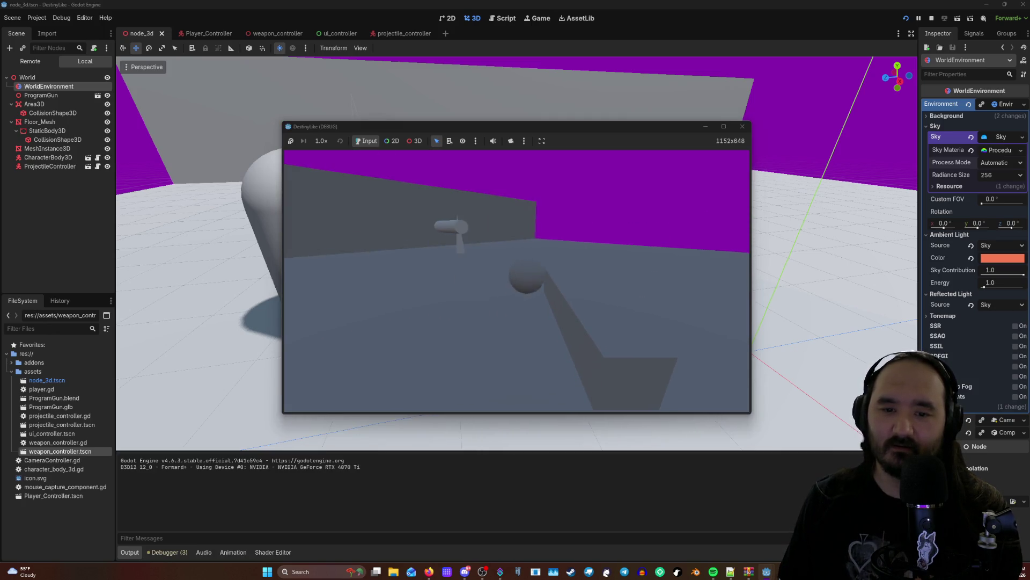
{"action": "key", "text": "w"}
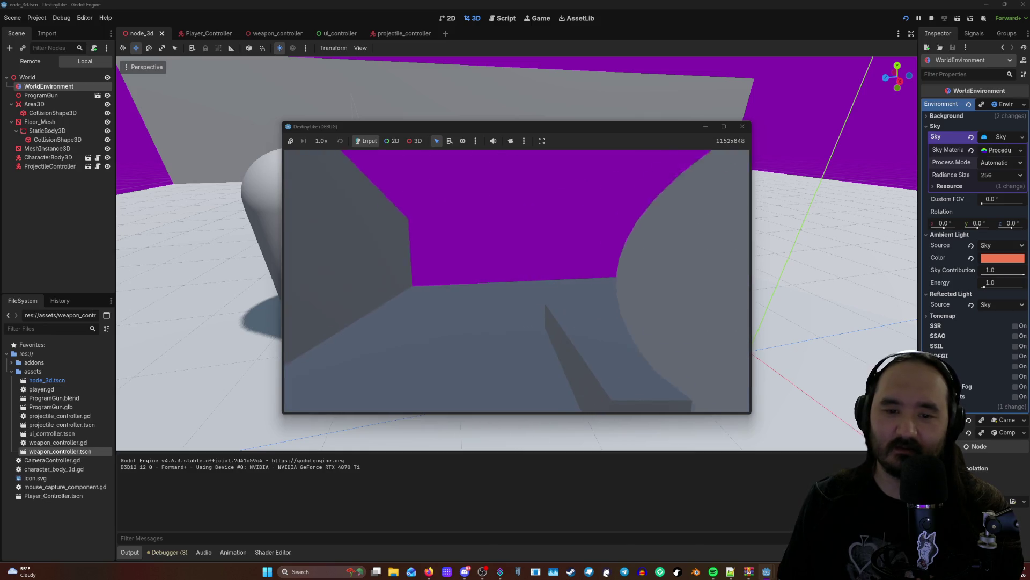
{"action": "left_click", "coordinate": [517, 281]}
{"action": "left_click", "coordinate": [517, 281]}
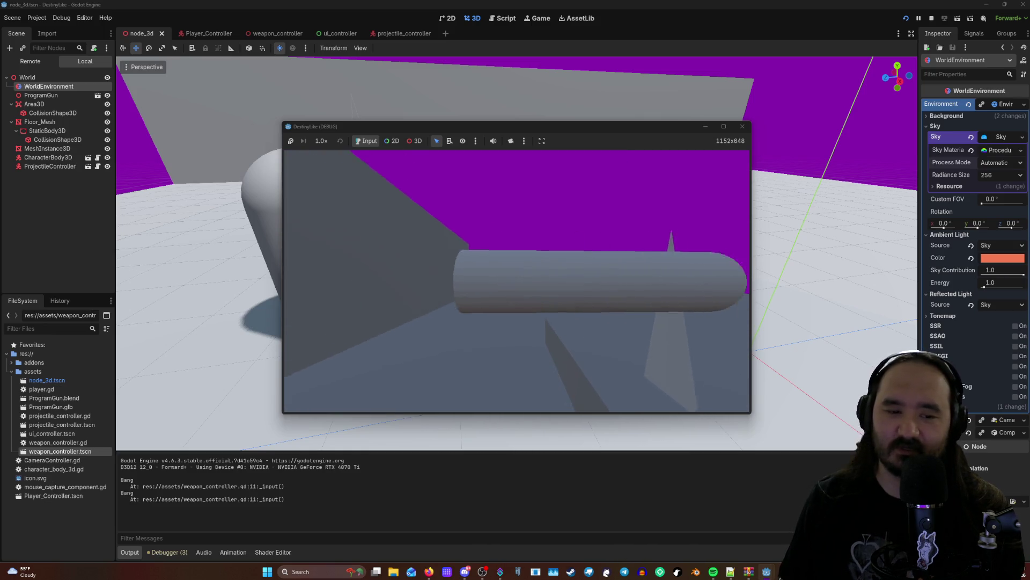
{"action": "left_click", "coordinate": [516, 281]}
{"action": "left_click", "coordinate": [517, 280]}
{"action": "left_click", "coordinate": [517, 281]}
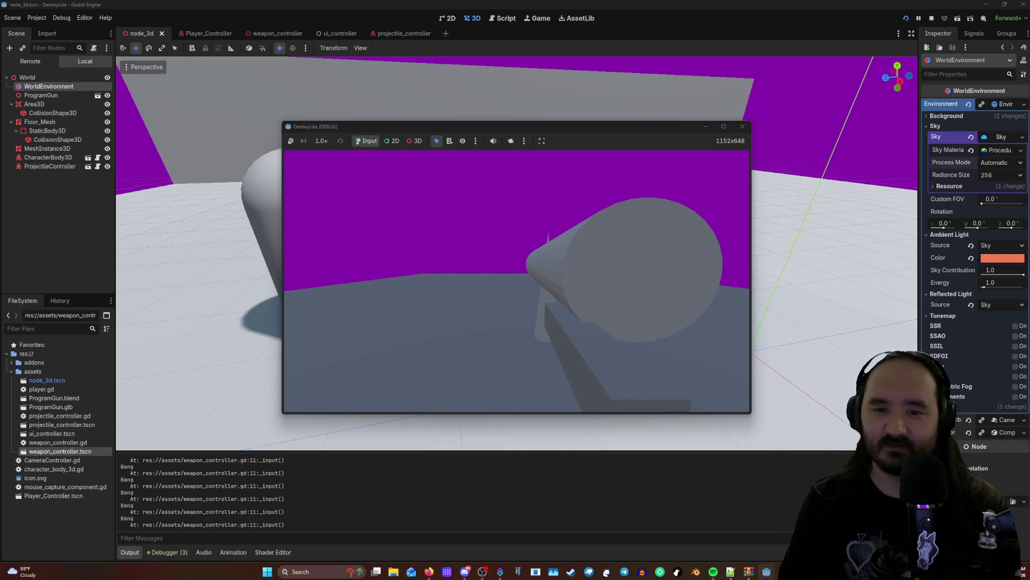
{"action": "key", "text": "F8"}
Replace the sky material with a new PanoramaSkyMaterial
{"action": "left_click", "coordinate": [997, 152]}
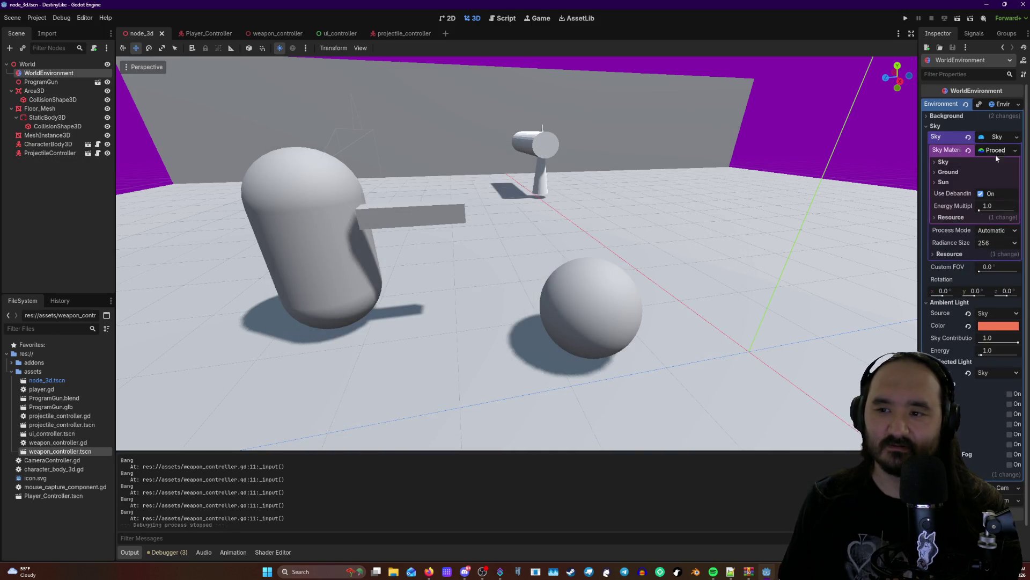
{"action": "left_click", "coordinate": [1014, 151]}
{"action": "left_click", "coordinate": [954, 173]}
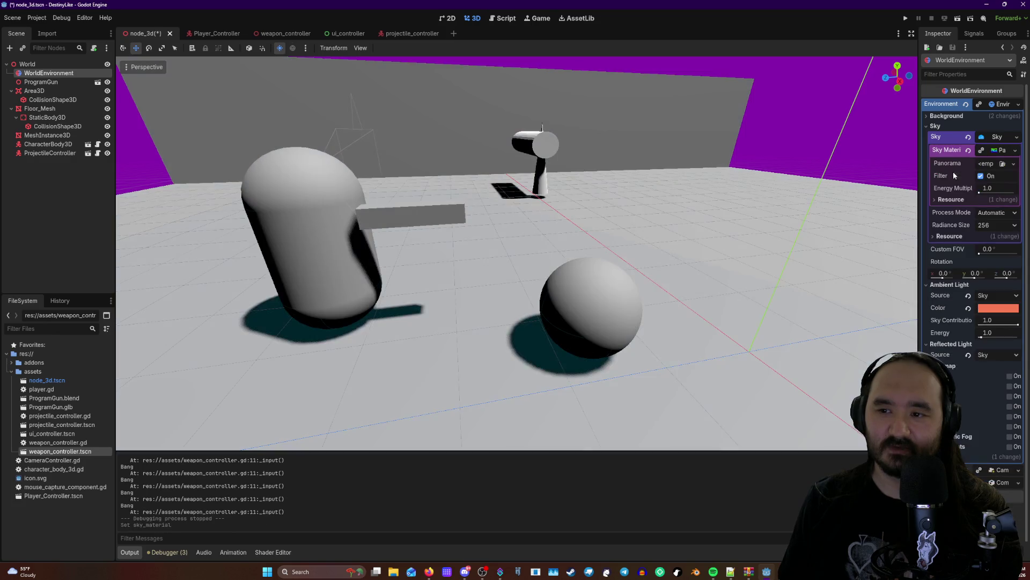
Test-run the panorama sky, then switch the sky material back to ProceduralSkyMaterial
{"action": "left_click", "coordinate": [904, 18]}
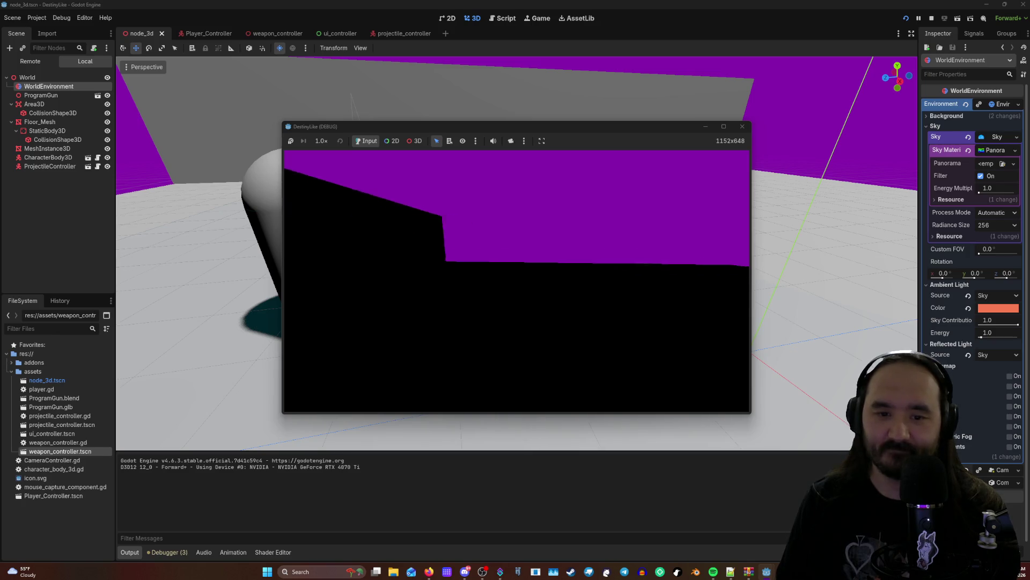
{"action": "key", "text": "Escape"}
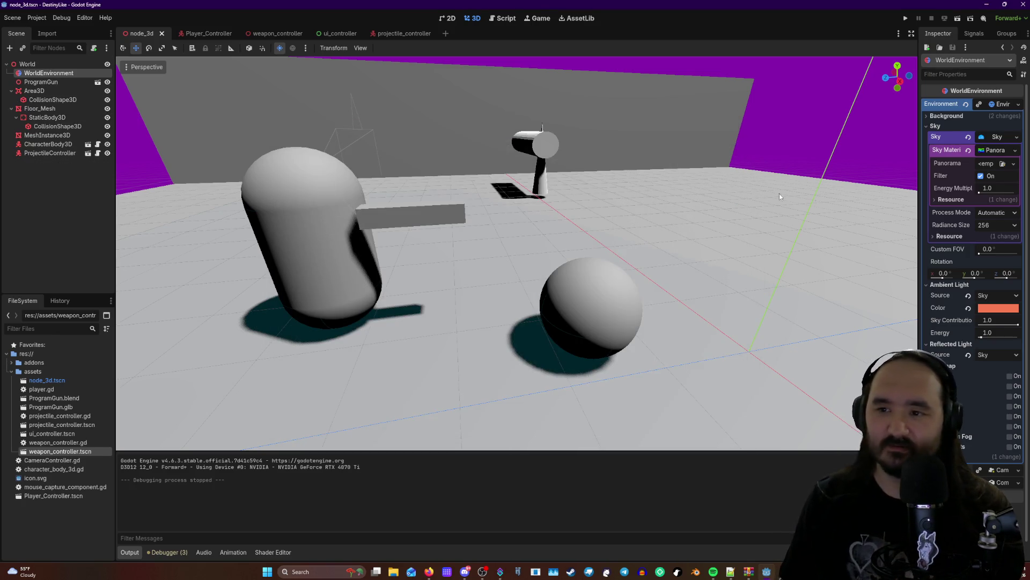
{"action": "right_click", "coordinate": [994, 146]}
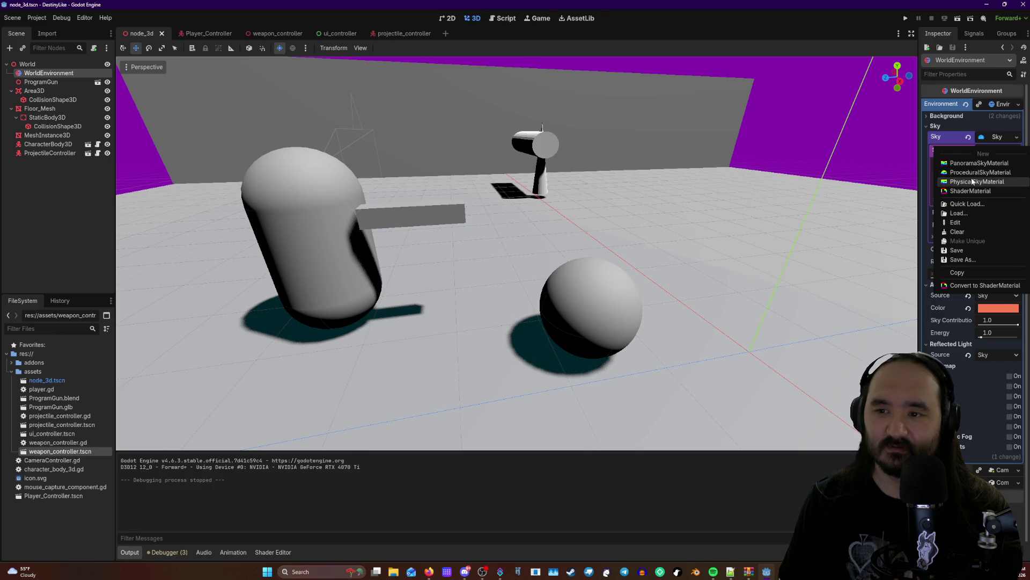
{"action": "left_click", "coordinate": [980, 172]}
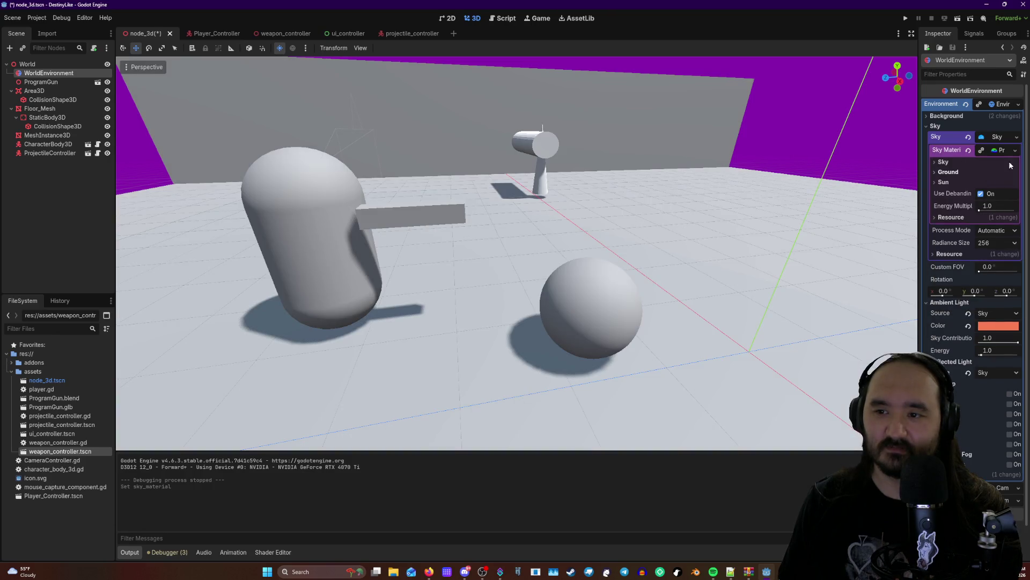
Look through the procedural sky's sun and sky colour settings, then expand Background's Mode choices
{"action": "left_click", "coordinate": [948, 182]}
{"action": "left_click", "coordinate": [944, 182]}
{"action": "left_click", "coordinate": [944, 162]}
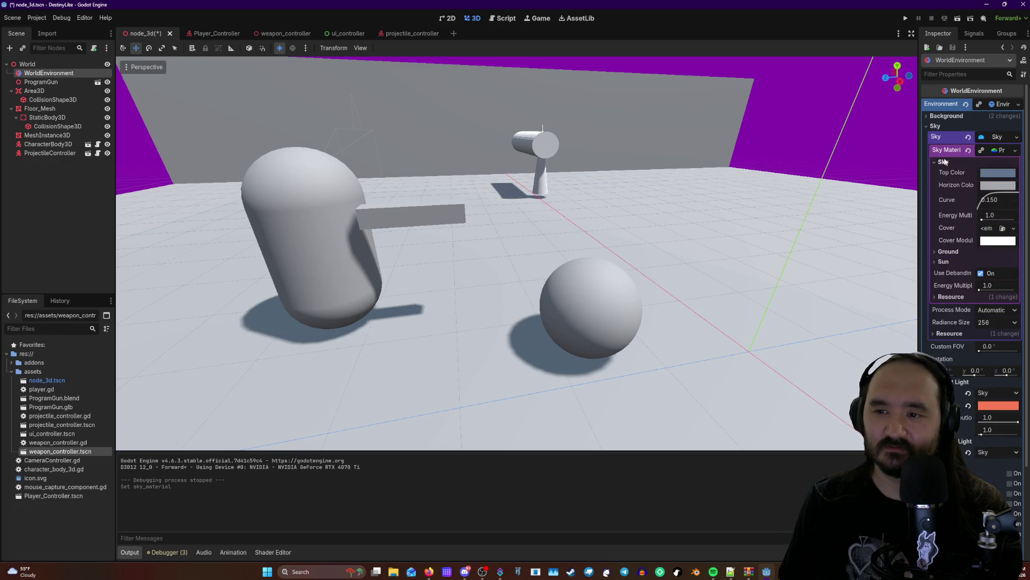
{"action": "left_click", "coordinate": [944, 162]}
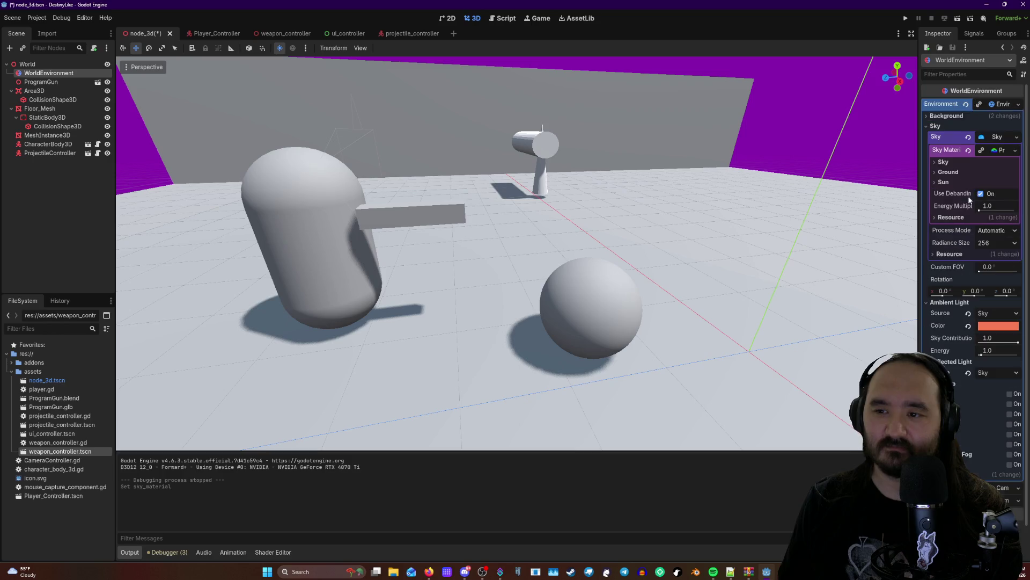
{"action": "left_click", "coordinate": [931, 116]}
{"action": "left_click", "coordinate": [997, 128]}
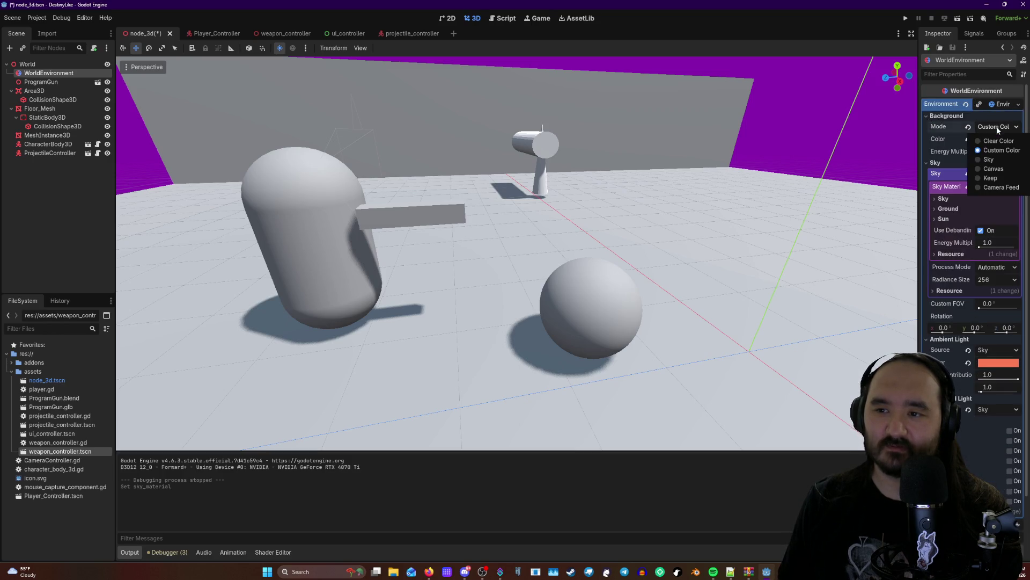
Set Background Mode to Sky and test-run the game, firing four shots toward the horizon
{"action": "left_click", "coordinate": [988, 159]}
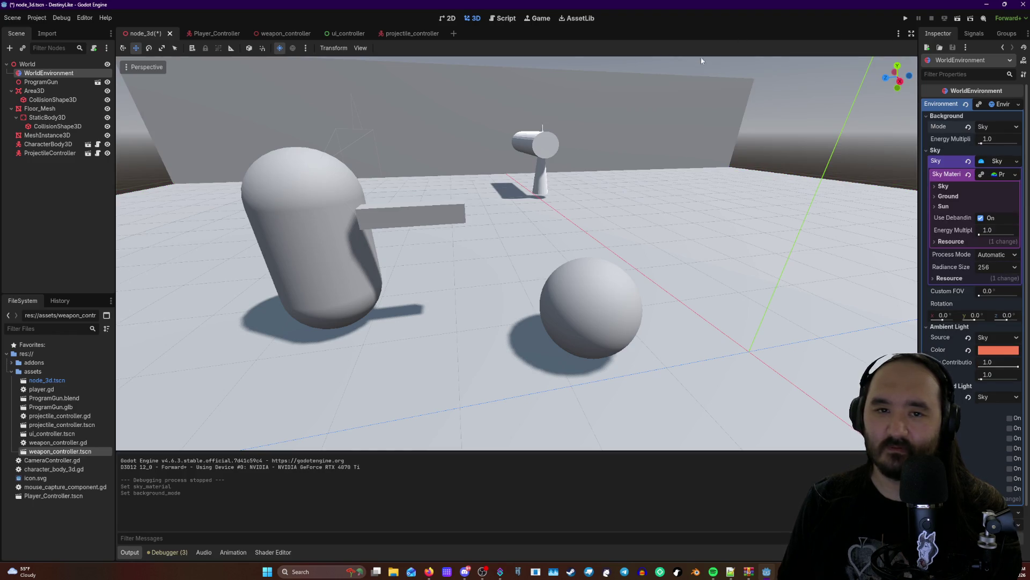
{"action": "left_click", "coordinate": [906, 18]}
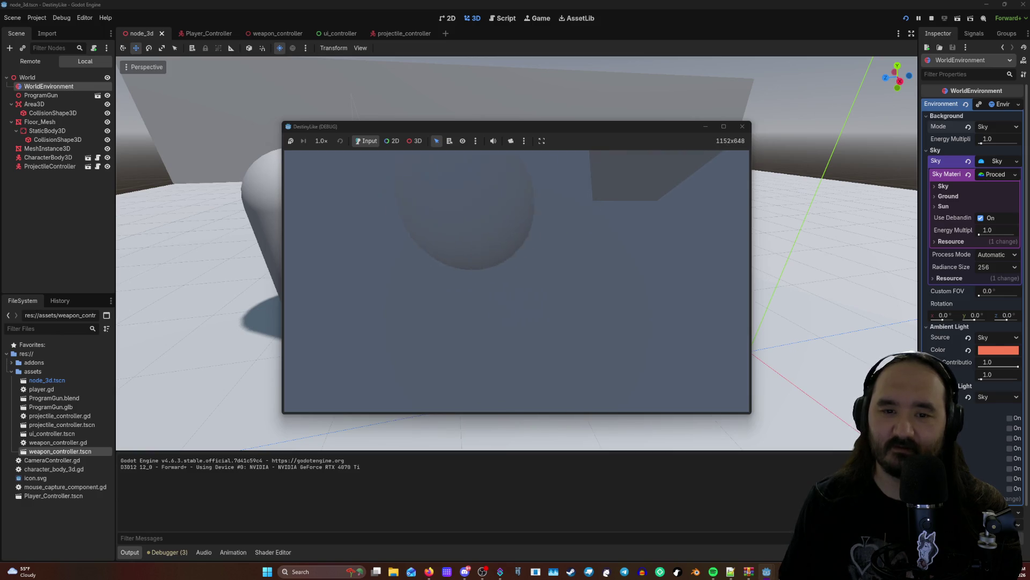
{"action": "left_click", "coordinate": [517, 281]}
{"action": "left_click", "coordinate": [517, 281]}
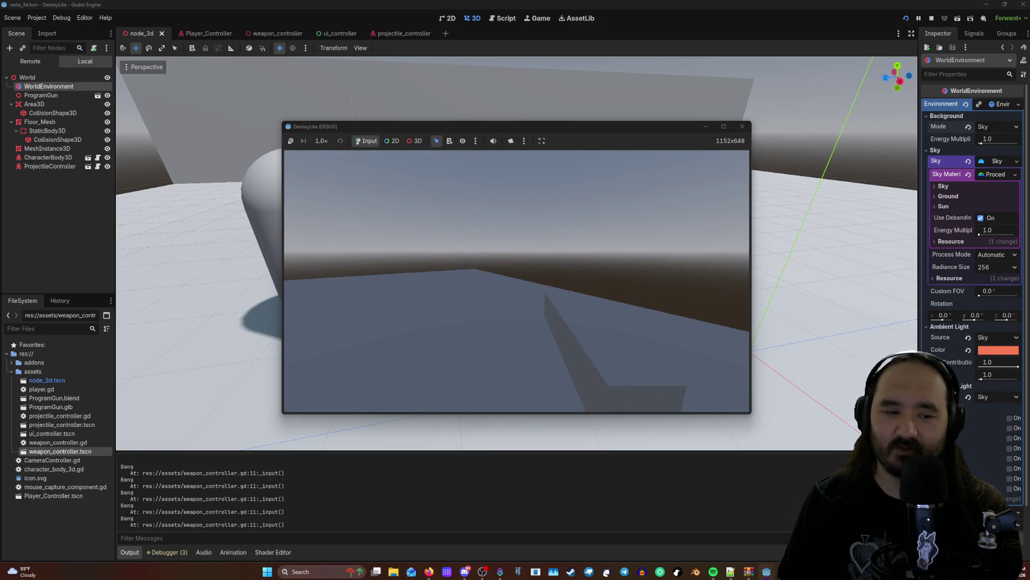
{"action": "left_click", "coordinate": [517, 281]}
{"action": "left_click", "coordinate": [517, 282]}
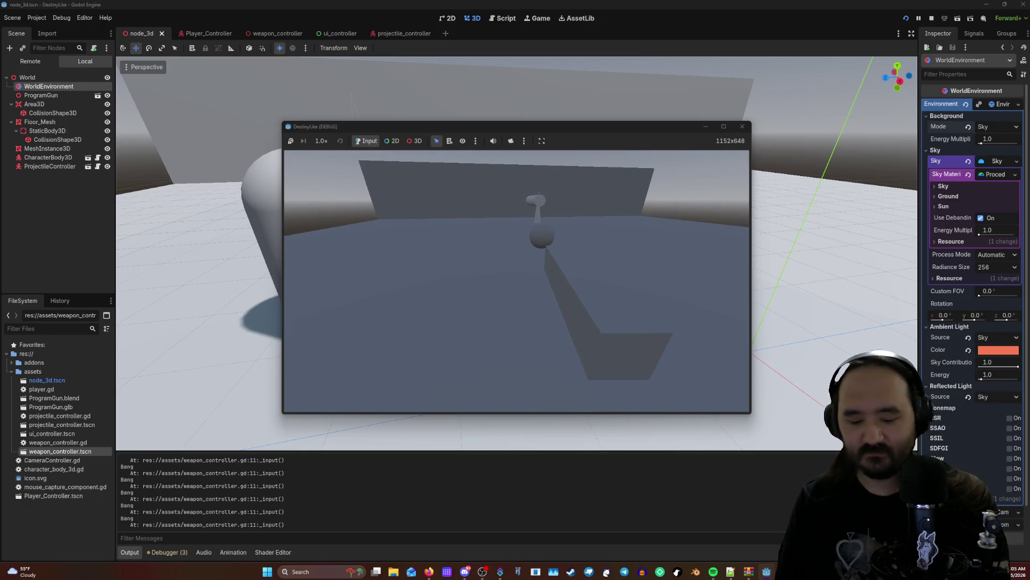
{"action": "key", "text": "Escape"}
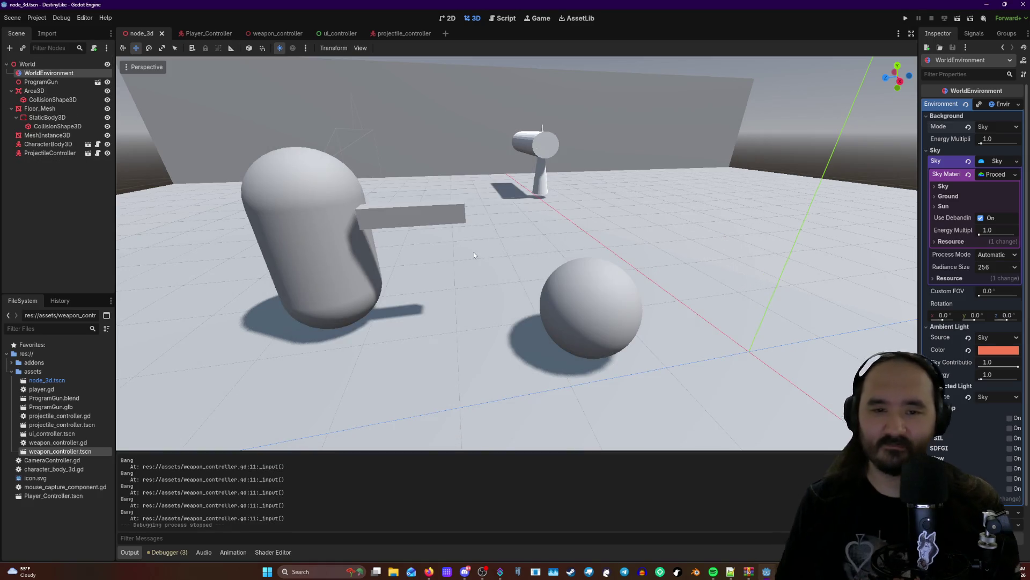
{"action": "scroll", "coordinate": [484, 249], "scroll_direction": "up", "scroll_amount": 3}
Visit Player_Controller and return to node_3d, then select and frame the ProgramGun node
{"action": "mouse_move", "coordinate": [484, 249]}
{"action": "left_mouse_down"}
{"action": "mouse_move", "coordinate": [601, 227]}
{"action": "mouse_move", "coordinate": [483, 300]}
{"action": "mouse_move", "coordinate": [543, 288]}
{"action": "mouse_move", "coordinate": [467, 286]}
{"action": "mouse_move", "coordinate": [435, 246]}
{"action": "mouse_move", "coordinate": [514, 284]}
{"action": "mouse_move", "coordinate": [498, 288]}
{"action": "left_mouse_up"}
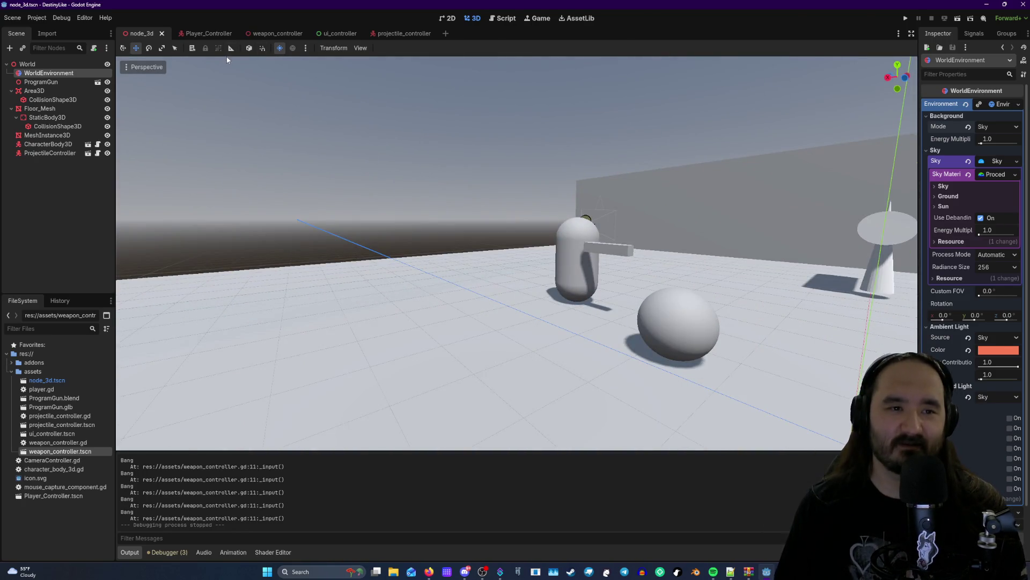
{"action": "left_click", "coordinate": [203, 33]}
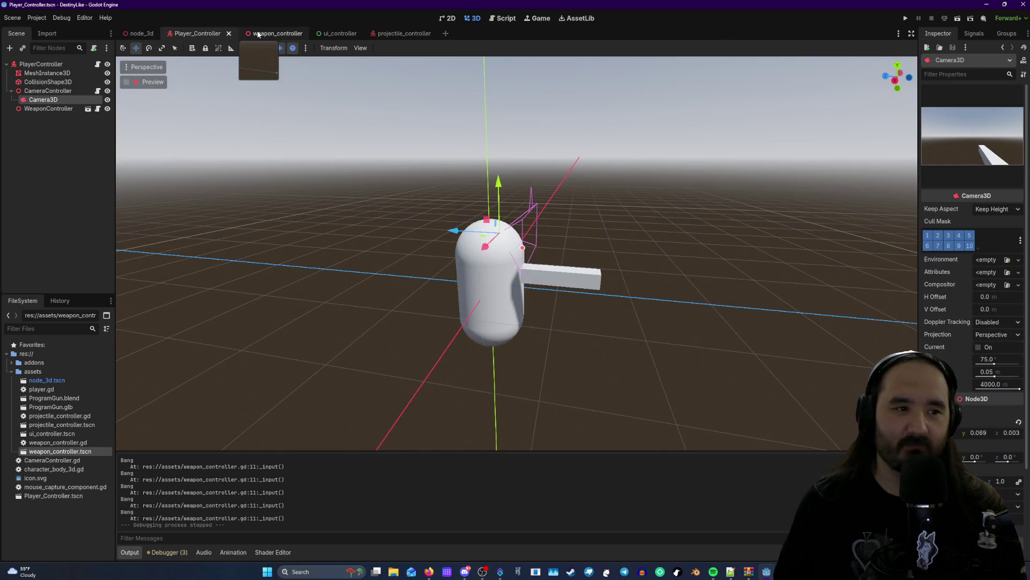
{"action": "left_click", "coordinate": [147, 30]}
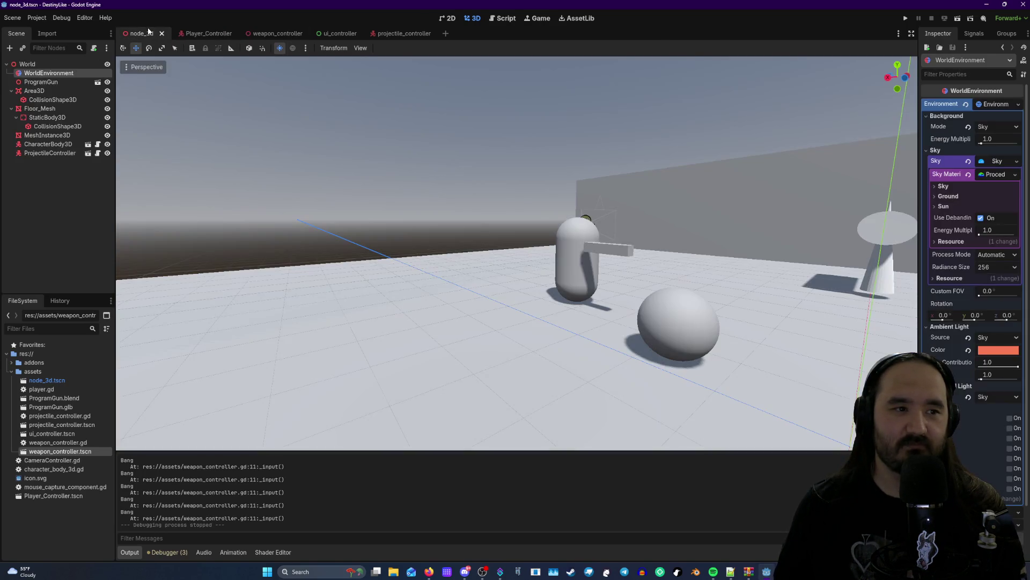
{"action": "left_click", "coordinate": [41, 84]}
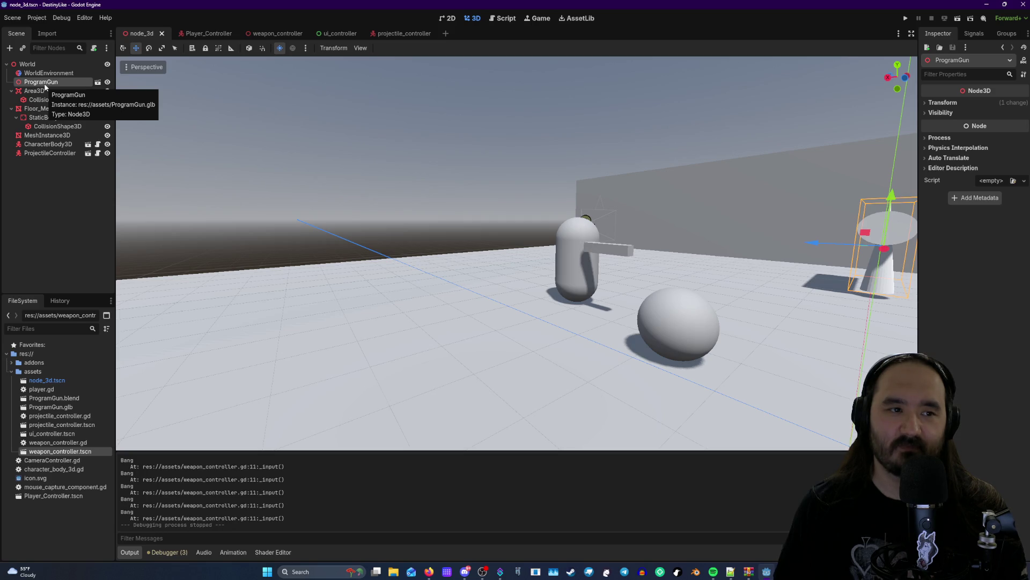
{"action": "double_click", "coordinate": [37, 82]}
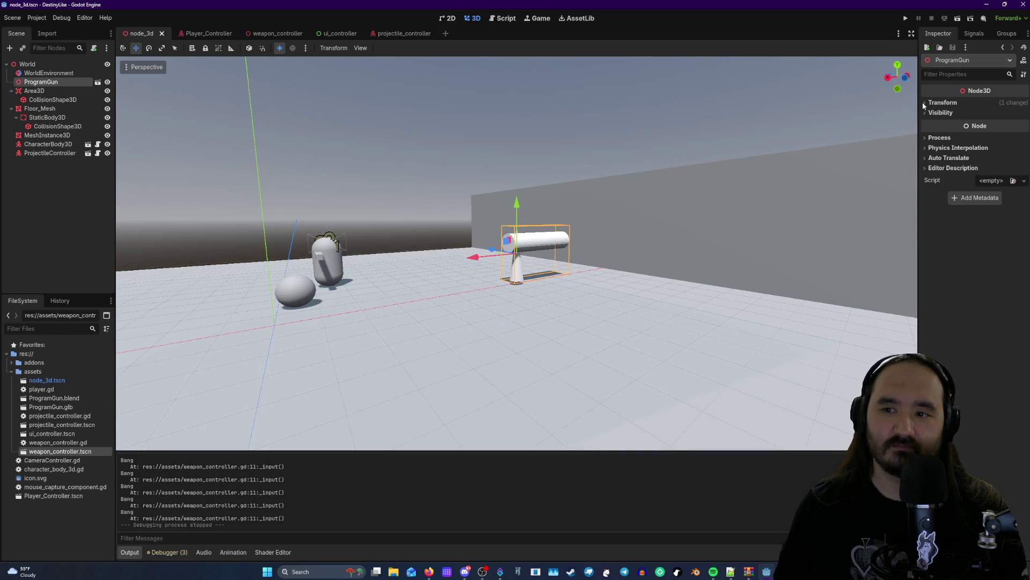
Expand ProgramGun's Transform, Visibility, Process and Physics Interpolation sections, then open it for editing
{"action": "left_click", "coordinate": [931, 105]}
{"action": "left_click", "coordinate": [926, 222]}
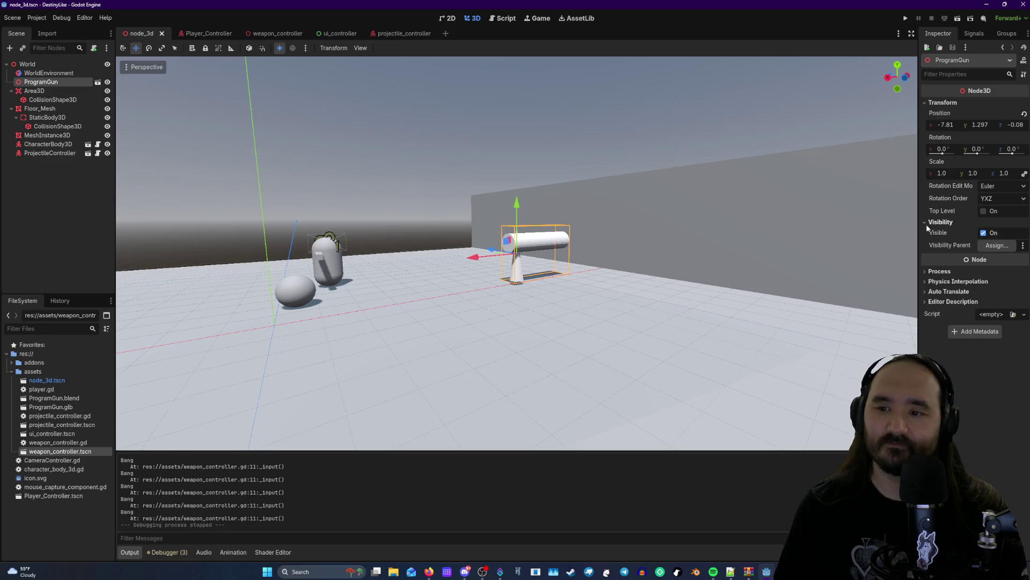
{"action": "left_click", "coordinate": [936, 272]}
{"action": "left_click", "coordinate": [946, 328]}
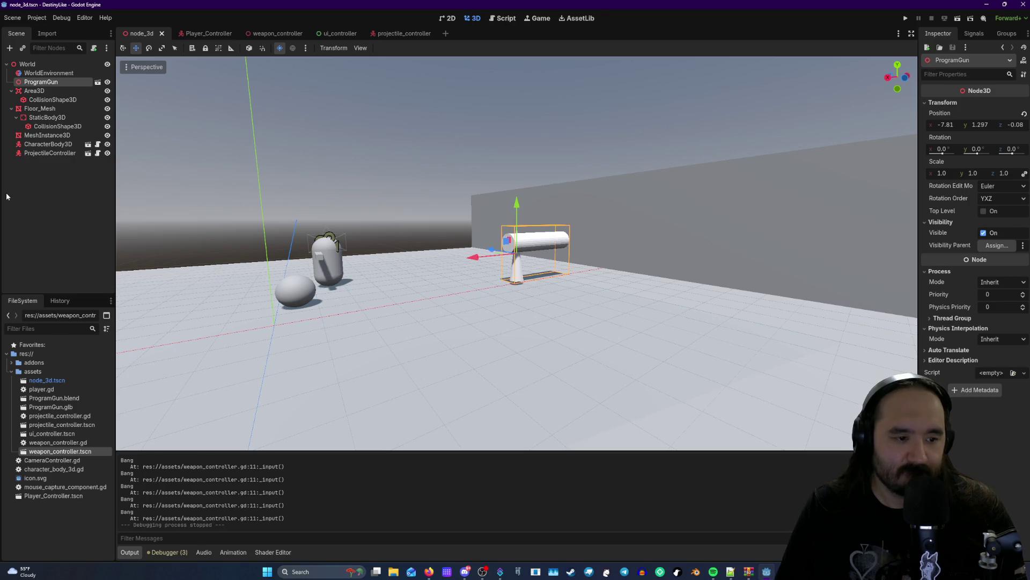
{"action": "left_click", "coordinate": [98, 83]}
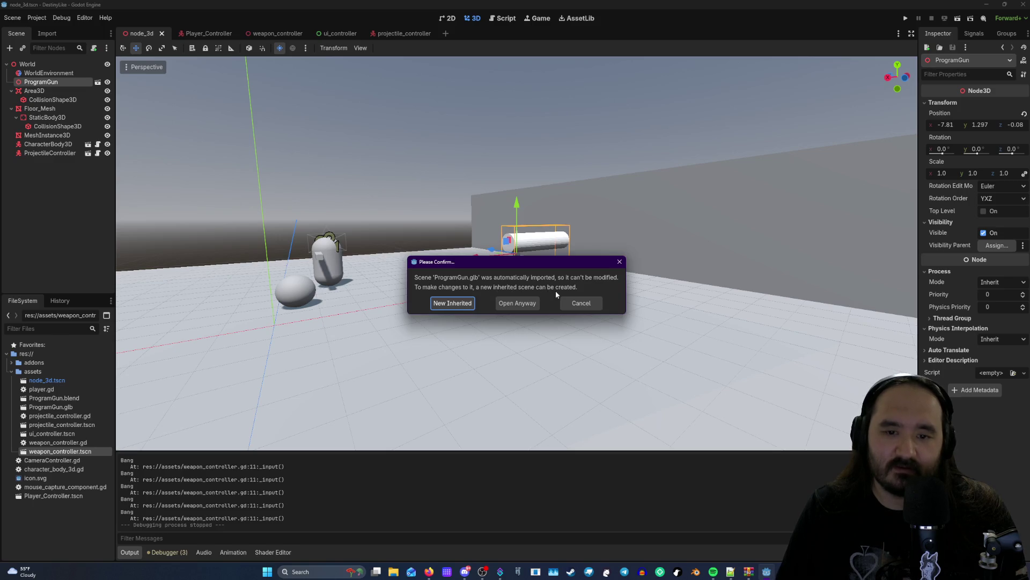
Choose New Inherited to open an inherited ProgramGun.glb scene and zoom onto the gun
{"action": "left_click", "coordinate": [466, 305]}
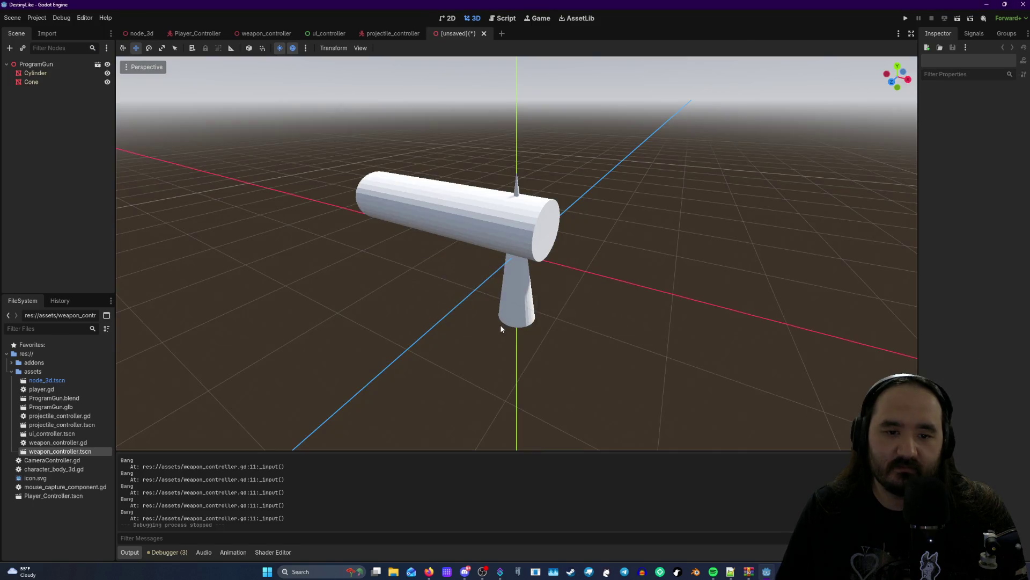
{"action": "scroll", "coordinate": [449, 260], "scroll_direction": "down", "scroll_amount": 3}
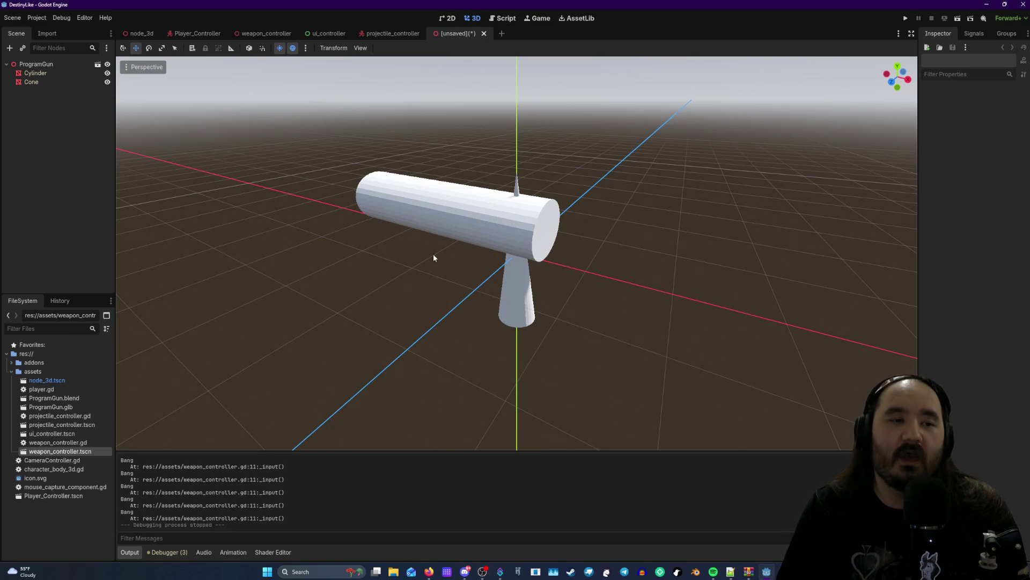
{"action": "scroll", "coordinate": [382, 242], "scroll_direction": "up", "scroll_amount": 5}
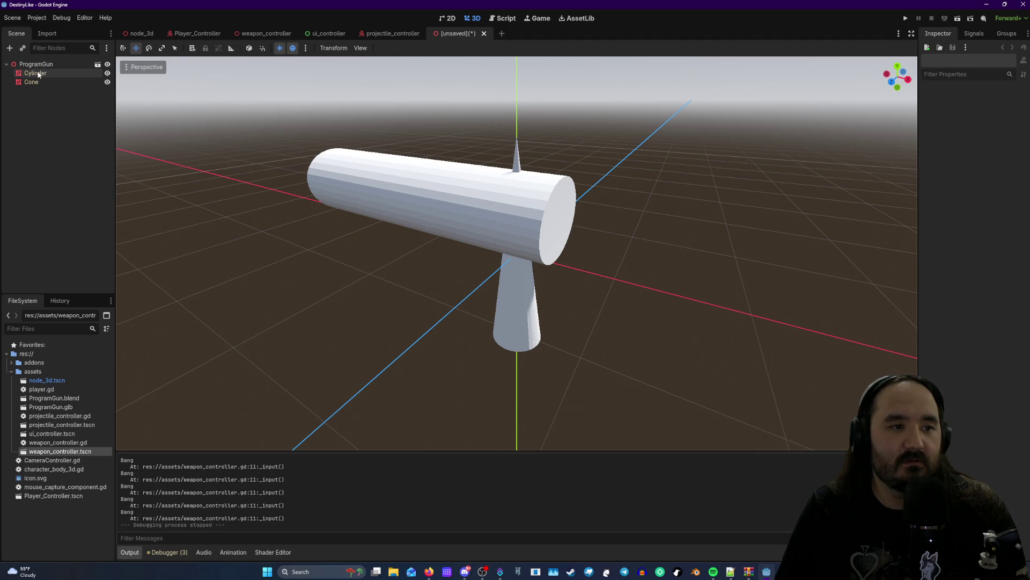
Copy the Cylinder node from the unsaved ProgramGun scene
{"action": "left_click", "coordinate": [273, 35]}
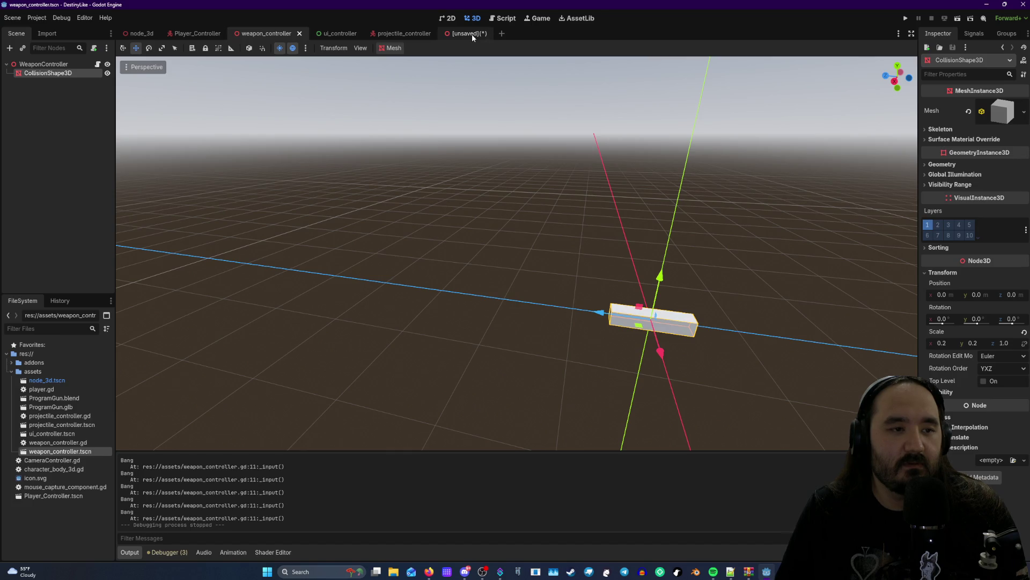
{"action": "left_click", "coordinate": [471, 33]}
{"action": "left_click", "coordinate": [47, 76]}
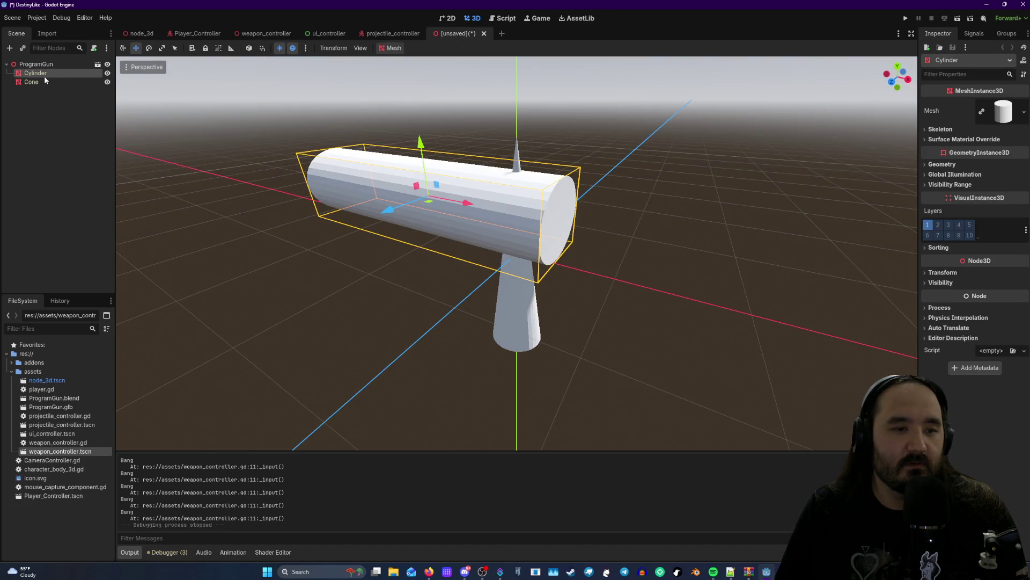
{"action": "right_click", "coordinate": [45, 77]}
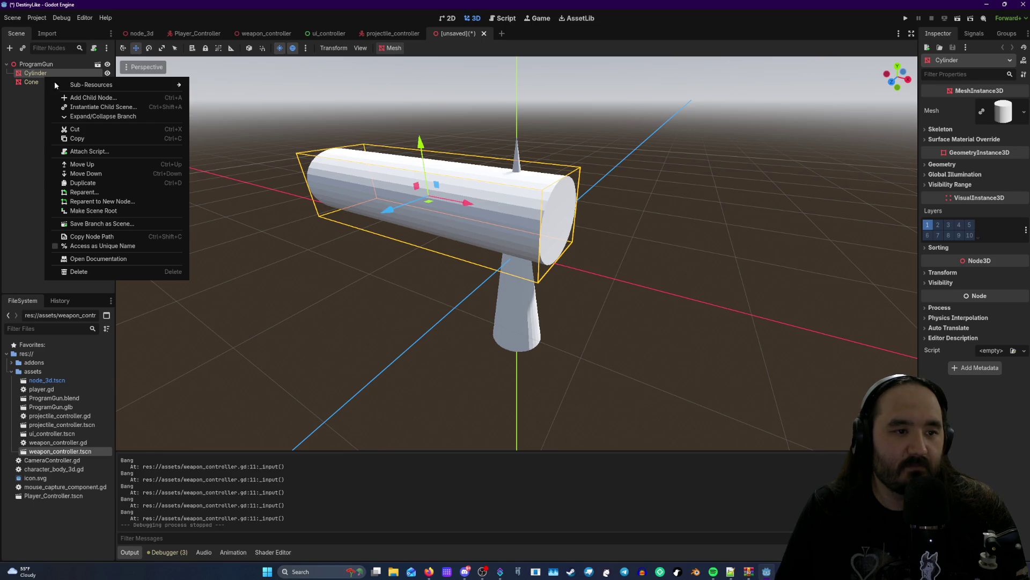
{"action": "left_click", "coordinate": [89, 138]}
Paste the Cylinder under WeaponController, undoing a mistaken paste under CollisionShape3D
{"action": "left_click", "coordinate": [257, 36]}
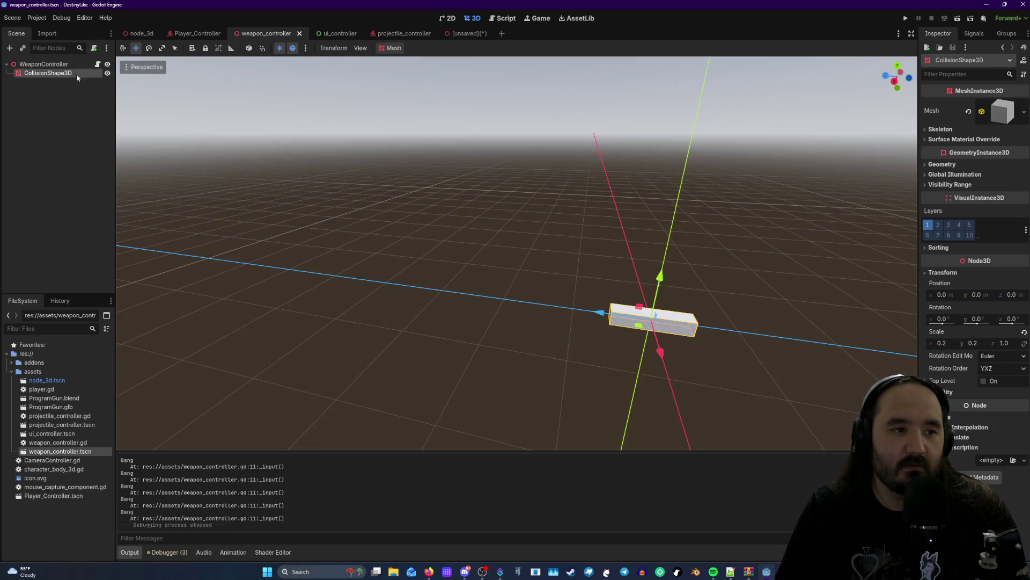
{"action": "right_click", "coordinate": [50, 76]}
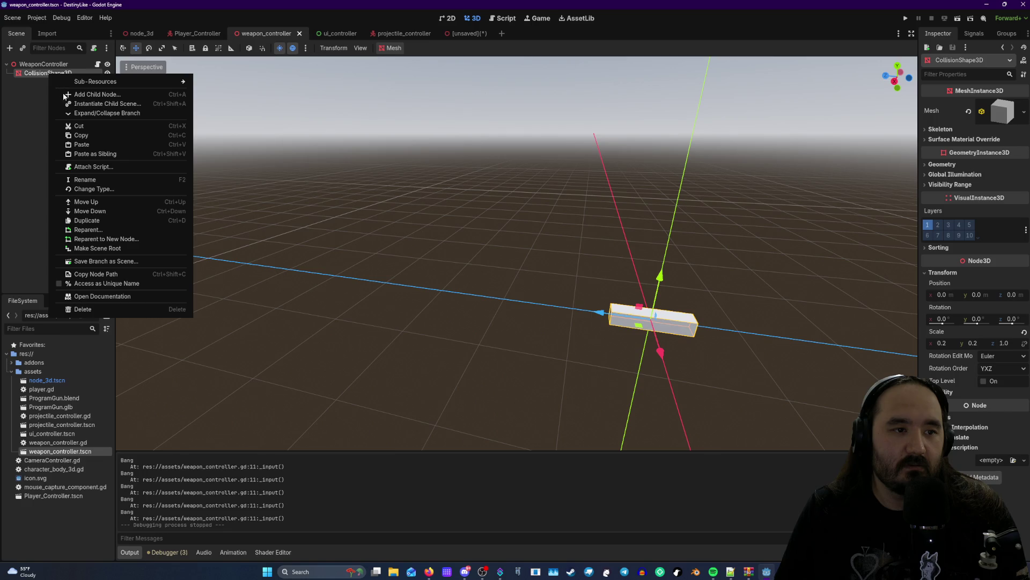
{"action": "left_click", "coordinate": [86, 145]}
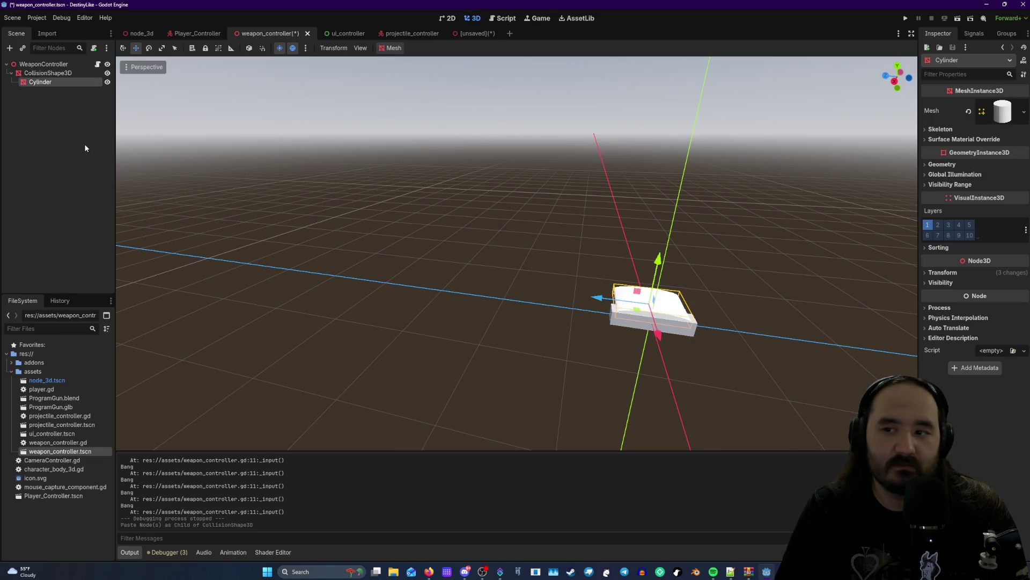
{"action": "scroll", "coordinate": [538, 263], "scroll_direction": "up", "scroll_amount": 5}
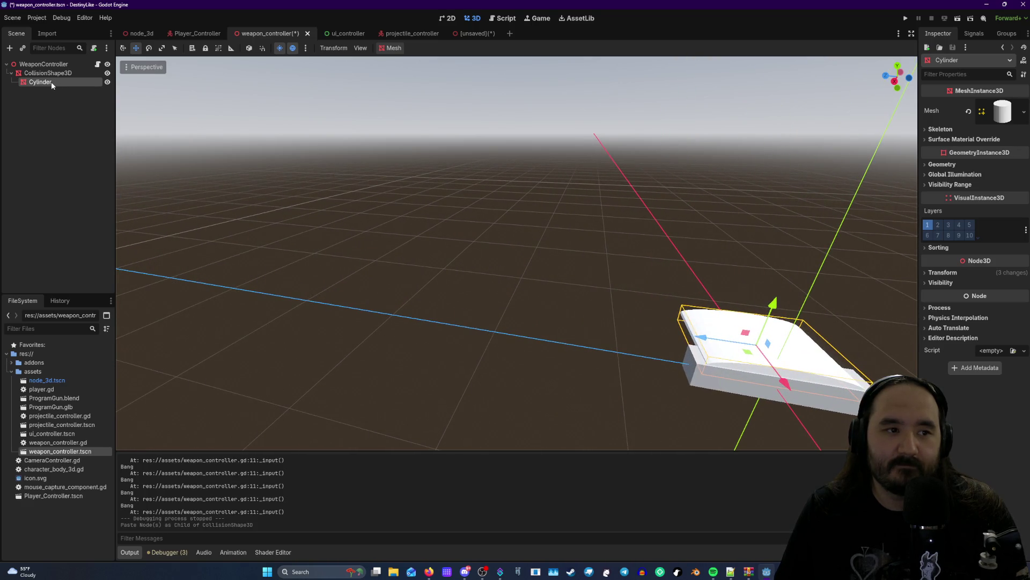
{"action": "key", "text": "ctrl+z"}
{"action": "right_click", "coordinate": [41, 64]}
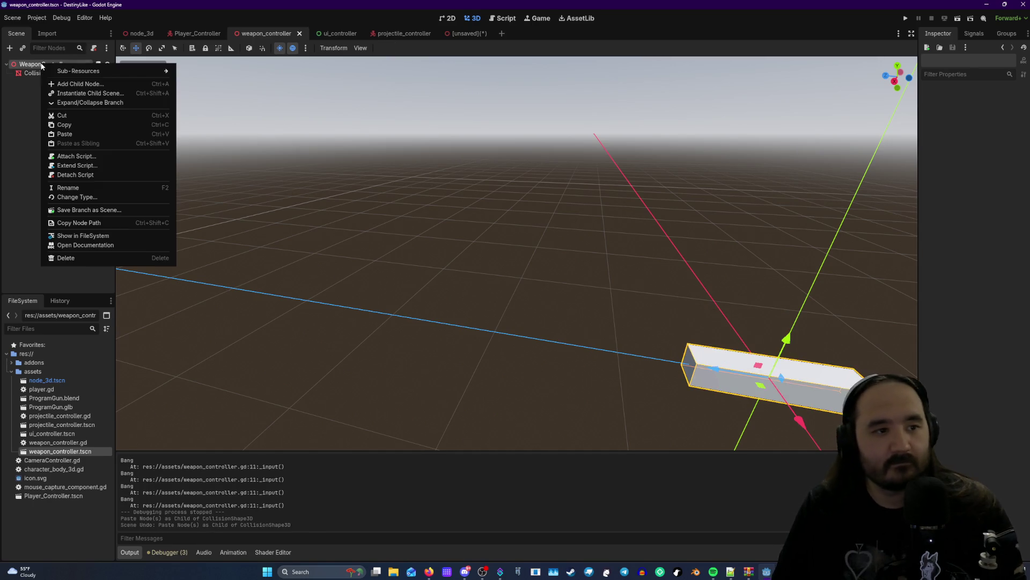
{"action": "left_click", "coordinate": [65, 133]}
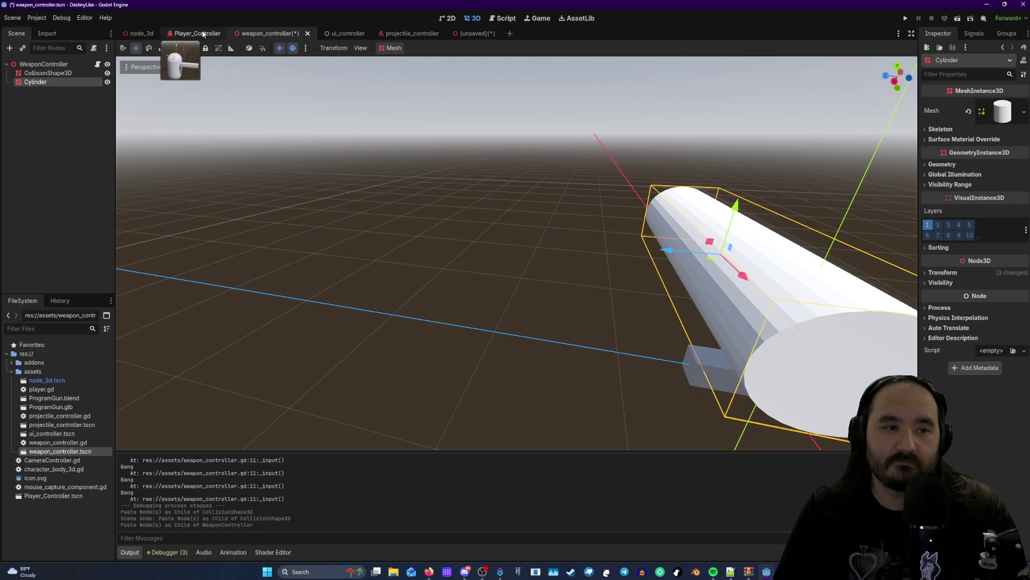
Copy the Cone node from the ProgramGun scene
{"action": "left_click", "coordinate": [472, 33]}
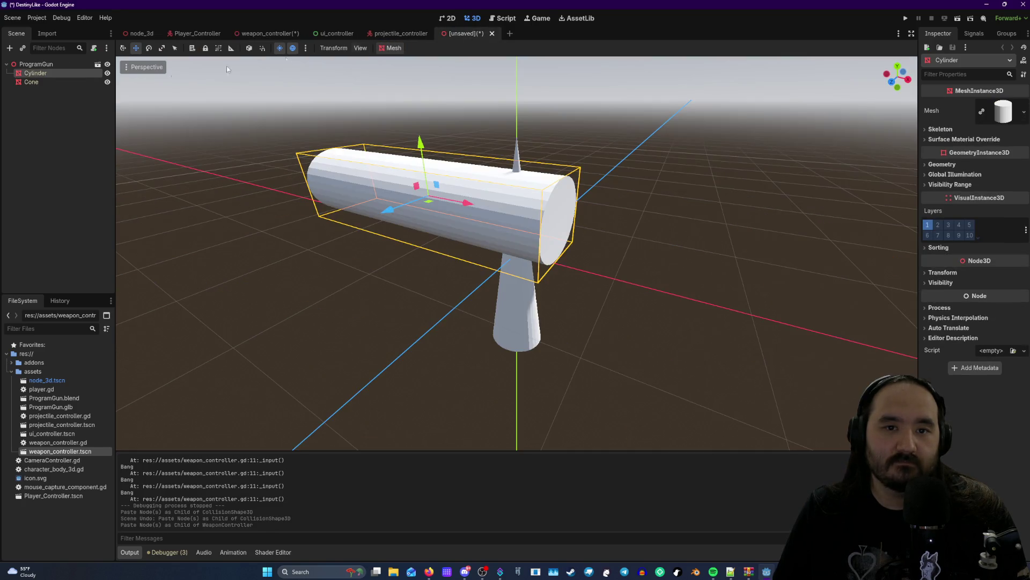
{"action": "right_click", "coordinate": [34, 82]}
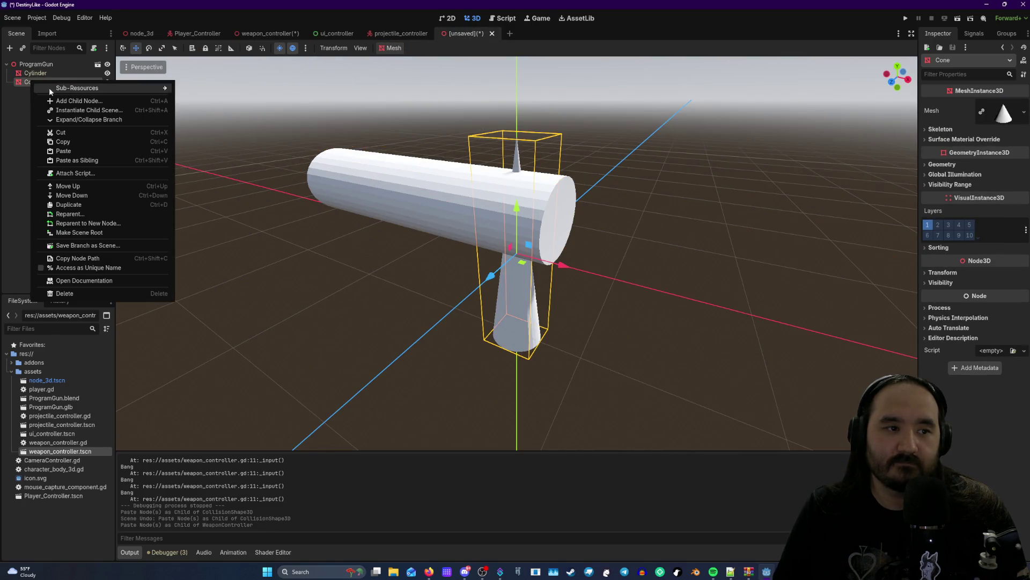
{"action": "left_click", "coordinate": [63, 142]}
{"action": "left_click", "coordinate": [196, 33]}
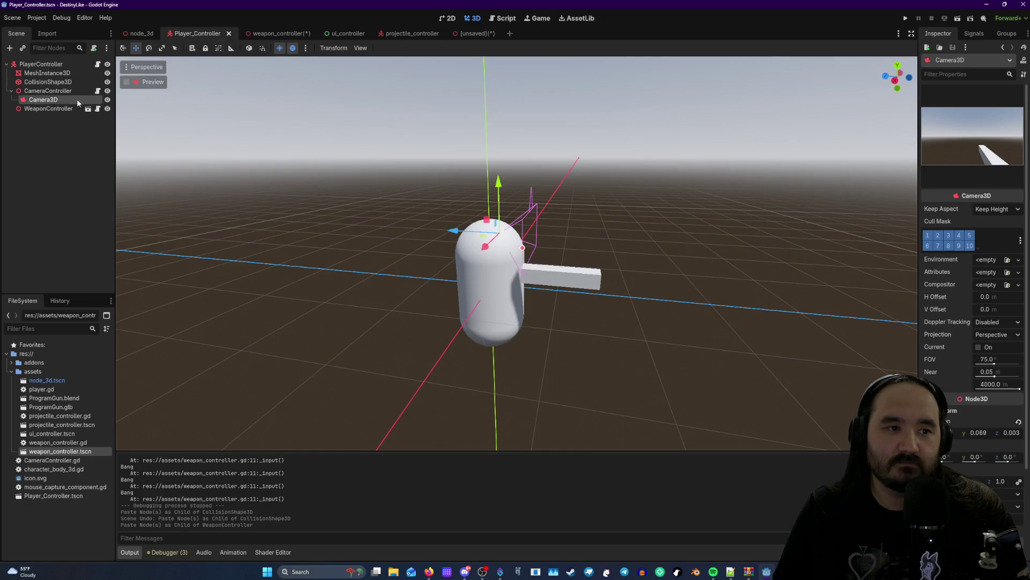
{"action": "left_click", "coordinate": [282, 34]}
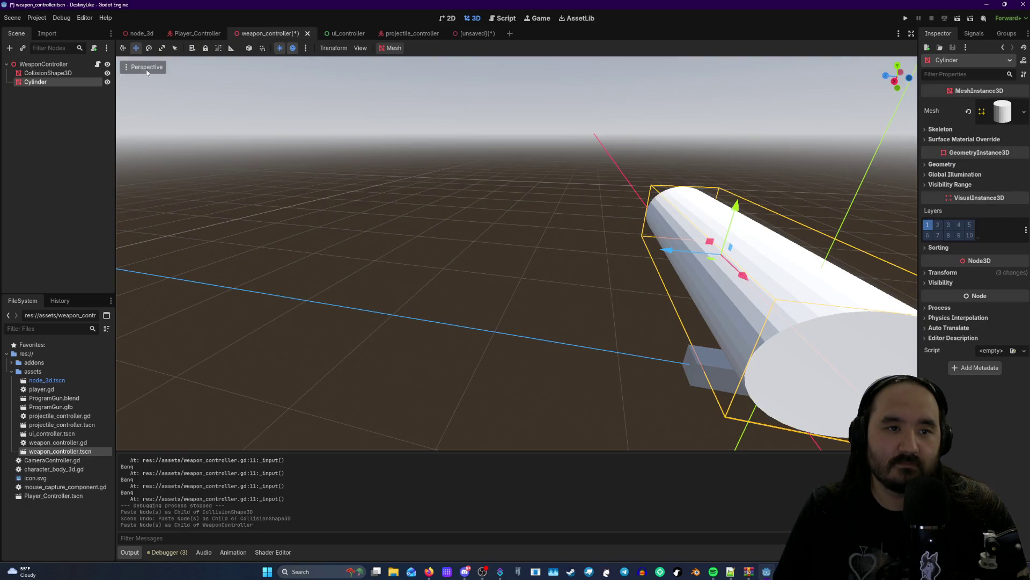
Paste the Cone under WeaponController in the weapon_controller scene
{"action": "right_click", "coordinate": [46, 64]}
{"action": "left_click", "coordinate": [72, 136]}
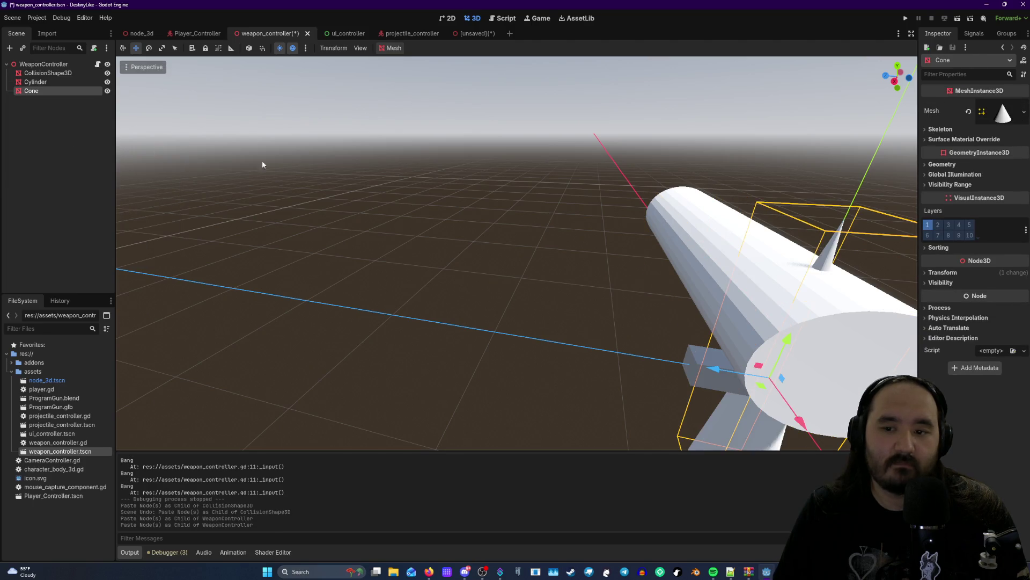
{"action": "scroll", "coordinate": [437, 198], "scroll_direction": "down", "scroll_amount": 3}
{"action": "mouse_move", "coordinate": [489, 257]}
{"action": "left_mouse_down"}
{"action": "mouse_move", "coordinate": [581, 274]}
{"action": "mouse_move", "coordinate": [548, 274]}
{"action": "mouse_move", "coordinate": [610, 273]}
{"action": "left_mouse_up"}
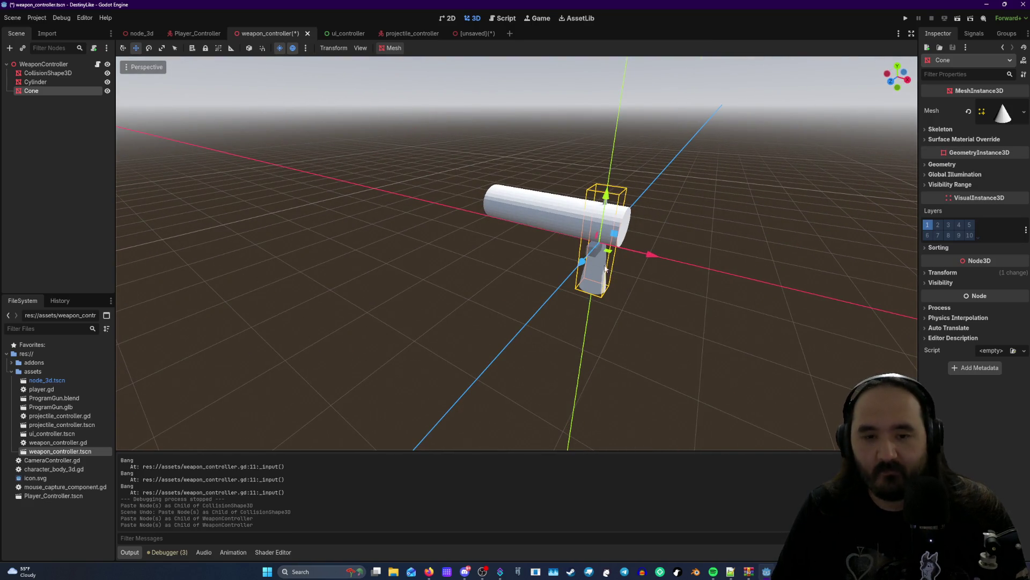
{"action": "left_click_drag", "start_coordinate": [698, 269], "coordinate": [617, 258]}
{"action": "scroll", "coordinate": [644, 269], "scroll_direction": "up", "scroll_amount": 5}
{"action": "left_click_drag", "start_coordinate": [416, 303], "coordinate": [438, 302]}
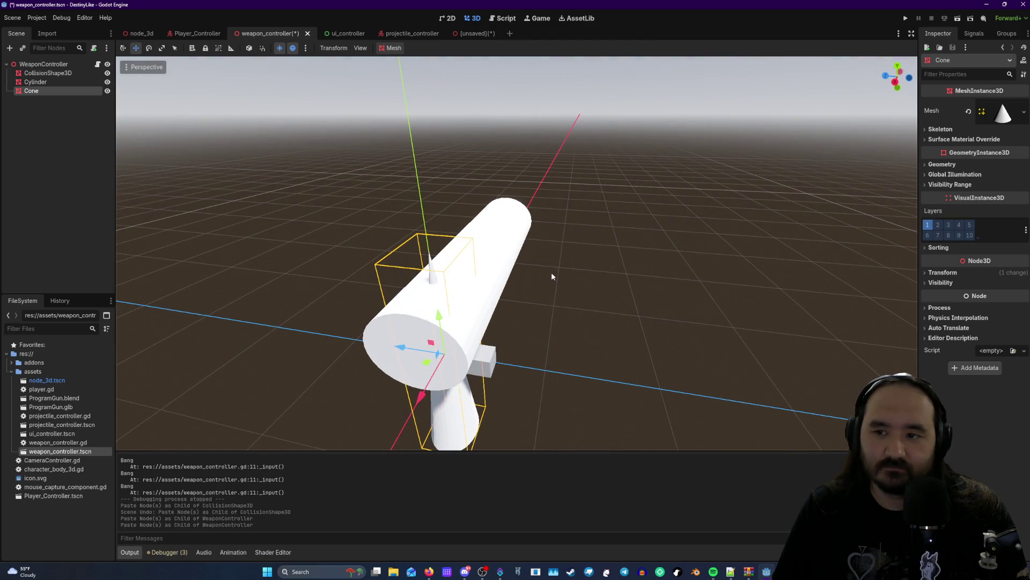
Rotate the Cylinder barrel to -91.4 degrees around the Y axis
{"action": "left_click", "coordinate": [493, 270]}
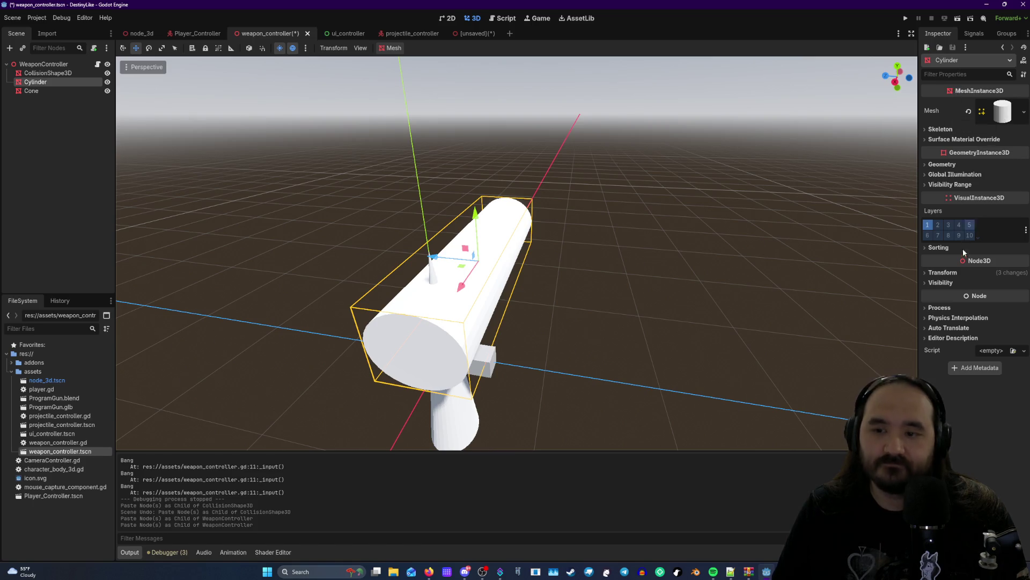
{"action": "left_click", "coordinate": [943, 273]}
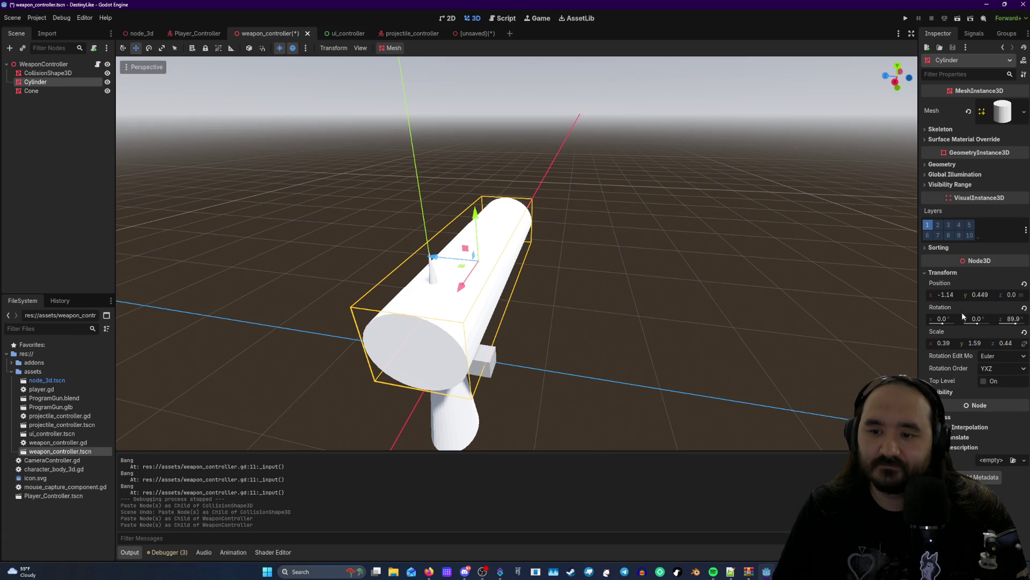
{"action": "mouse_move", "coordinate": [977, 324]}
{"action": "left_mouse_down"}
{"action": "mouse_move", "coordinate": [1009, 323]}
{"action": "mouse_move", "coordinate": [974, 324]}
{"action": "left_mouse_up"}
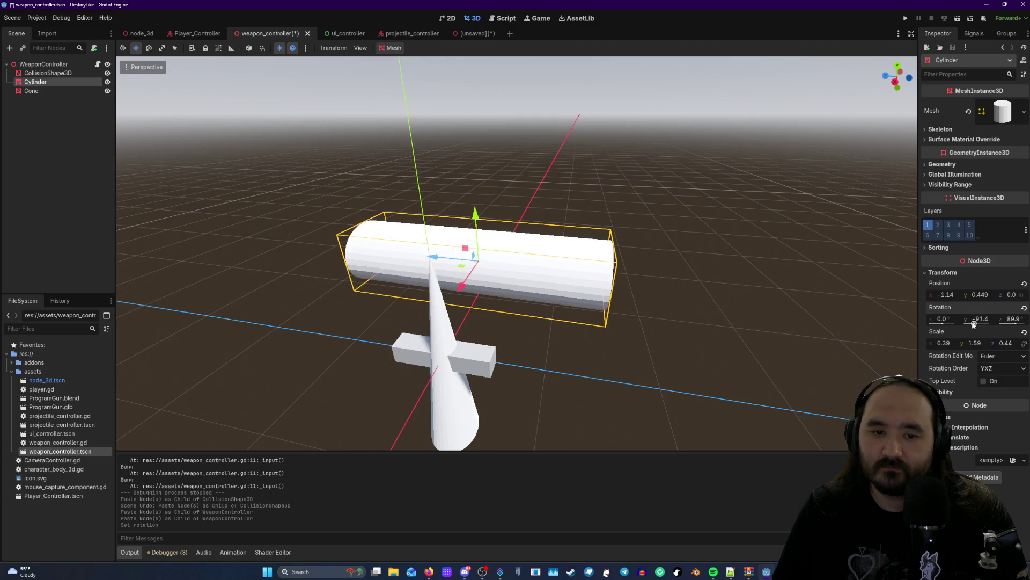
{"action": "mouse_move", "coordinate": [756, 288]}
{"action": "left_mouse_down"}
{"action": "mouse_move", "coordinate": [693, 279]}
{"action": "mouse_move", "coordinate": [717, 294]}
{"action": "left_mouse_up"}
{"action": "left_click", "coordinate": [945, 344]}
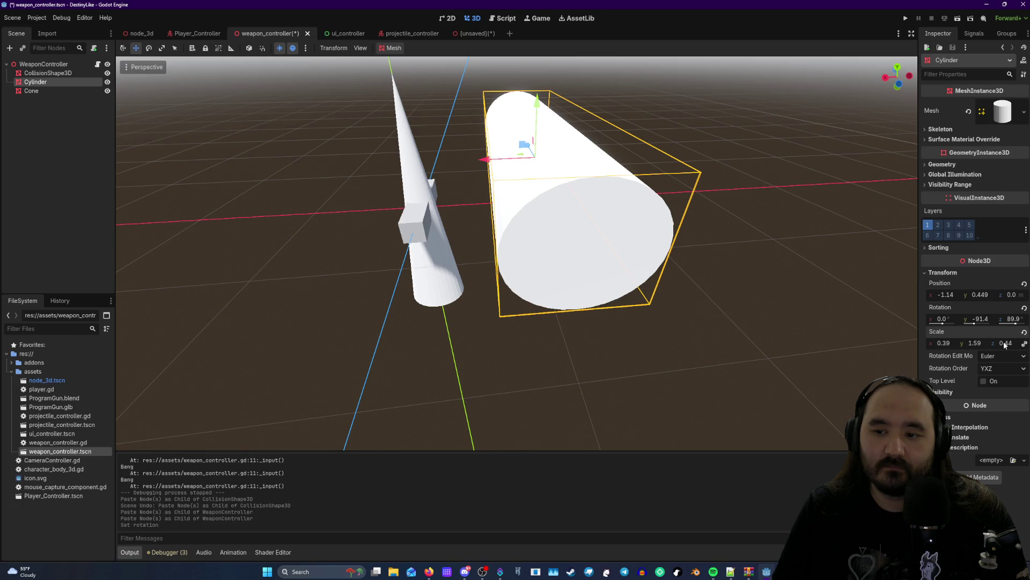
Scale the Cylinder to 0.12 × 0.5 × 0.13 and nudge it along X near the origin
{"action": "type", "text": ".5"}
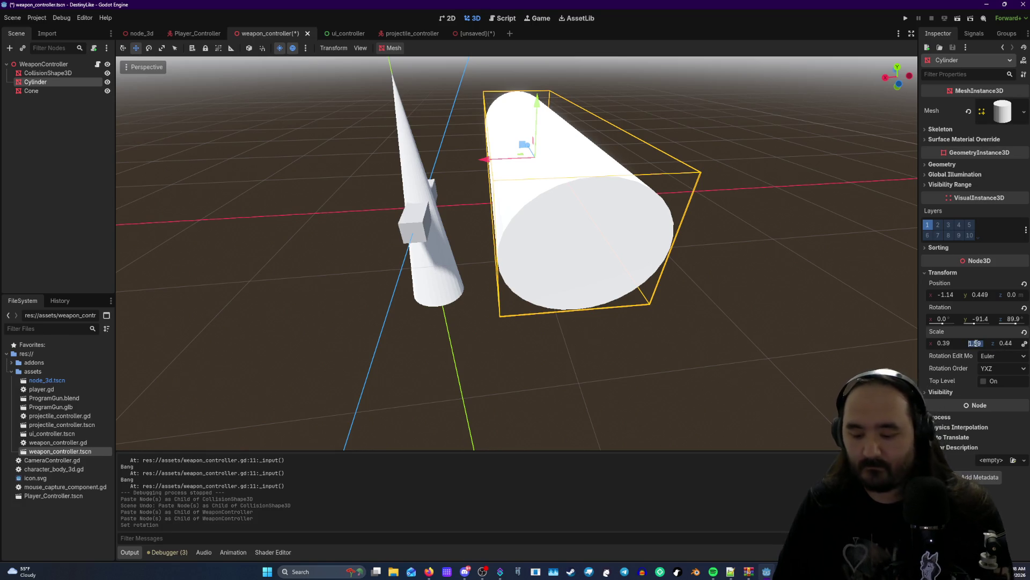
{"action": "key", "text": "Tab"}
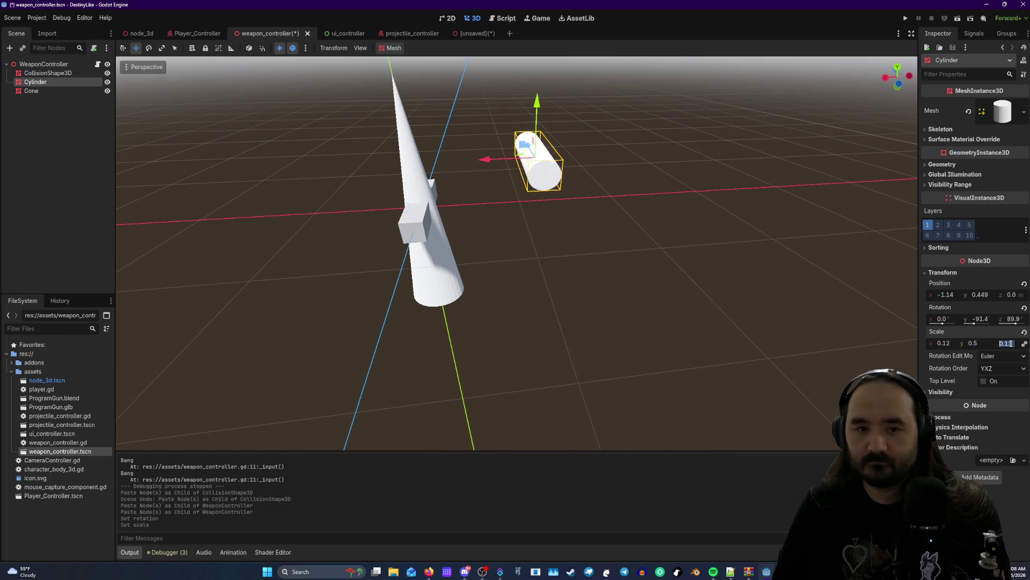
{"action": "mouse_move", "coordinate": [638, 251]}
{"action": "left_mouse_down"}
{"action": "mouse_move", "coordinate": [552, 260]}
{"action": "mouse_move", "coordinate": [564, 183]}
{"action": "mouse_move", "coordinate": [517, 236]}
{"action": "mouse_move", "coordinate": [418, 284]}
{"action": "mouse_move", "coordinate": [332, 307]}
{"action": "mouse_move", "coordinate": [369, 242]}
{"action": "mouse_move", "coordinate": [360, 287]}
{"action": "mouse_move", "coordinate": [360, 278]}
{"action": "left_mouse_up"}
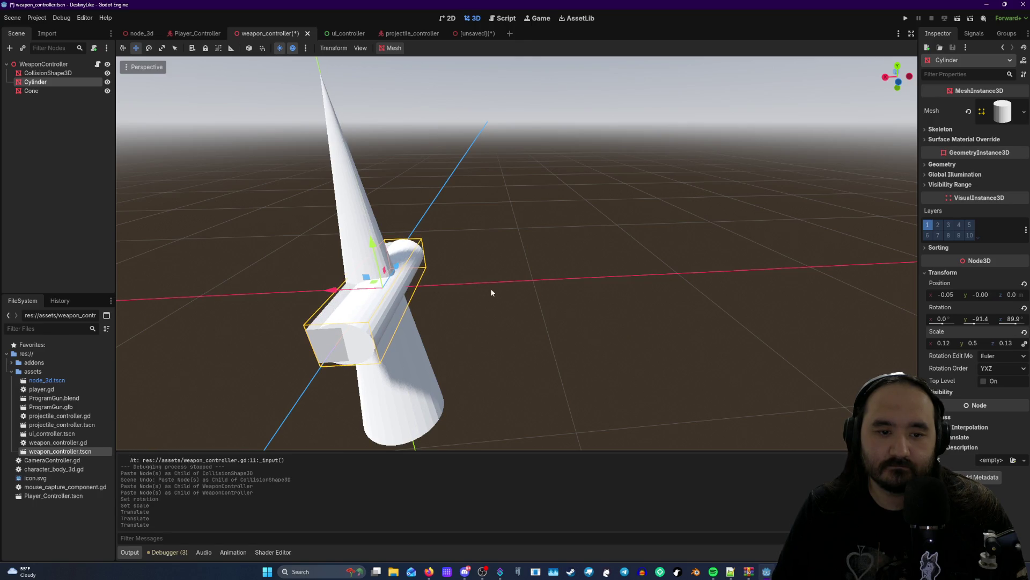
{"action": "mouse_move", "coordinate": [550, 293]}
{"action": "left_mouse_down"}
{"action": "mouse_move", "coordinate": [494, 290]}
{"action": "mouse_move", "coordinate": [584, 278]}
{"action": "mouse_move", "coordinate": [555, 288]}
{"action": "mouse_move", "coordinate": [519, 331]}
{"action": "left_mouse_up"}
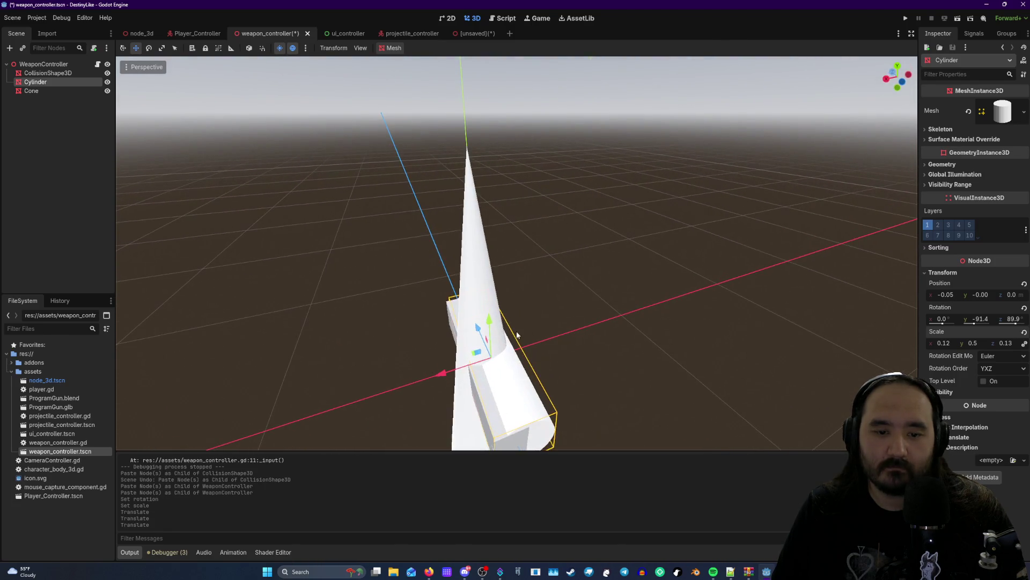
{"action": "mouse_move", "coordinate": [443, 374]}
{"action": "left_mouse_down"}
{"action": "mouse_move", "coordinate": [420, 330]}
{"action": "mouse_move", "coordinate": [606, 314]}
{"action": "mouse_move", "coordinate": [695, 326]}
{"action": "mouse_move", "coordinate": [864, 313]}
{"action": "mouse_move", "coordinate": [837, 290]}
{"action": "left_mouse_up"}
{"action": "left_click", "coordinate": [50, 92]}
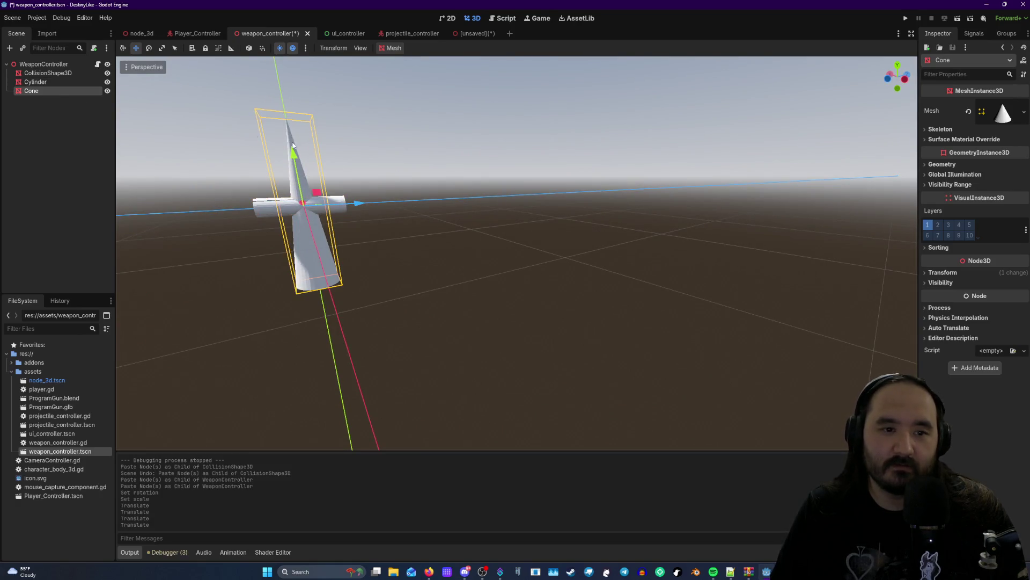
Reposition the Cone and set its Y scale to 0.3
{"action": "left_click_drag", "start_coordinate": [295, 160], "coordinate": [300, 221]}
{"action": "left_click_drag", "start_coordinate": [365, 244], "coordinate": [392, 247]}
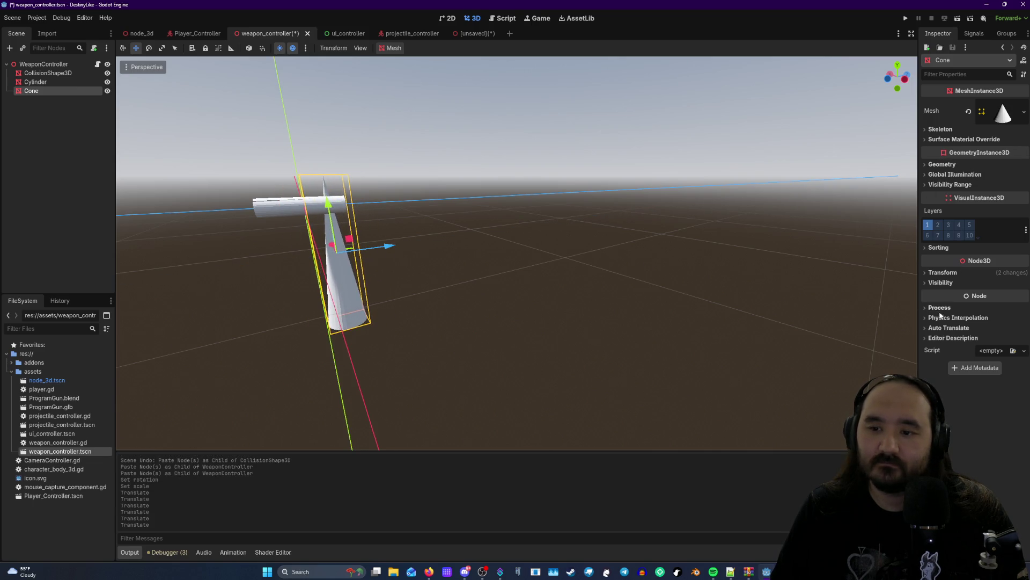
{"action": "left_click", "coordinate": [943, 272]}
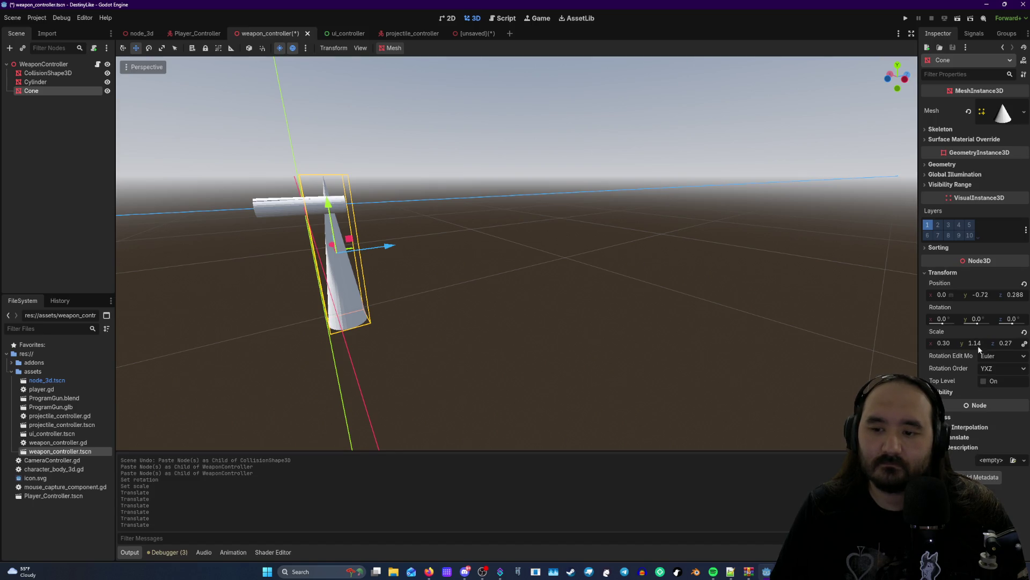
{"action": "left_click", "coordinate": [974, 346]}
{"action": "key", "text": "BackSpace"}
{"action": "type", "text": "0.3"}
{"action": "key", "text": "Return"}
Raise the Cone to Y -0.07 under the barrel and save weapon_controller
{"action": "left_click_drag", "start_coordinate": [707, 263], "coordinate": [375, 248]}
{"action": "scroll", "coordinate": [375, 248], "scroll_direction": "up", "scroll_amount": 5}
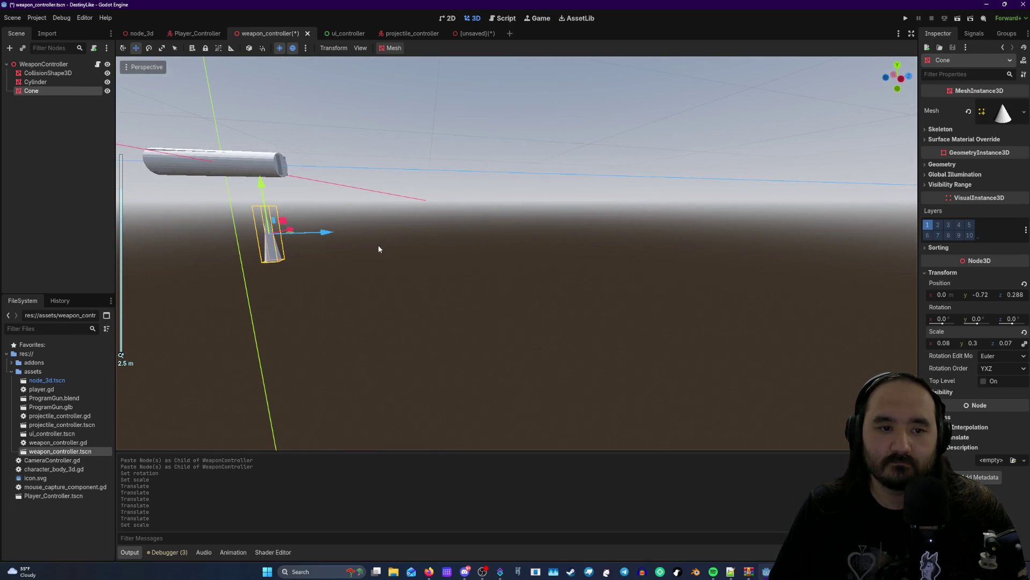
{"action": "mouse_move", "coordinate": [515, 252]}
{"action": "left_mouse_down"}
{"action": "mouse_move", "coordinate": [451, 245]}
{"action": "mouse_move", "coordinate": [472, 241]}
{"action": "mouse_move", "coordinate": [440, 226]}
{"action": "left_mouse_up"}
{"action": "key", "text": "f"}
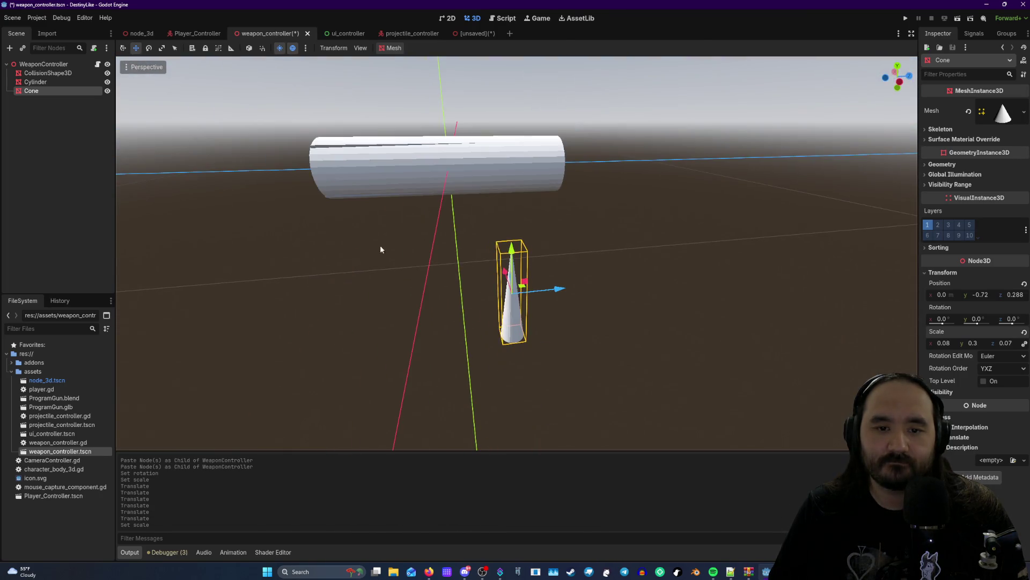
{"action": "left_click_drag", "start_coordinate": [511, 248], "coordinate": [533, 116]}
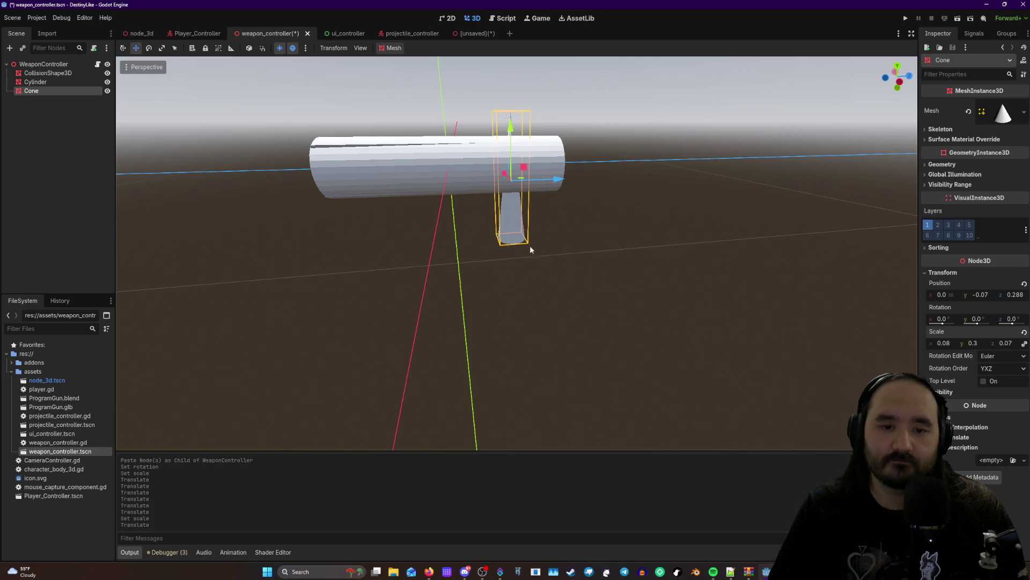
{"action": "scroll", "coordinate": [560, 302], "scroll_direction": "down", "scroll_amount": 5}
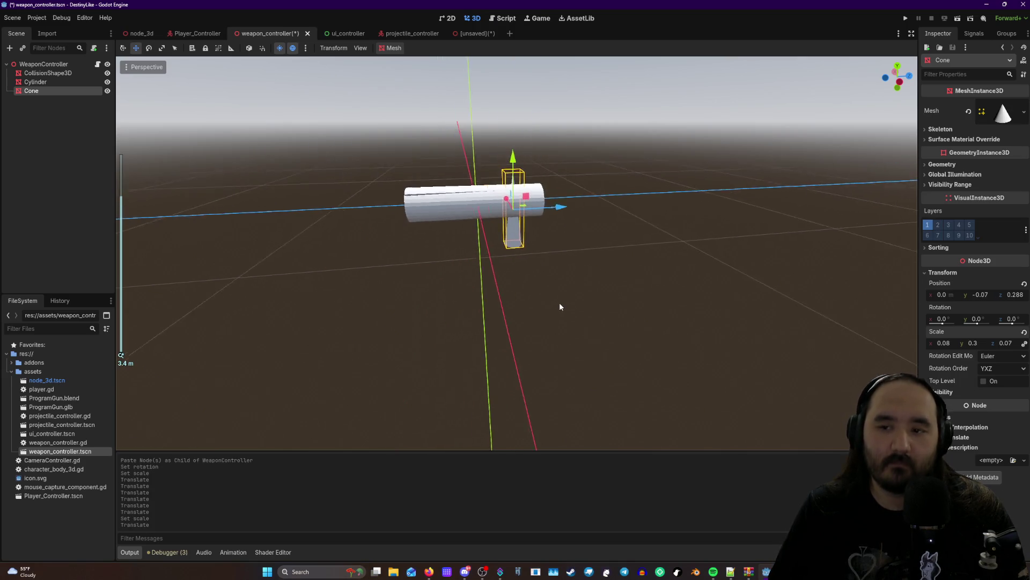
{"action": "right_click", "coordinate": [261, 30]}
{"action": "left_click", "coordinate": [290, 48]}
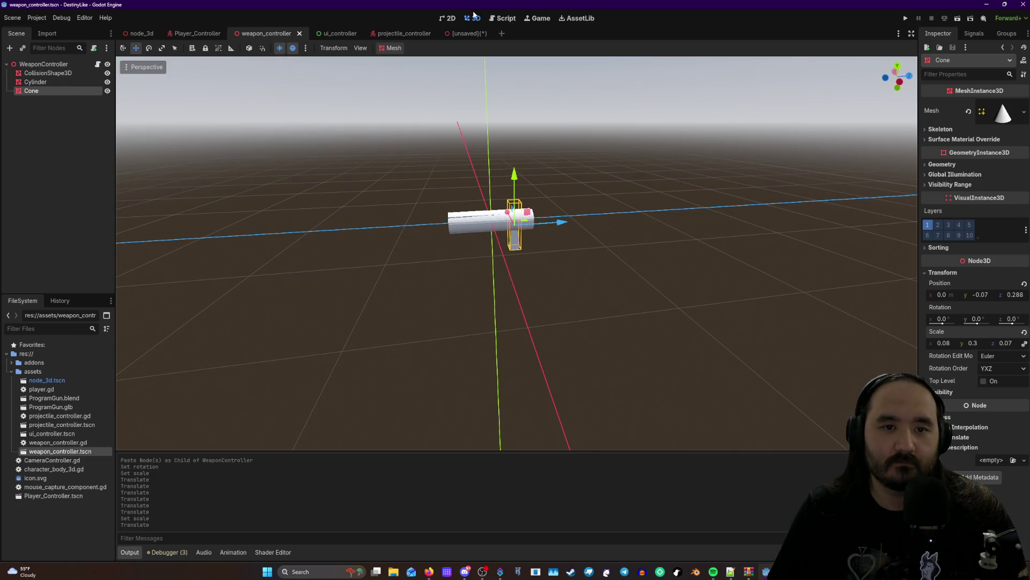
Close the unsaved ProgramGun scene with Don't Save, cancelling the save prompt
{"action": "left_click", "coordinate": [201, 33]}
{"action": "scroll", "coordinate": [692, 323], "scroll_direction": "up", "scroll_amount": 5}
{"action": "scroll", "coordinate": [680, 312], "scroll_direction": "down", "scroll_amount": 5}
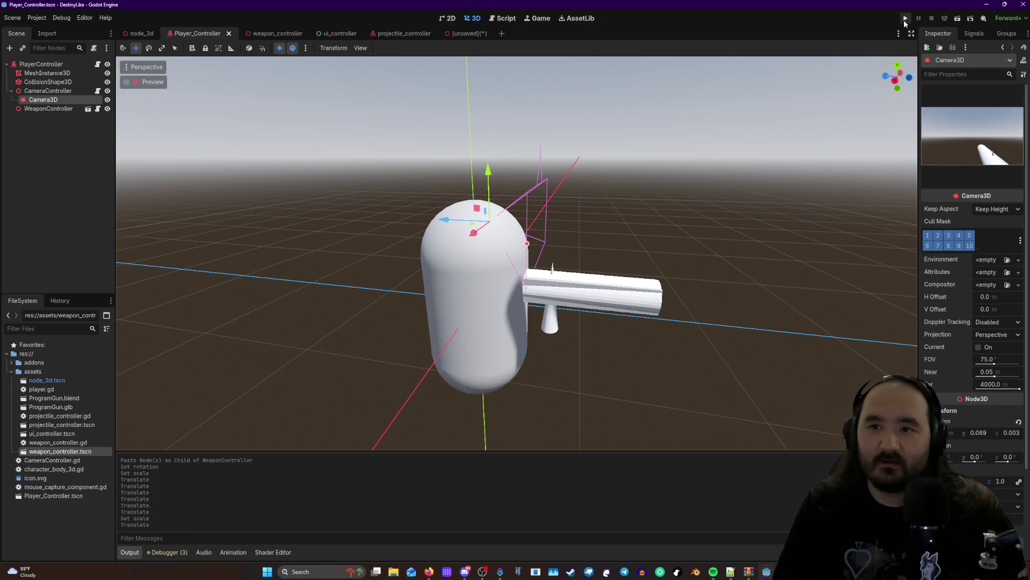
{"action": "key", "text": "F5"}
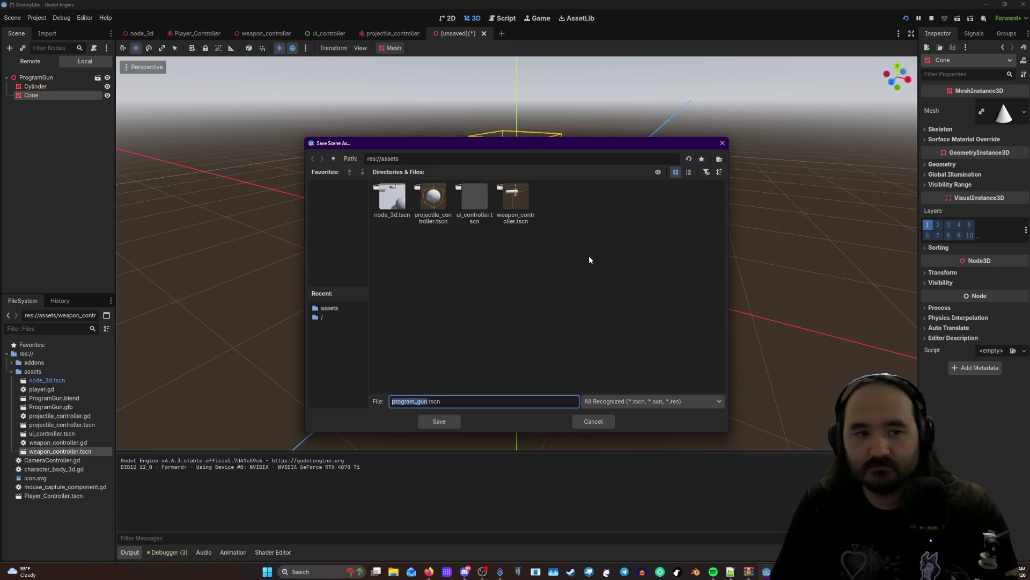
{"action": "key", "text": "Escape"}
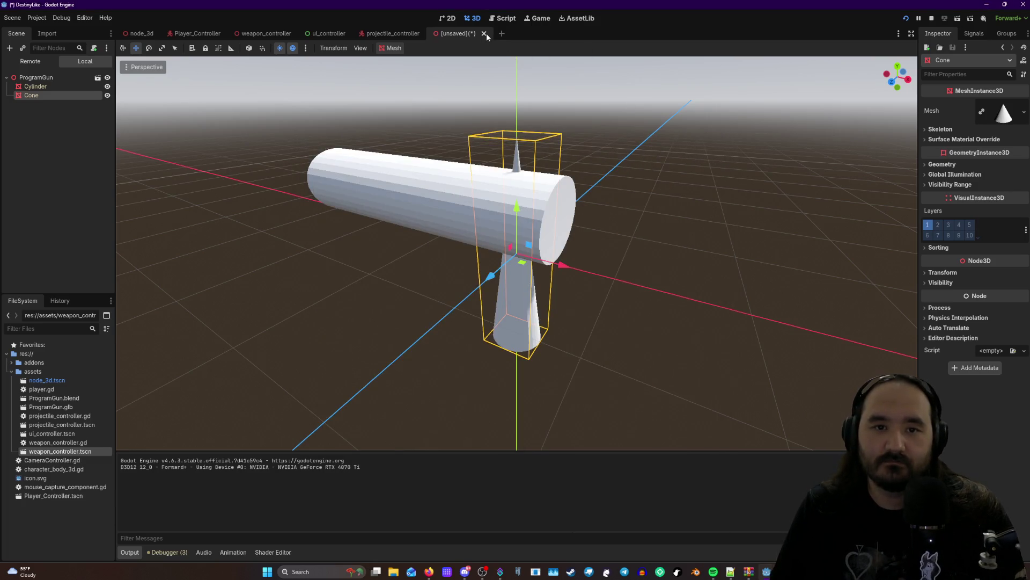
{"action": "left_click", "coordinate": [484, 33]}
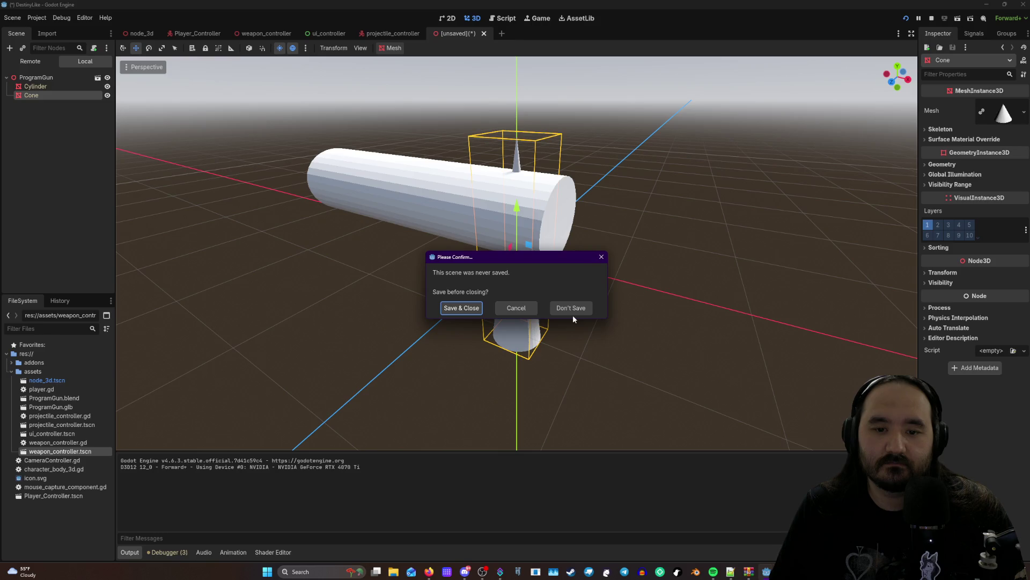
{"action": "left_click", "coordinate": [572, 309]}
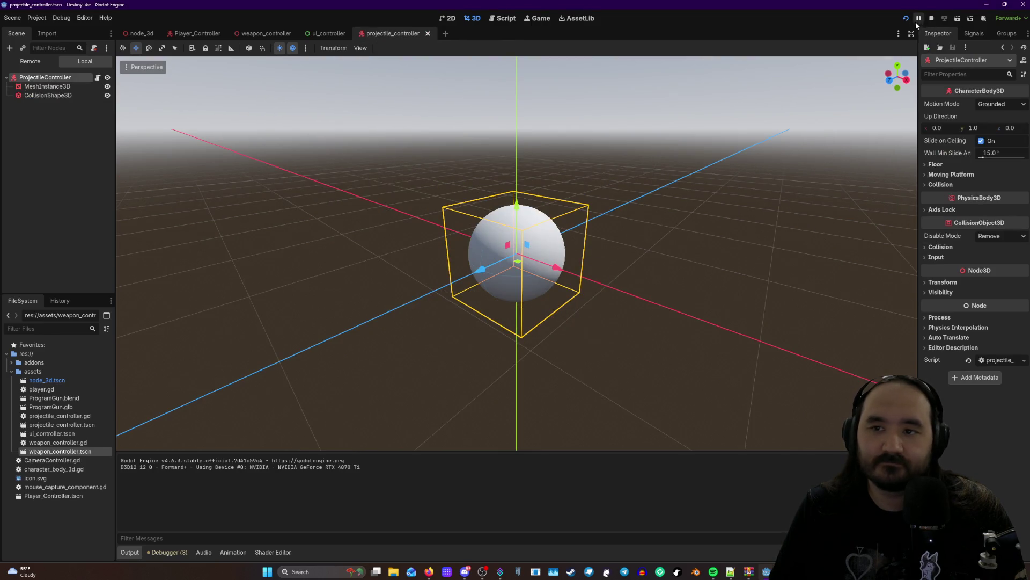
{"action": "left_click", "coordinate": [267, 33]}
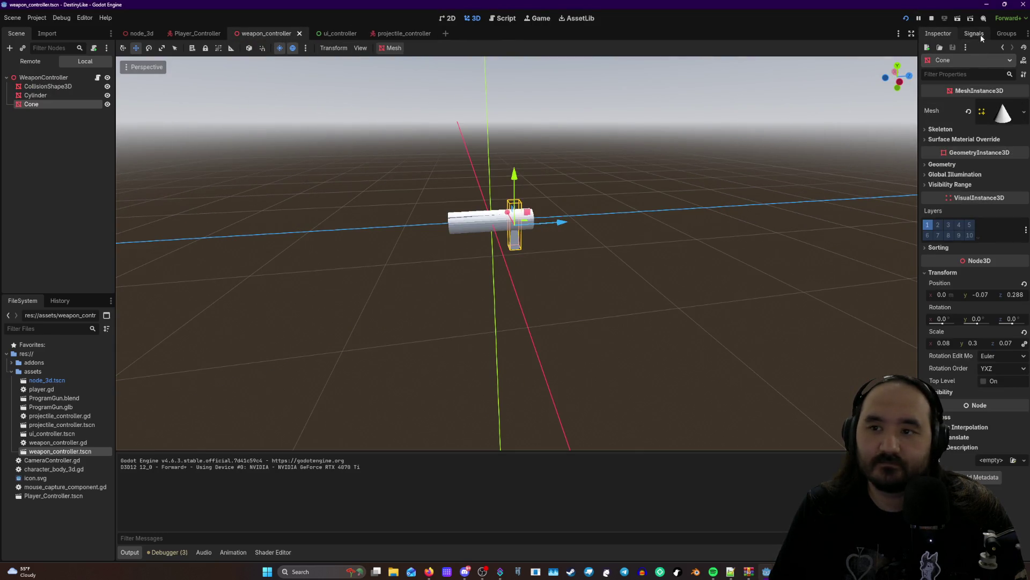
Run the project, fire the new gun four times, then stop the game
{"action": "left_click", "coordinate": [910, 18]}
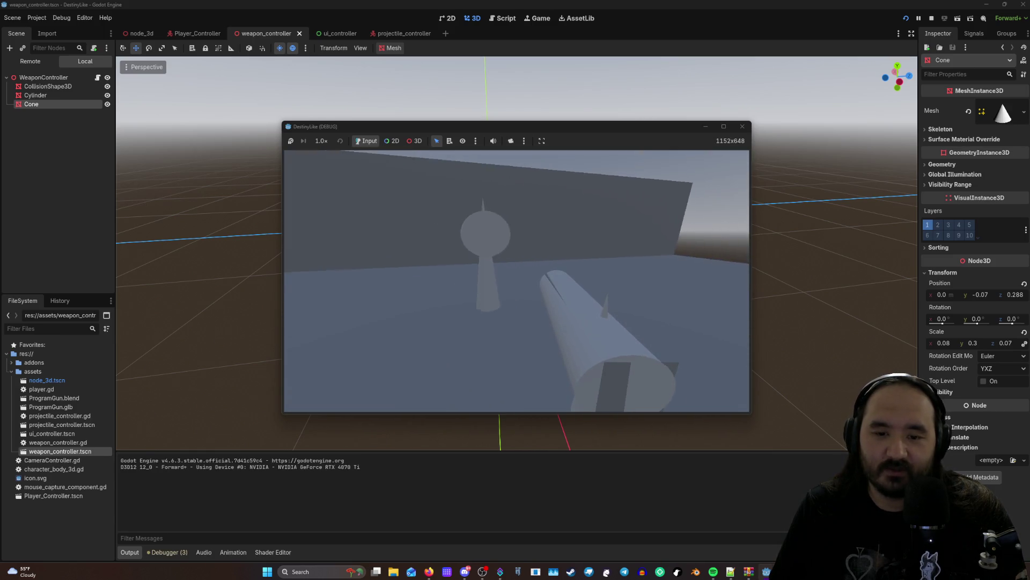
{"action": "left_click", "coordinate": [517, 281]}
{"action": "left_click", "coordinate": [517, 281]}
{"action": "left_click", "coordinate": [517, 280]}
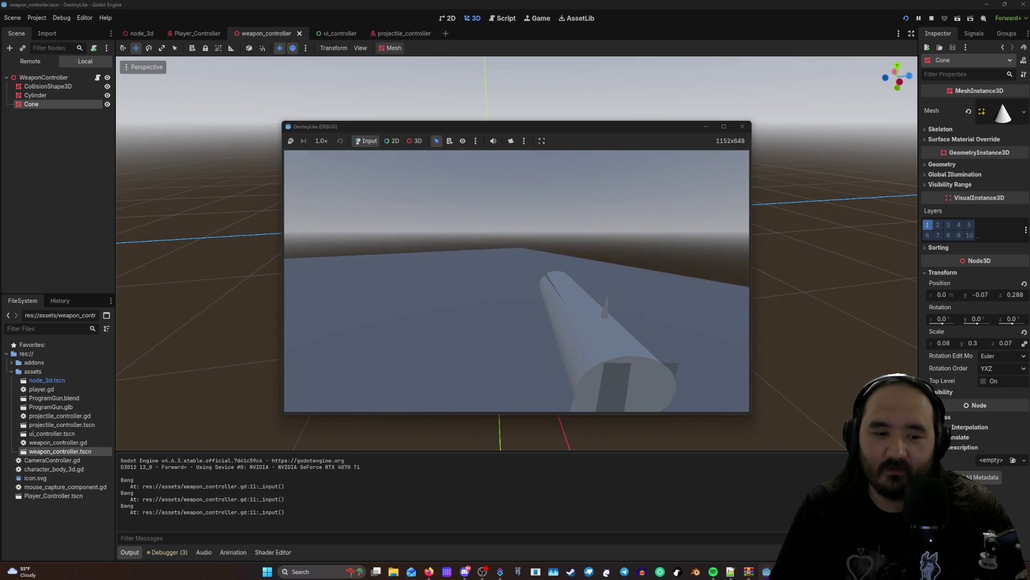
{"action": "left_click", "coordinate": [517, 281]}
{"action": "left_click", "coordinate": [516, 281]}
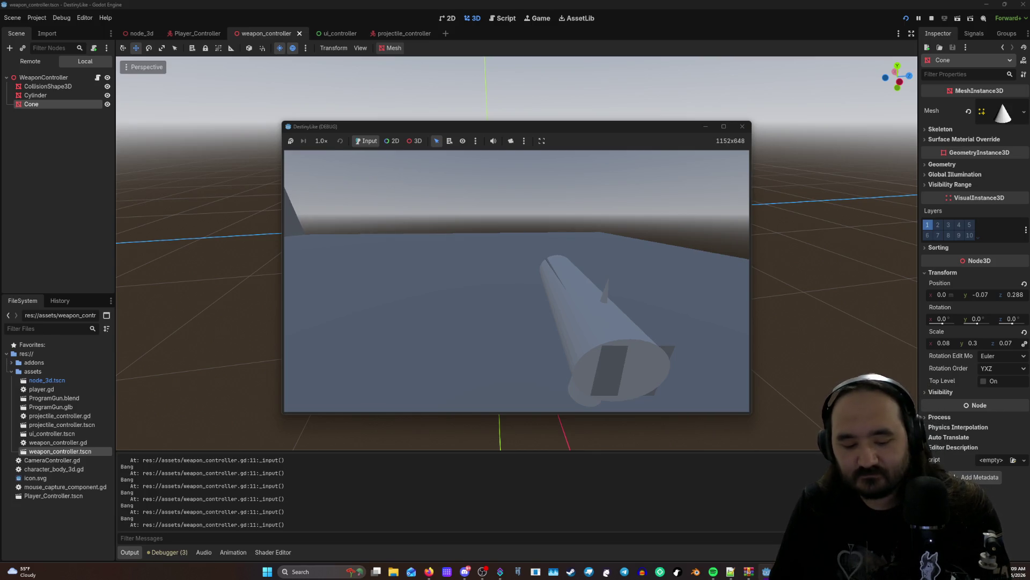
{"action": "key", "text": "F8"}
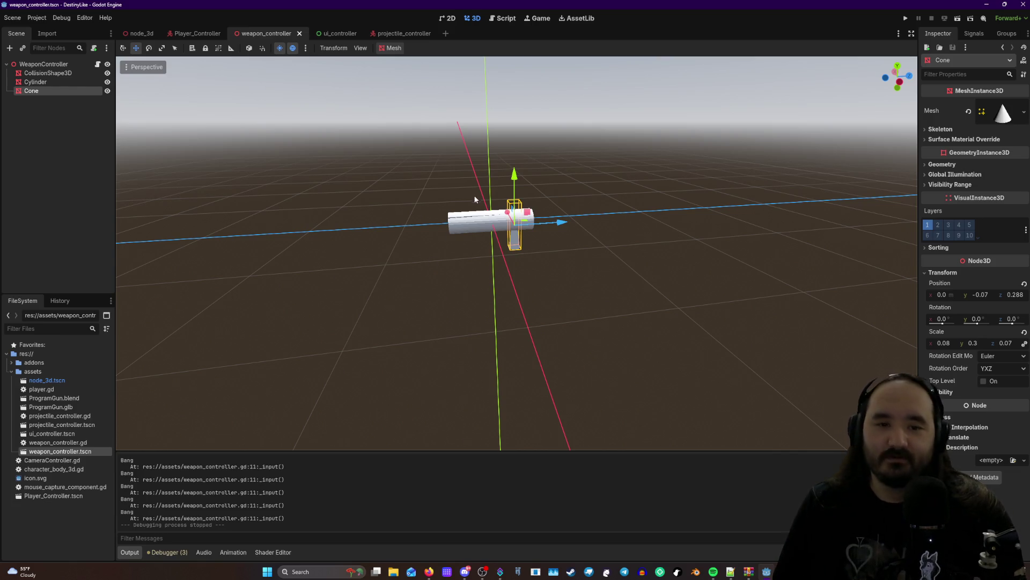
{"action": "key", "text": "ctrl+Tab"}
{"action": "key", "text": "ctrl+Tab"}
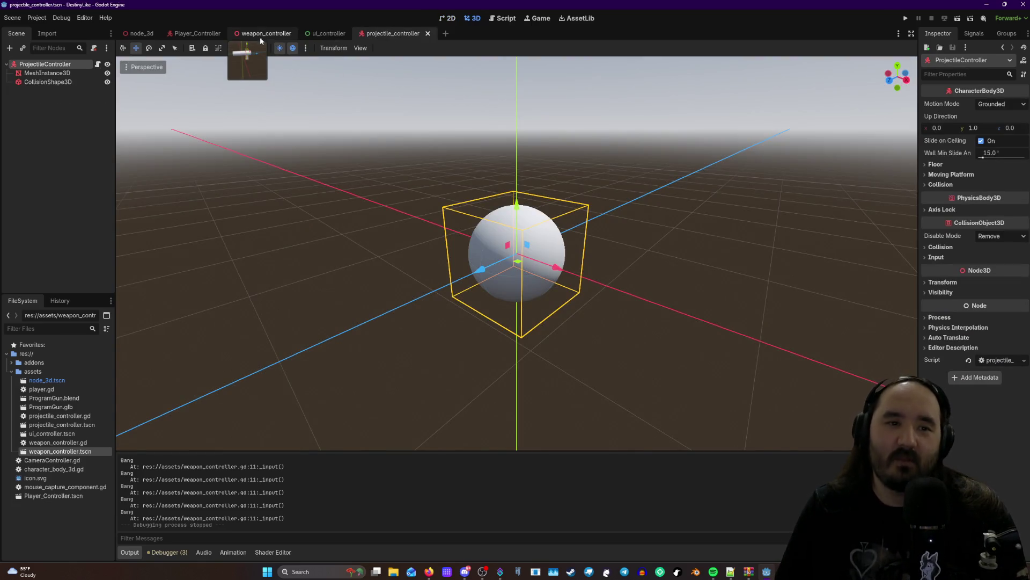
Move Cylinder below Cone, delete CollisionShape3D, and save weapon_controller
{"action": "left_click", "coordinate": [258, 36]}
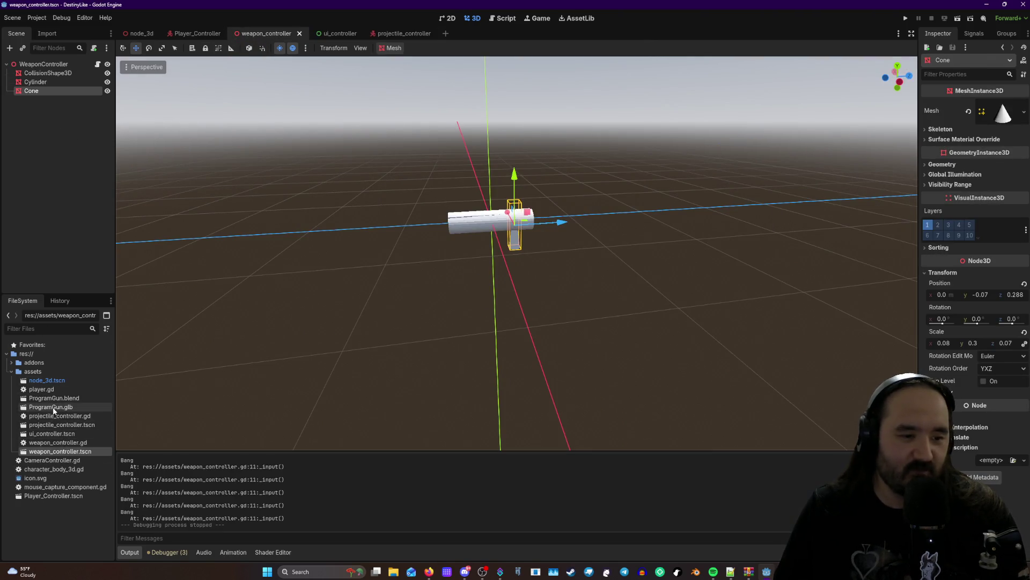
{"action": "left_click", "coordinate": [57, 74]}
{"action": "left_click_drag", "start_coordinate": [28, 80], "coordinate": [27, 69]}
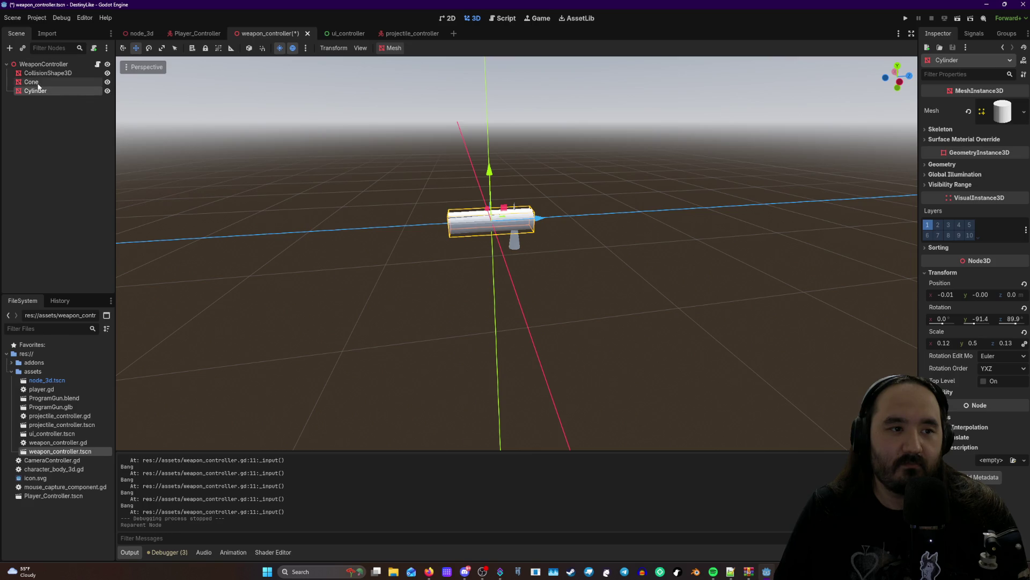
{"action": "left_click", "coordinate": [42, 73]}
{"action": "key", "text": "Delete"}
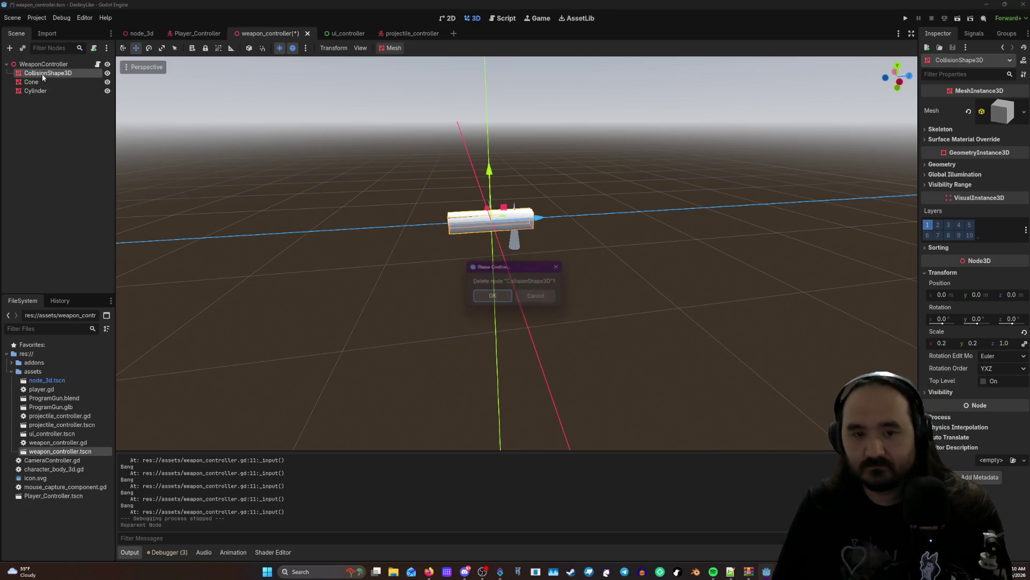
{"action": "left_click", "coordinate": [490, 299]}
{"action": "scroll", "coordinate": [490, 300], "scroll_direction": "up", "scroll_amount": 4}
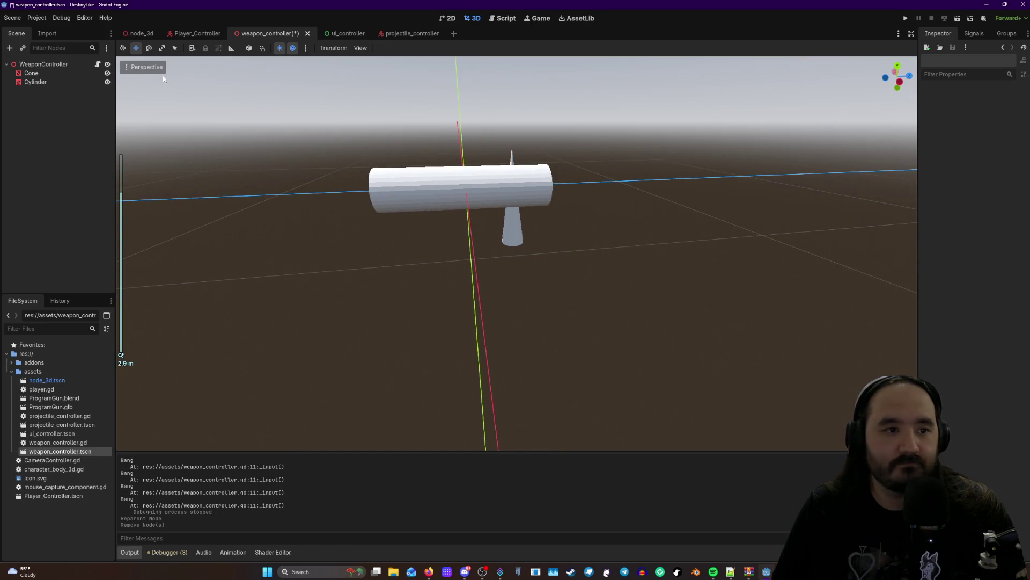
{"action": "right_click", "coordinate": [283, 31]}
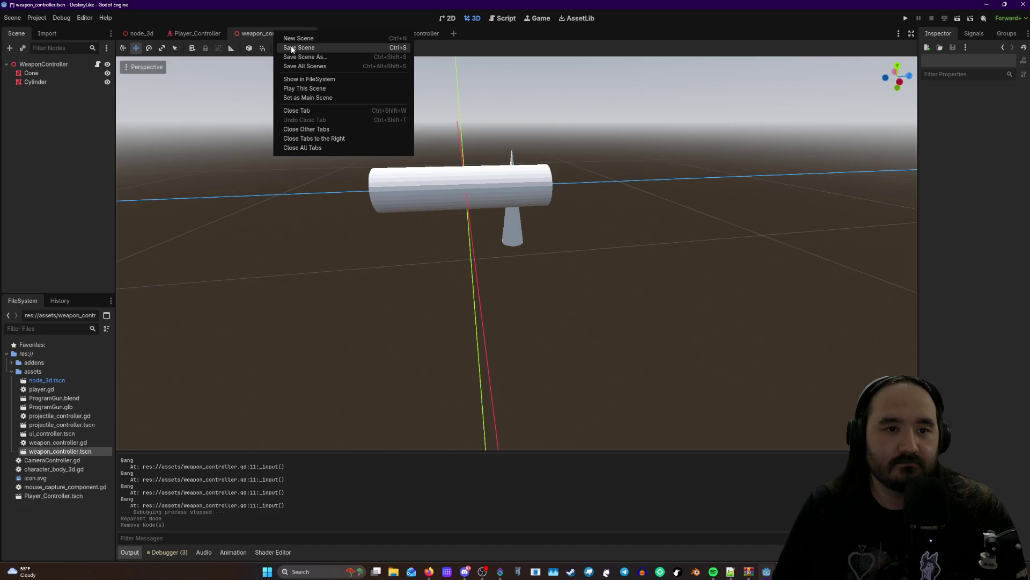
{"action": "left_click", "coordinate": [293, 48]}
{"action": "scroll", "coordinate": [493, 155], "scroll_direction": "down", "scroll_amount": 2}
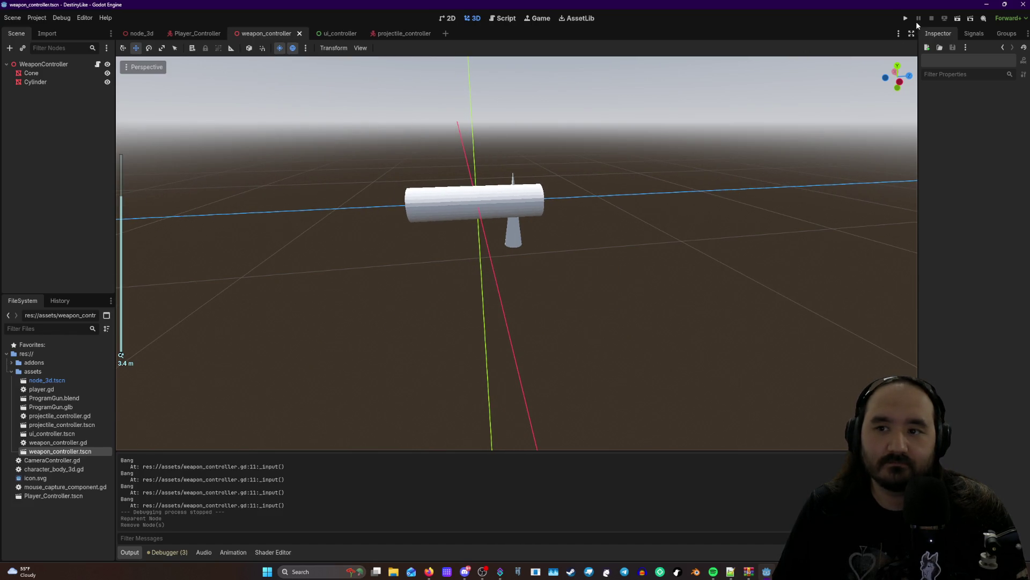
Test-run the collider-free gun, stop the game, and view Player_Controller
{"action": "left_click", "coordinate": [905, 18]}
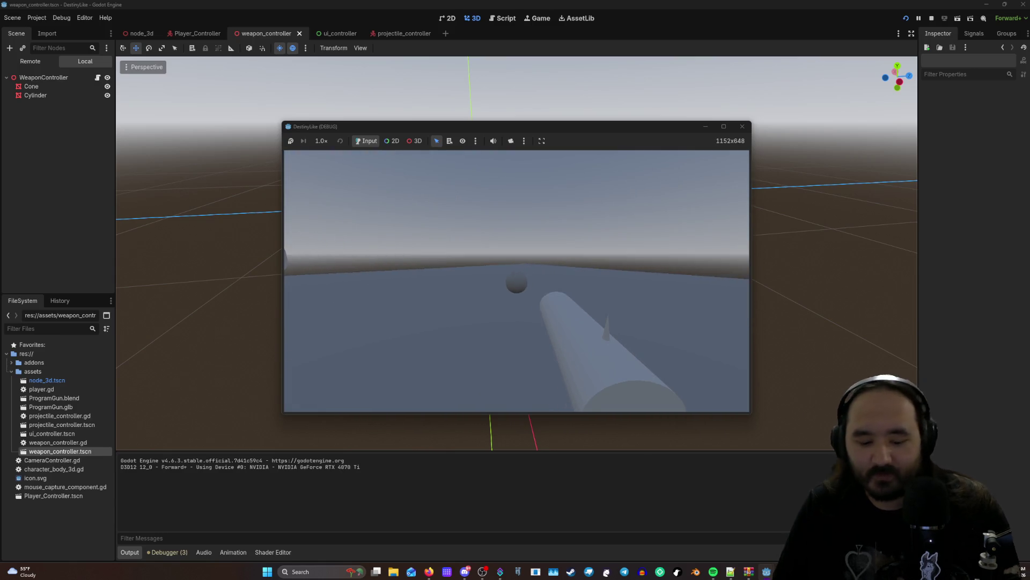
{"action": "key", "text": "F8"}
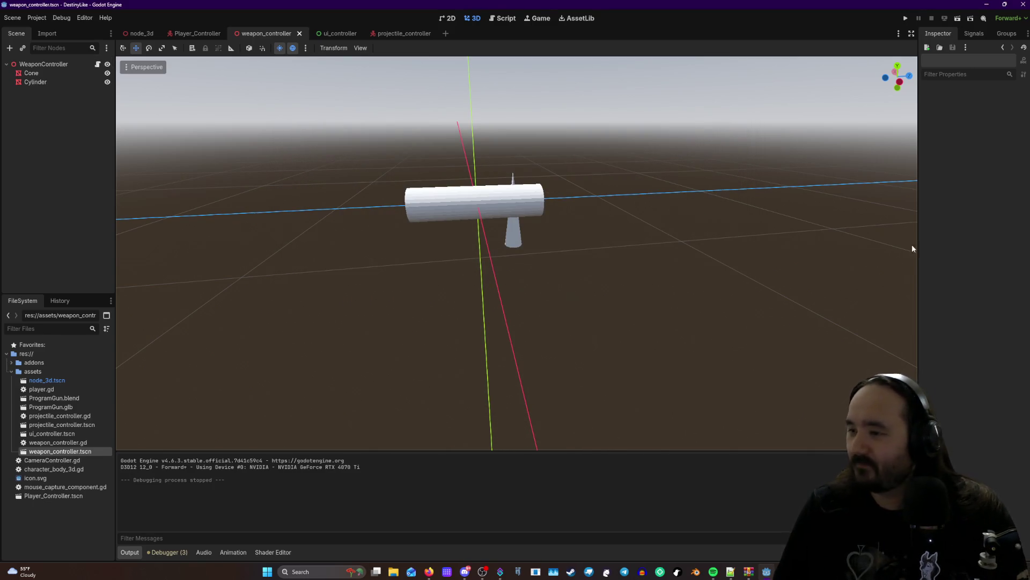
{"action": "left_click", "coordinate": [197, 33]}
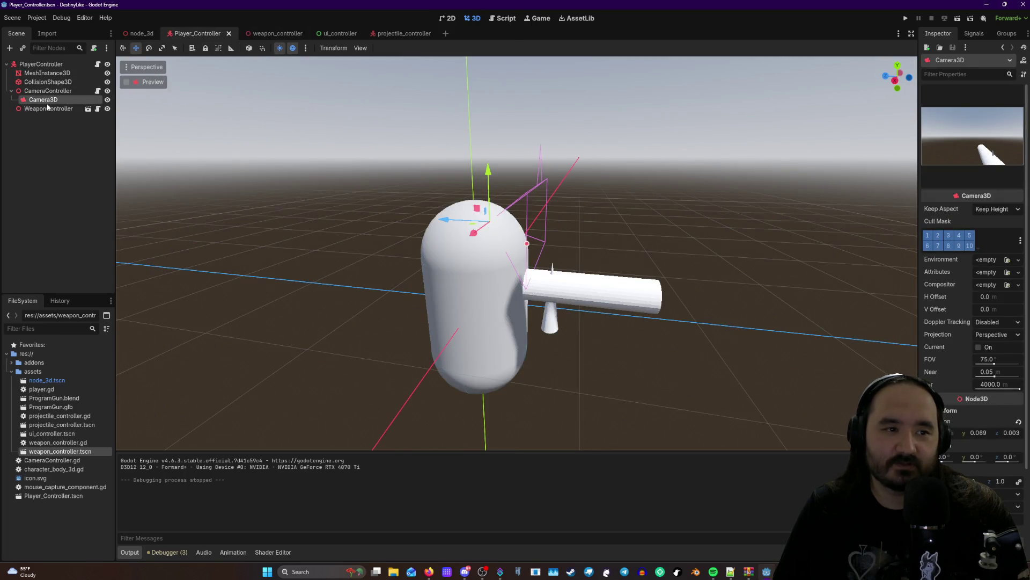
Open projectile_controller.gd via the ProjectileController node's script icon
{"action": "left_click", "coordinate": [48, 108]}
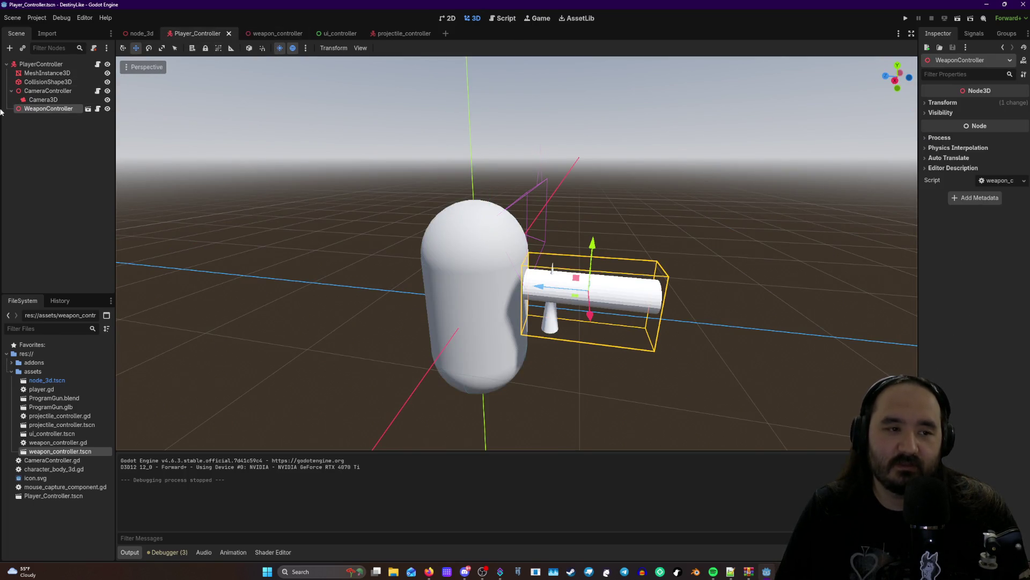
{"action": "left_click", "coordinate": [420, 33]}
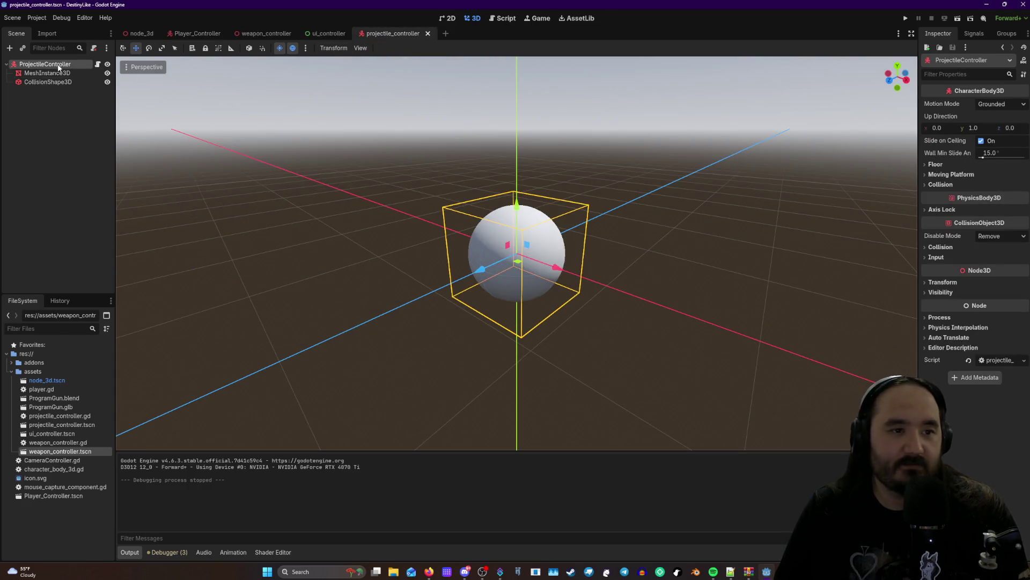
{"action": "left_click", "coordinate": [98, 64]}
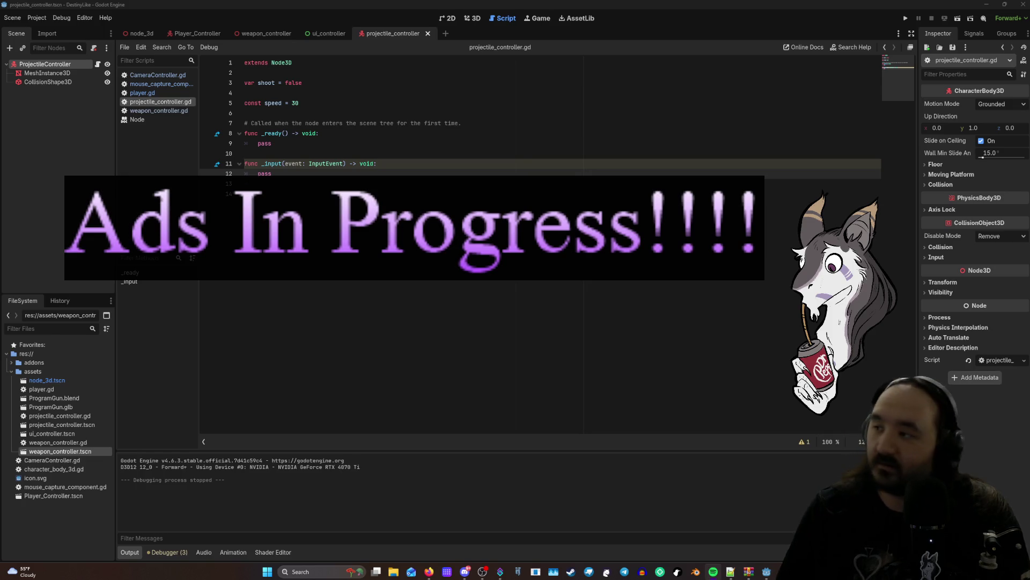
{"action": "key", "text": "alt+Tab"}
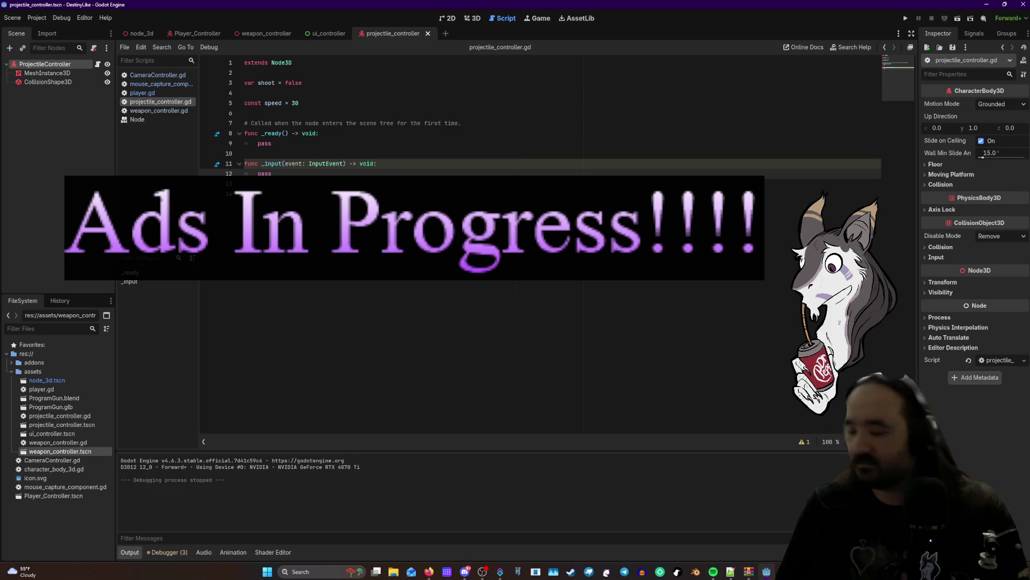
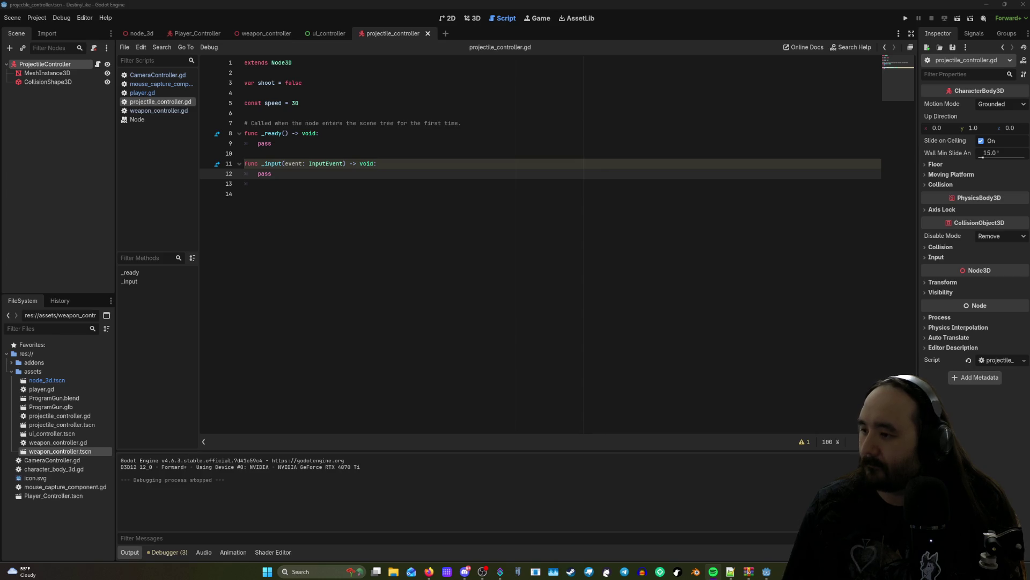
Search the Asset Library for 'bullet' add-ons
{"action": "key", "text": "alt+Tab"}
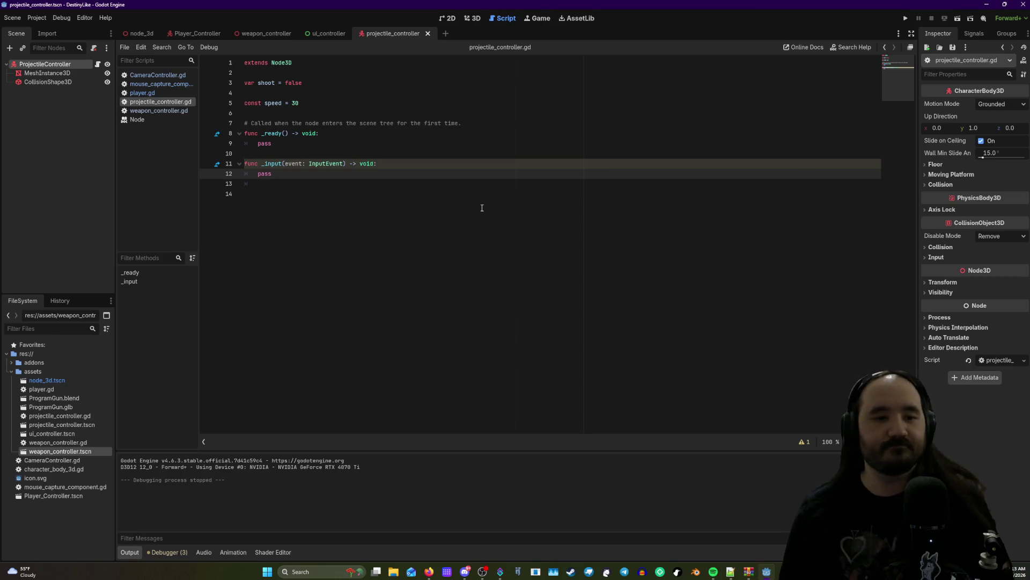
{"action": "left_click", "coordinate": [372, 178]}
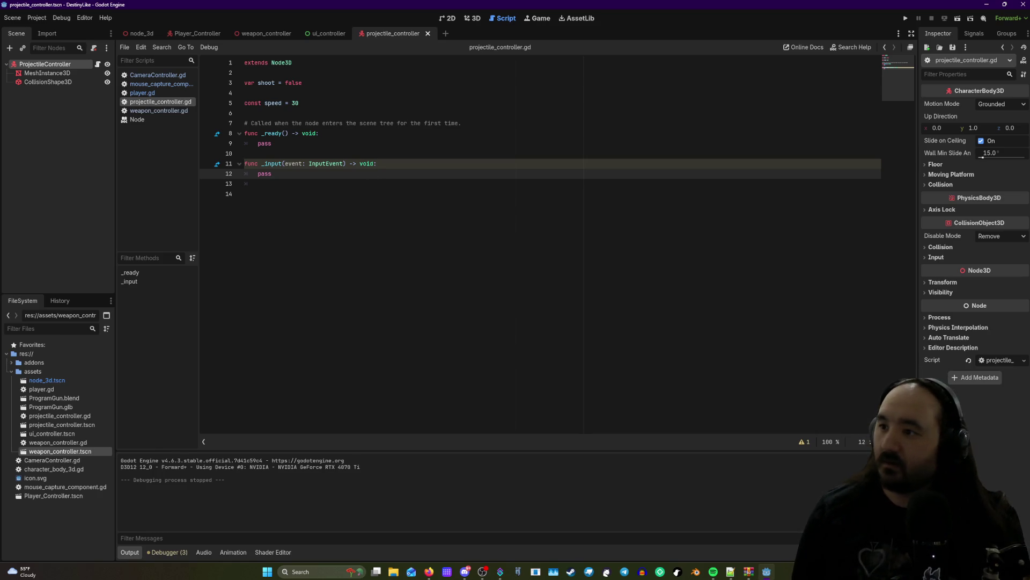
{"action": "key", "text": "alt+Tab"}
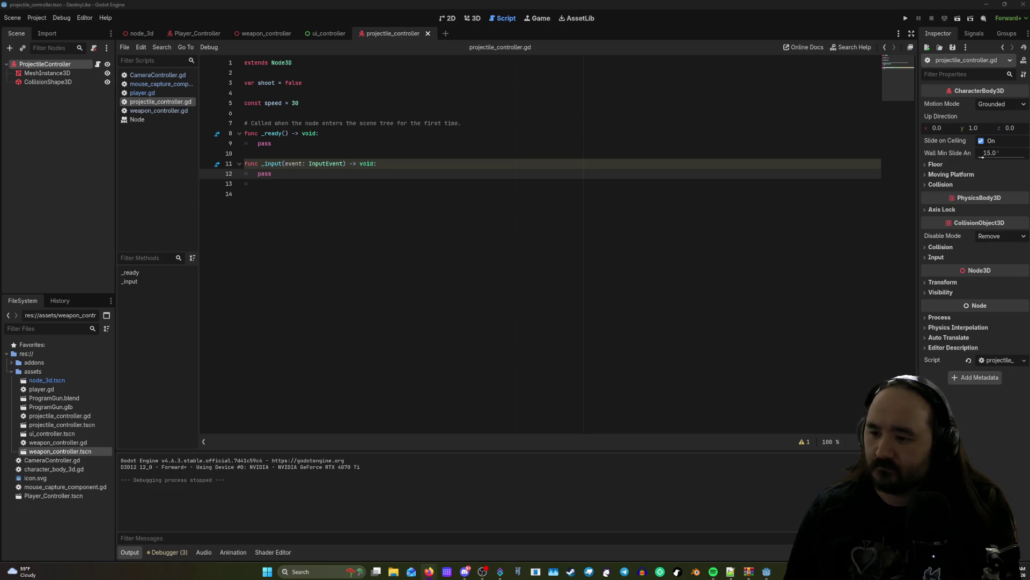
{"action": "left_click", "coordinate": [584, 19]}
{"action": "left_click", "coordinate": [277, 66]}
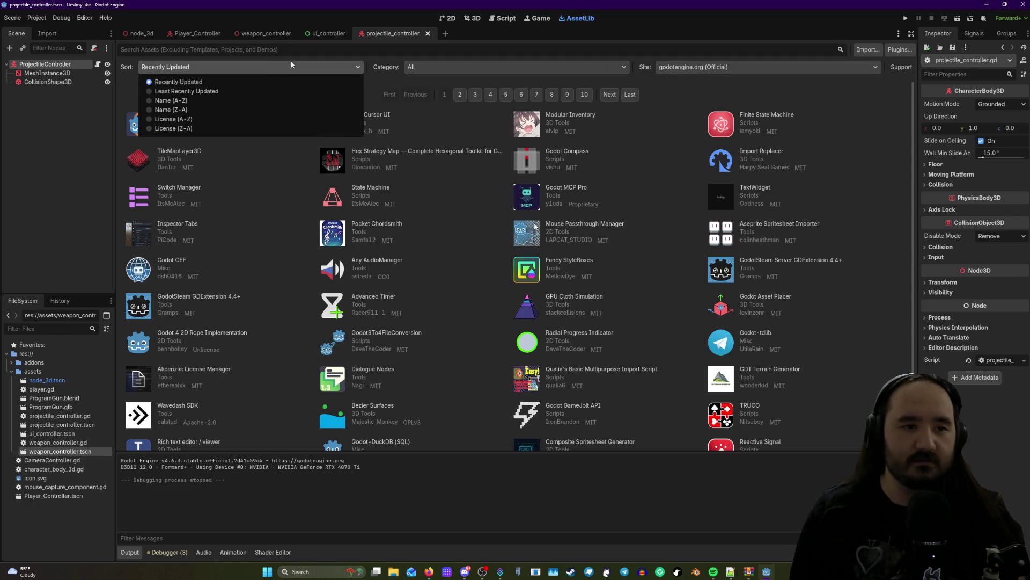
{"action": "left_click", "coordinate": [304, 48]}
{"action": "type", "text": "bul"}
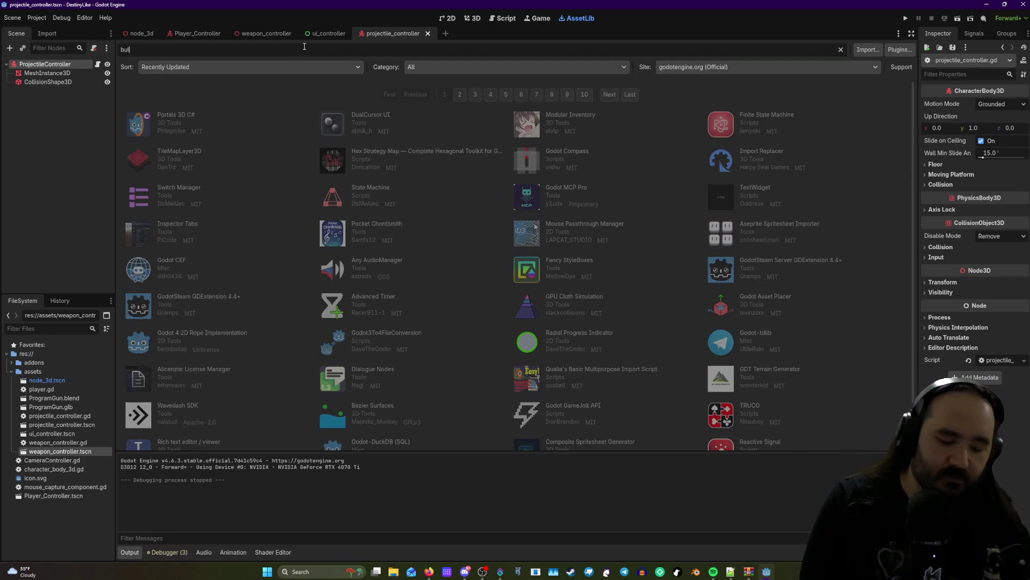
{"action": "type", "text": "let"}
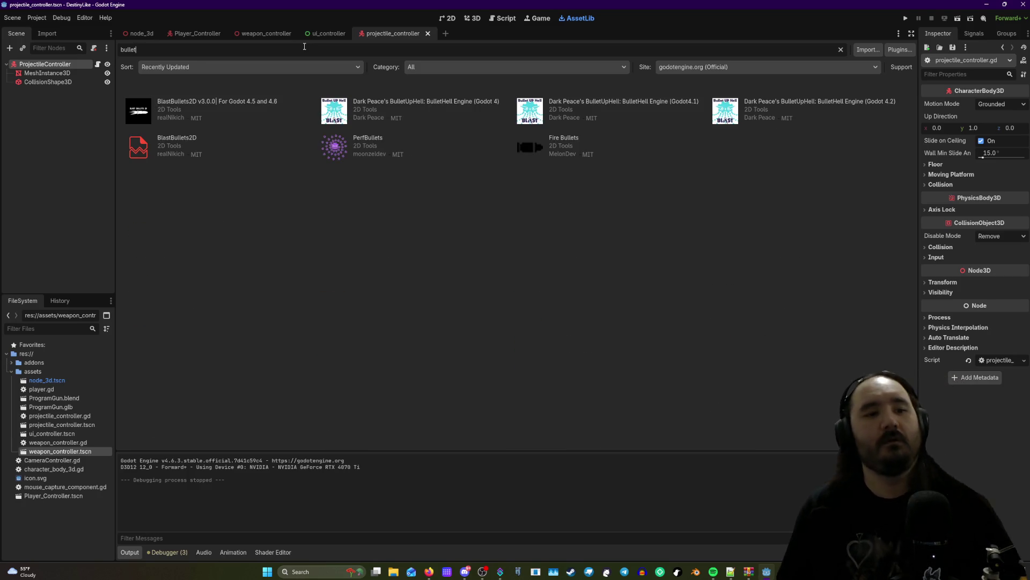
Review the BlastBullets2D v3.0.0 details and video preview, then close them
{"action": "left_click", "coordinate": [244, 102]}
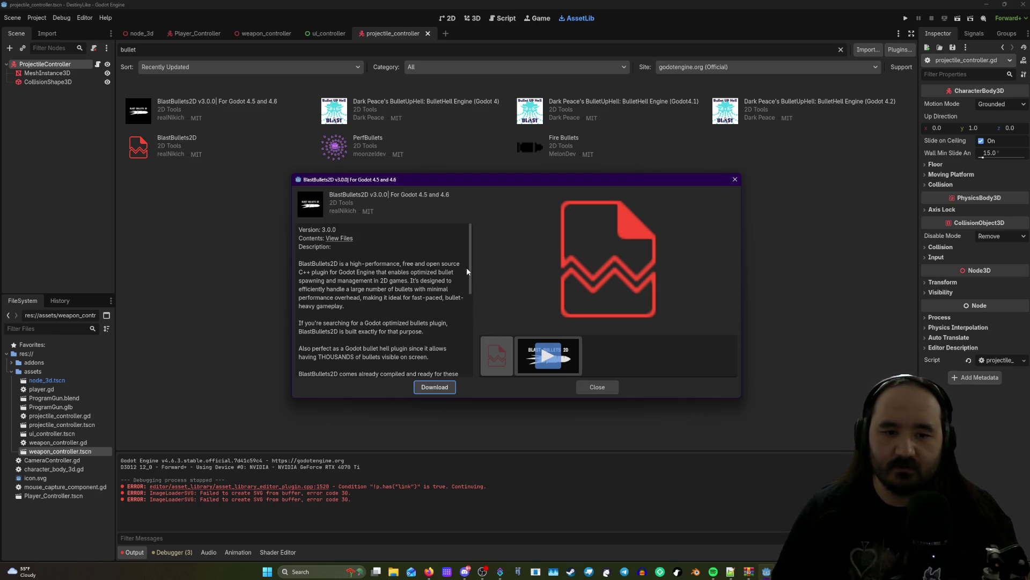
{"action": "left_click", "coordinate": [578, 351]}
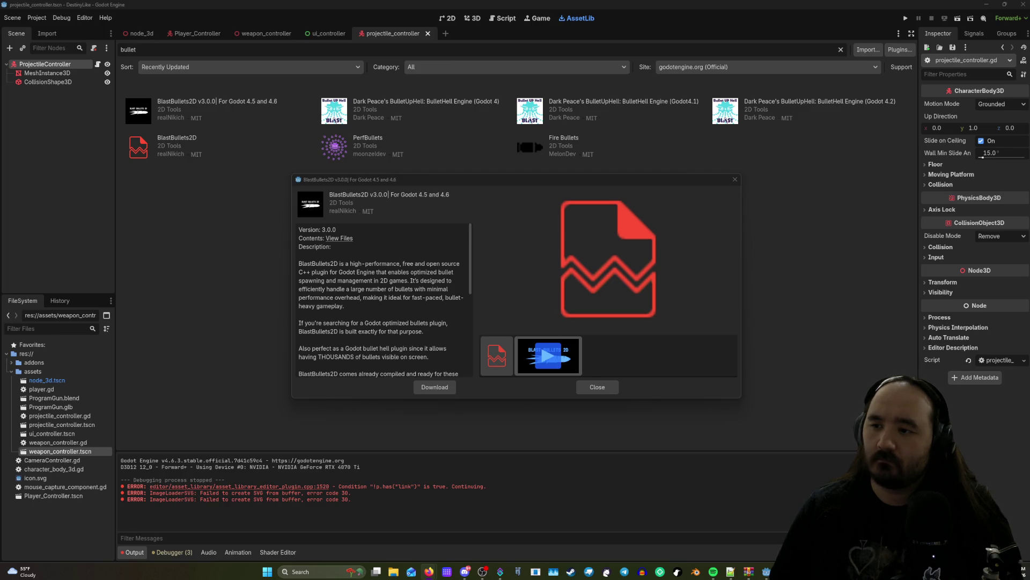
{"action": "left_click", "coordinate": [734, 179]}
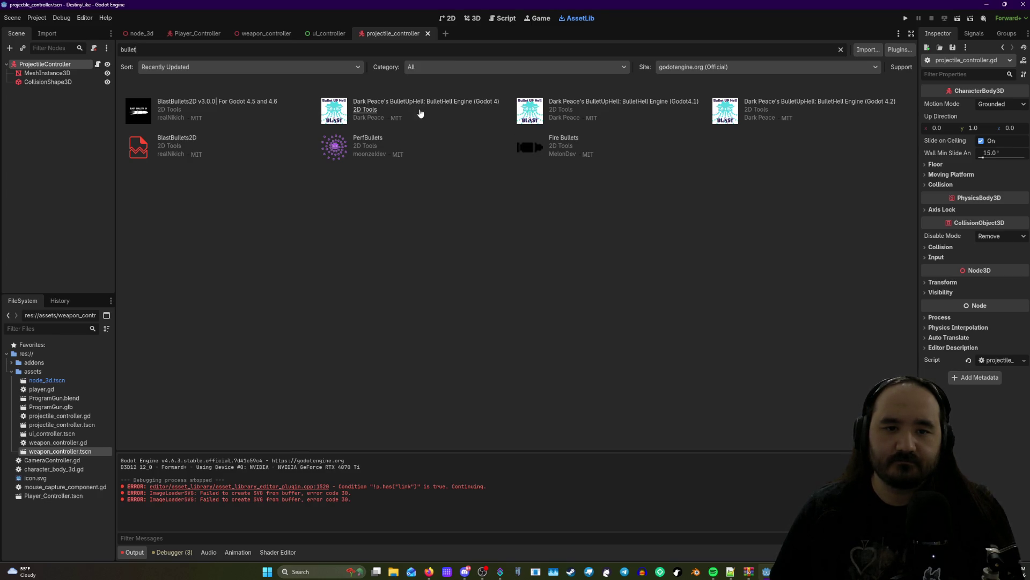
{"action": "left_click", "coordinate": [578, 139]}
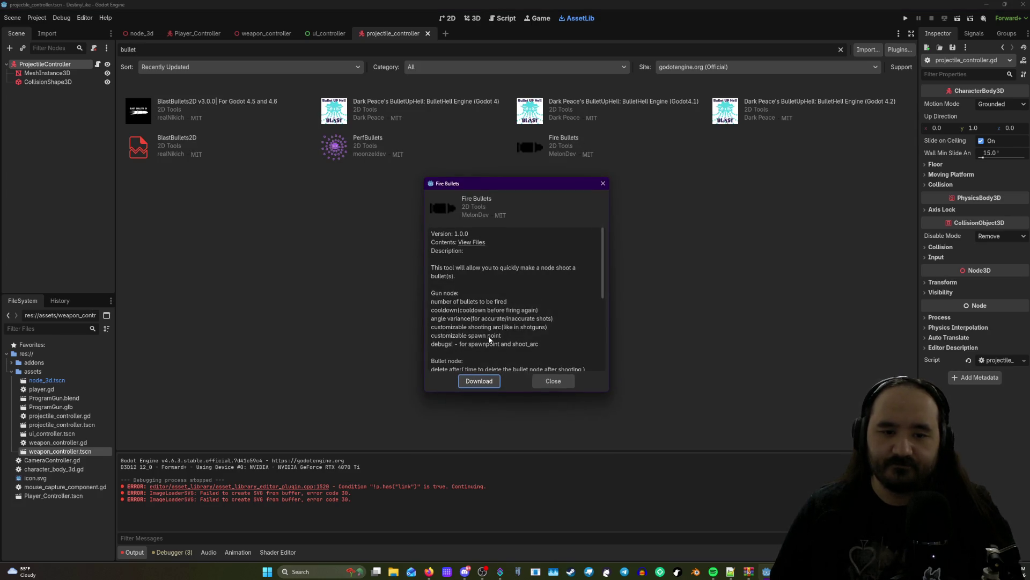
{"action": "scroll", "coordinate": [489, 339], "scroll_direction": "down", "scroll_amount": 1}
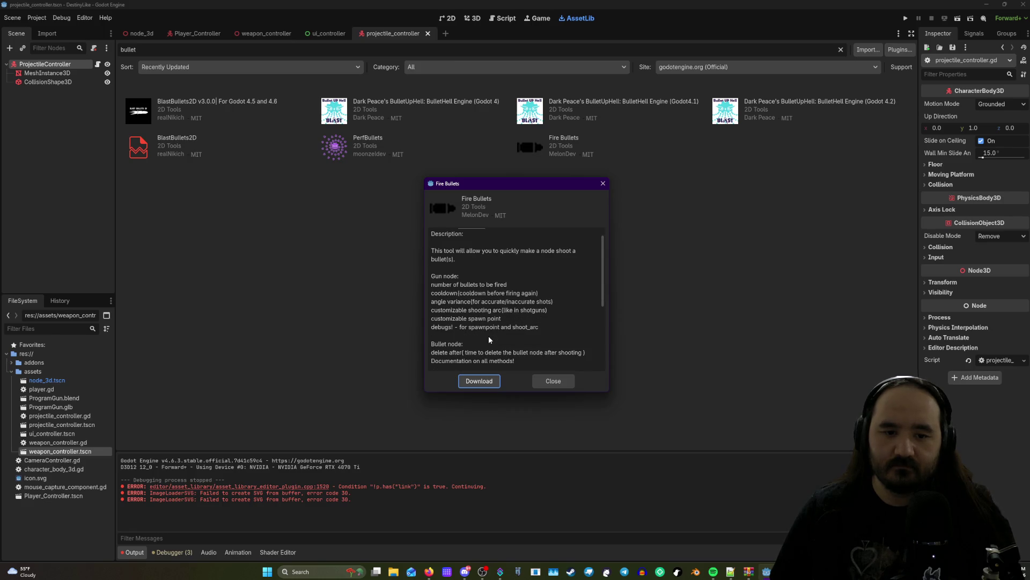
{"action": "scroll", "coordinate": [489, 338], "scroll_direction": "down", "scroll_amount": 3}
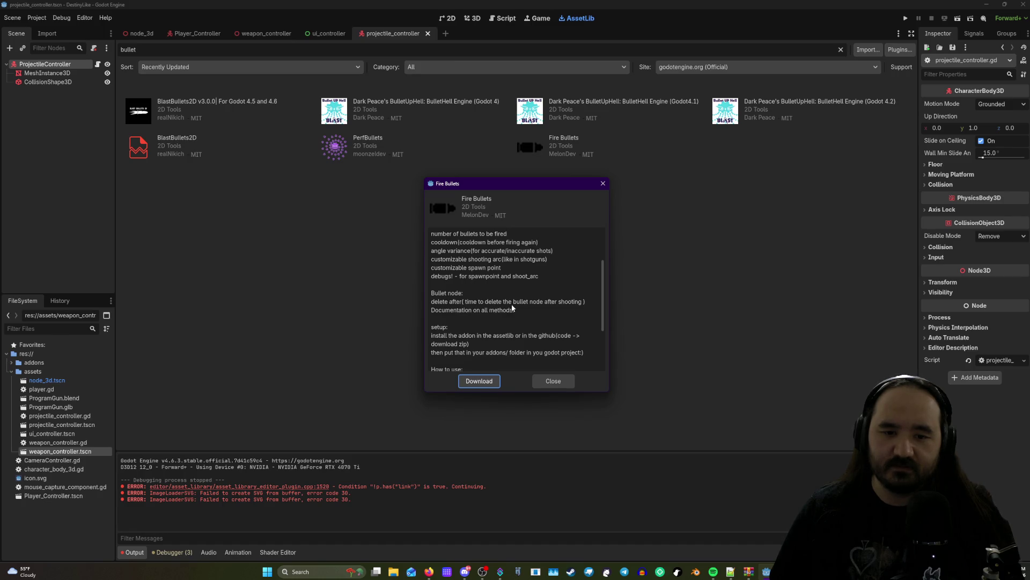
{"action": "scroll", "coordinate": [520, 300], "scroll_direction": "down", "scroll_amount": 5}
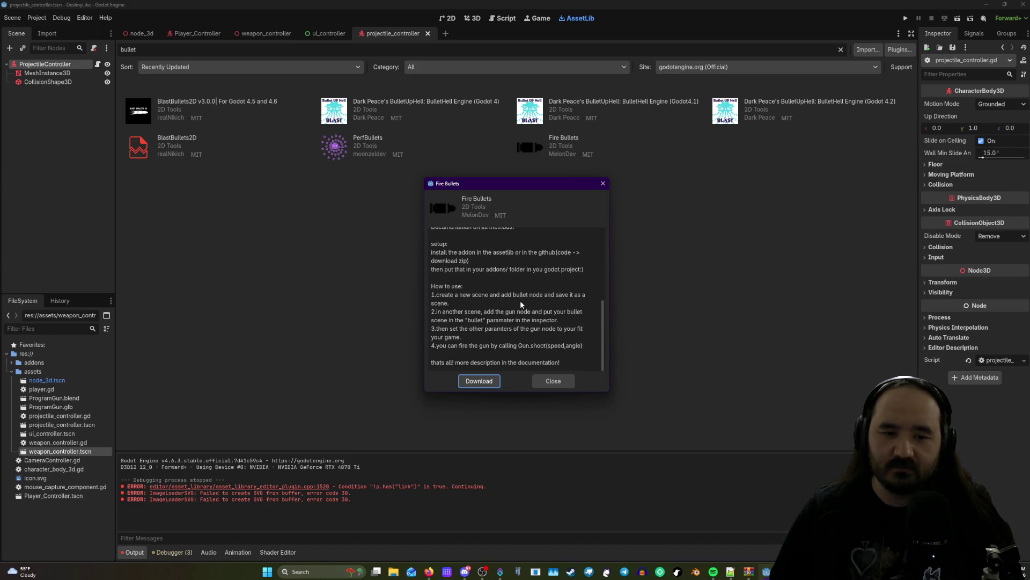
{"action": "left_click", "coordinate": [545, 380]}
{"action": "left_click", "coordinate": [369, 139]}
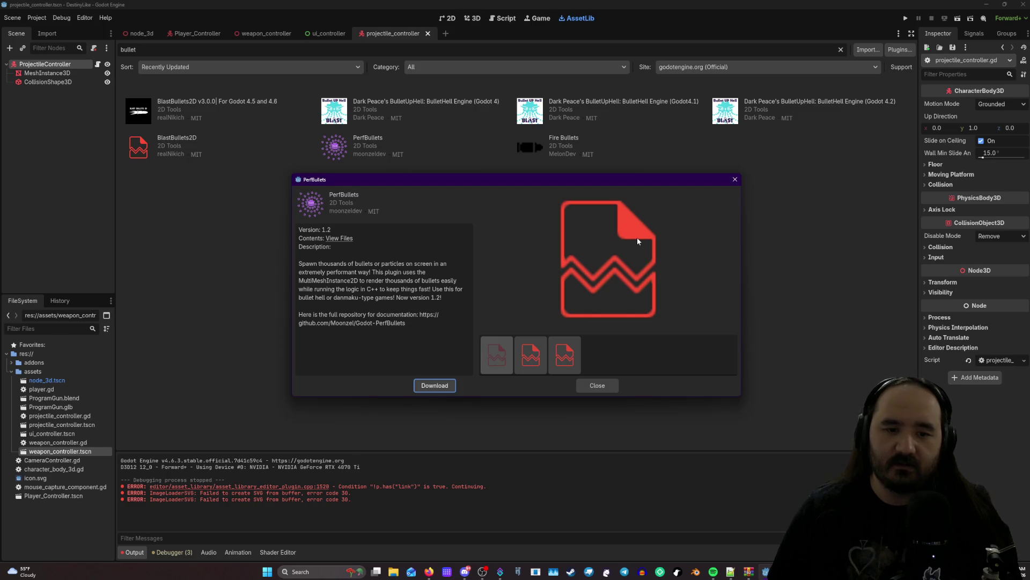
{"action": "left_click", "coordinate": [555, 347]}
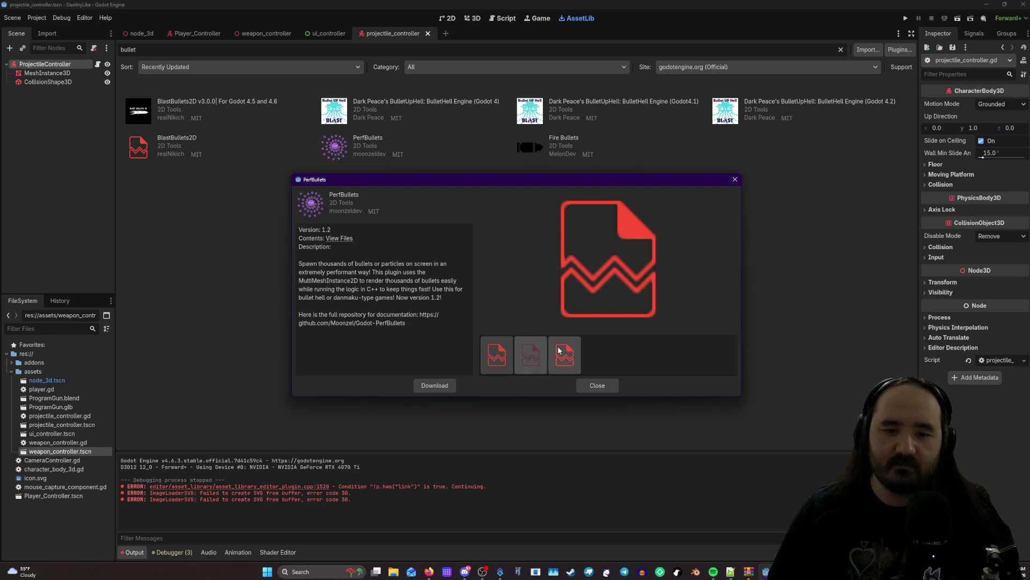
{"action": "left_click", "coordinate": [609, 384]}
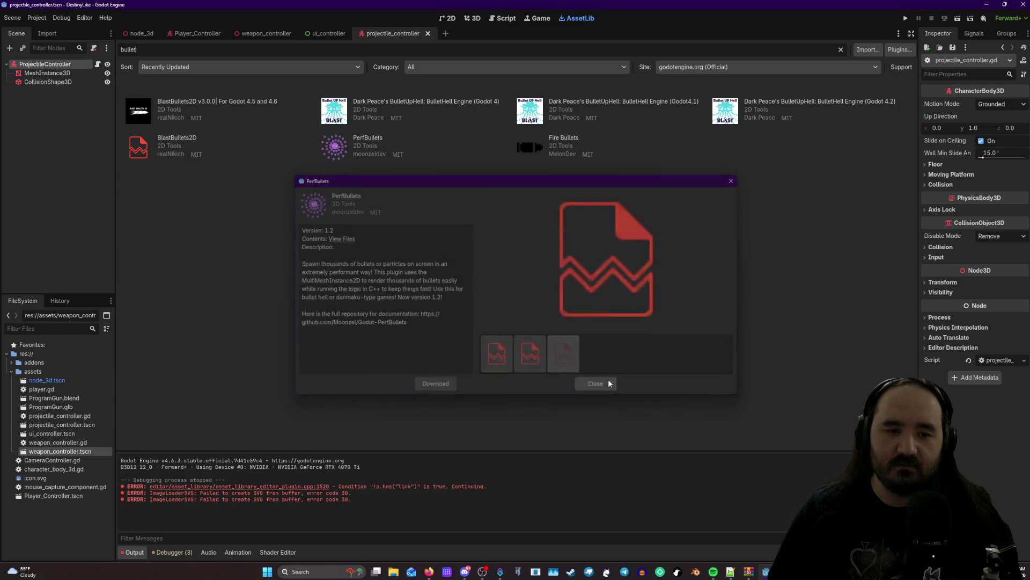
{"action": "left_click", "coordinate": [179, 144]}
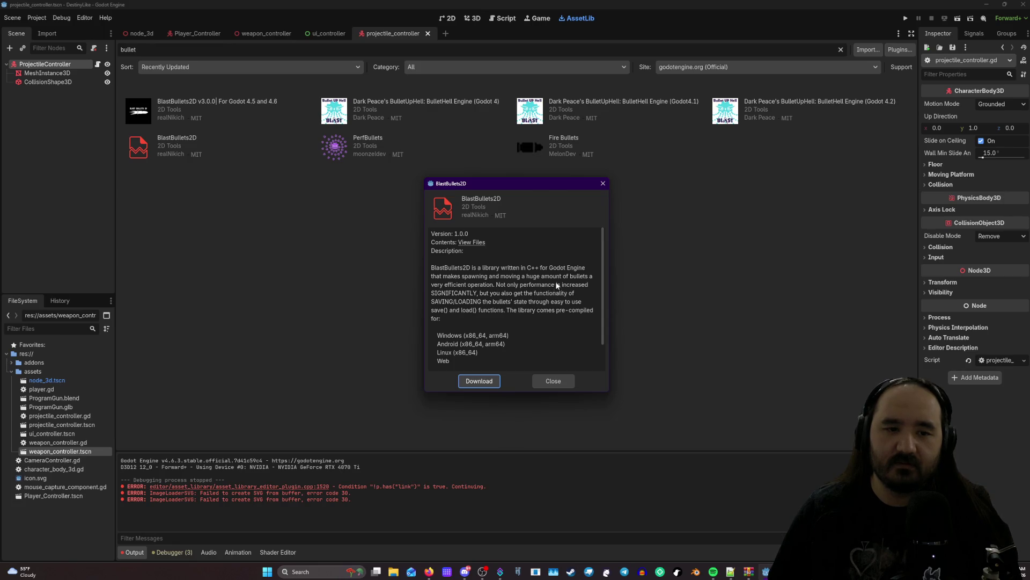
{"action": "left_click", "coordinate": [553, 386]}
{"action": "left_click", "coordinate": [223, 98]}
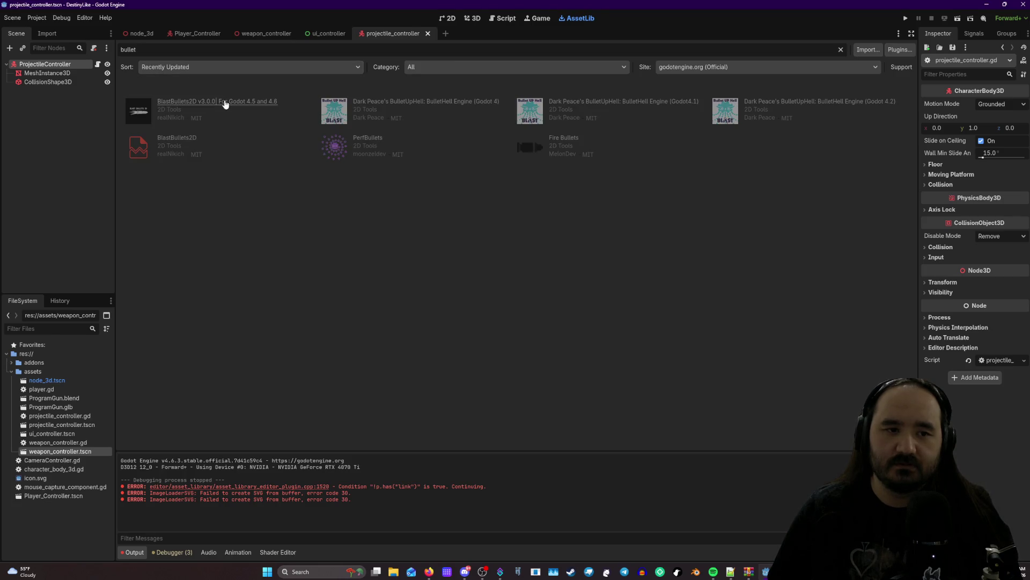
{"action": "scroll", "coordinate": [381, 243], "scroll_direction": "down", "scroll_amount": 3}
{"action": "scroll", "coordinate": [397, 245], "scroll_direction": "up", "scroll_amount": 3}
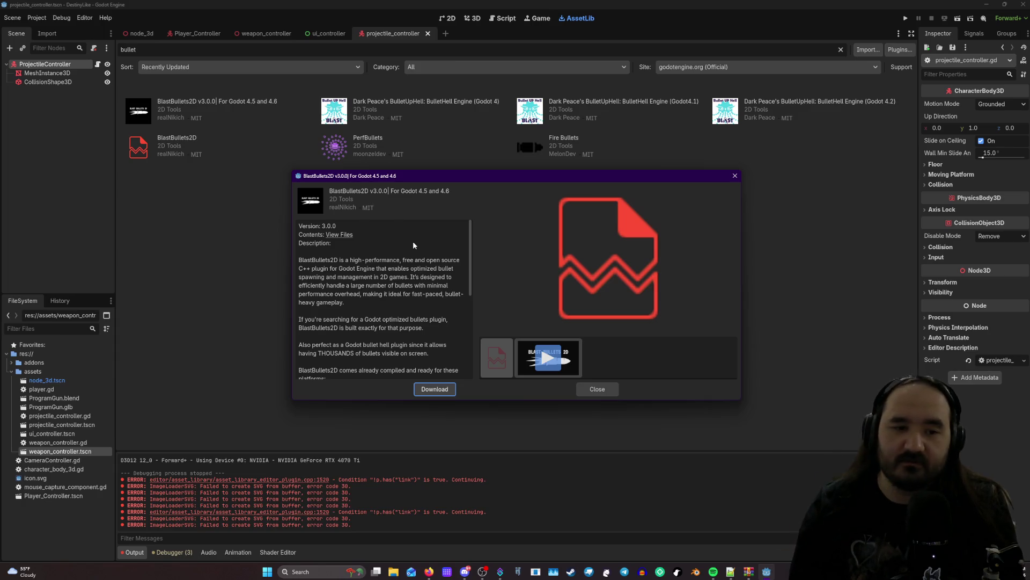
{"action": "scroll", "coordinate": [424, 245], "scroll_direction": "down", "scroll_amount": 1}
{"action": "left_click", "coordinate": [597, 388]}
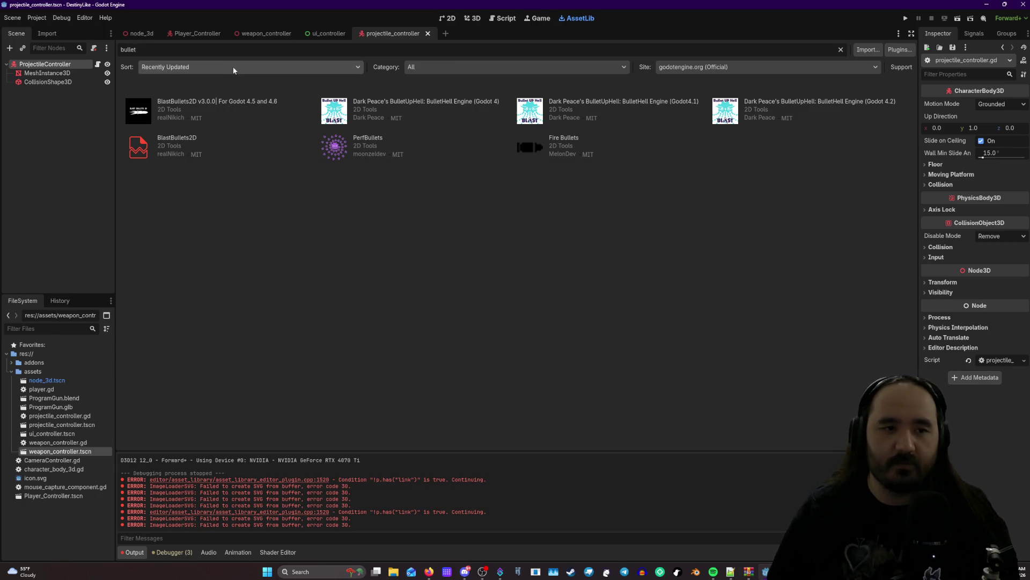
{"action": "triple_click", "coordinate": [198, 51]}
Search for 'projectile' add-ons, glance at NZ projectiles 2 & 3D, then leave the Asset Library
{"action": "type", "text": "proje"}
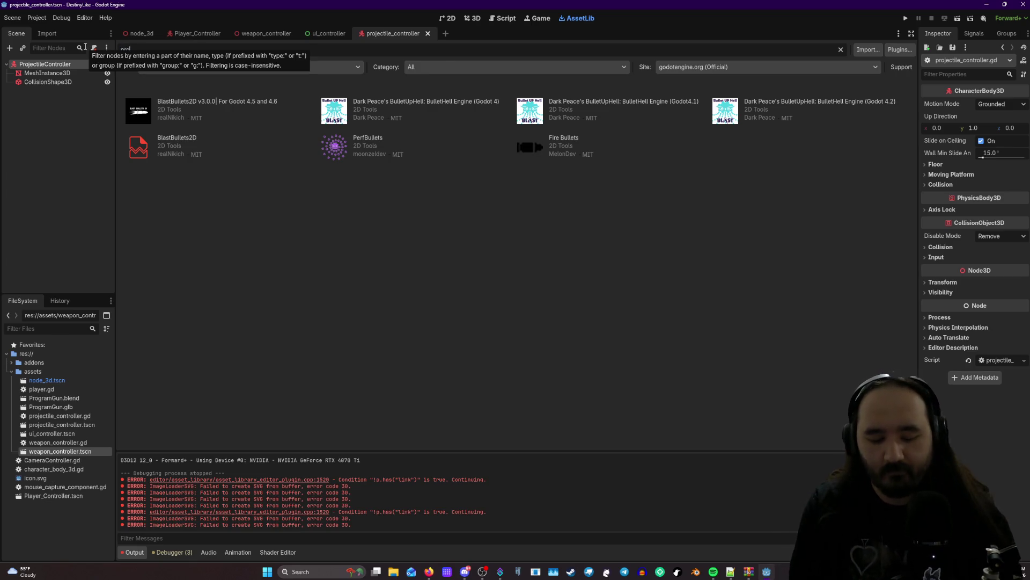
{"action": "type", "text": "ct"}
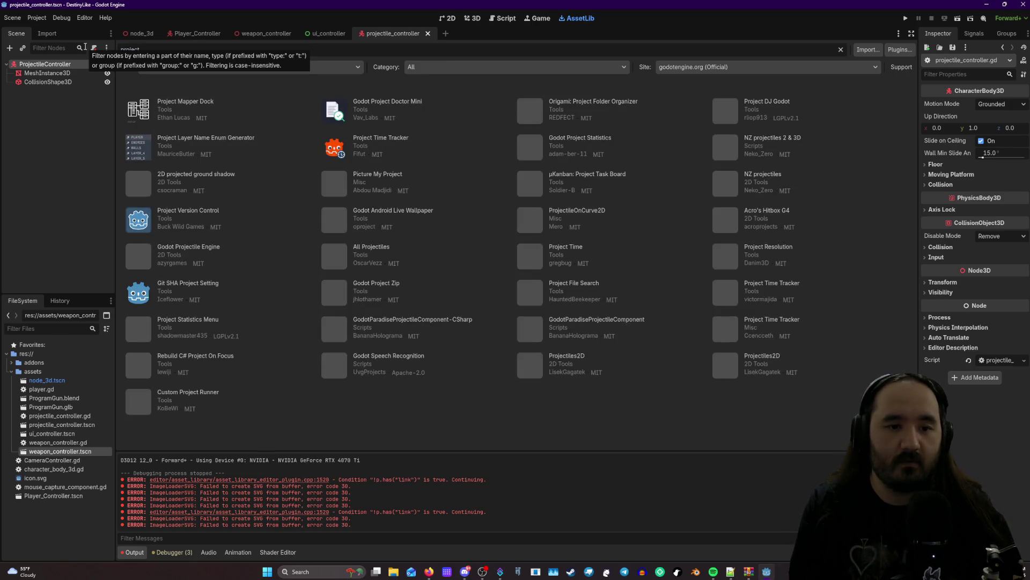
{"action": "type", "text": "ile"}
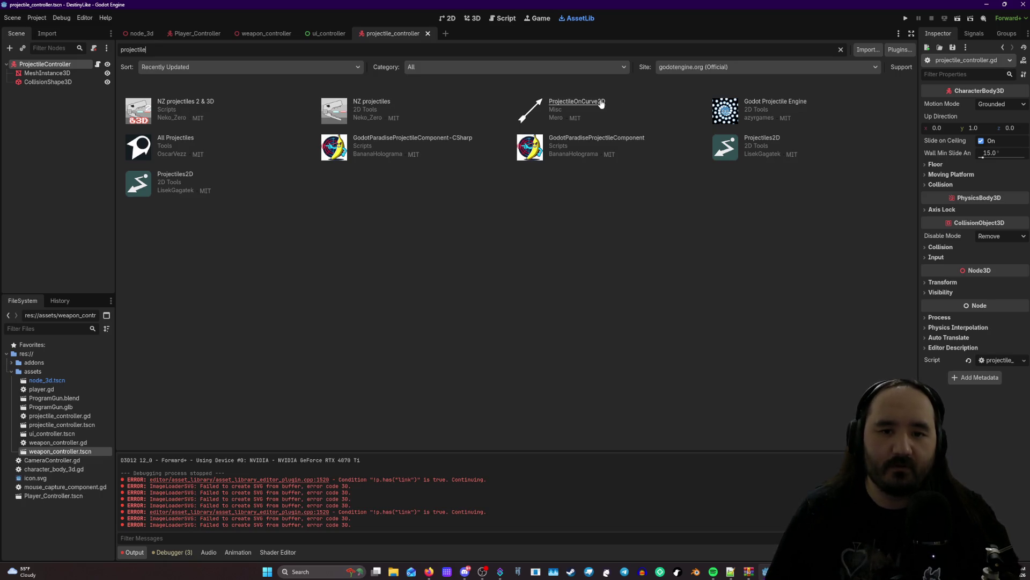
{"action": "left_click", "coordinate": [202, 100]}
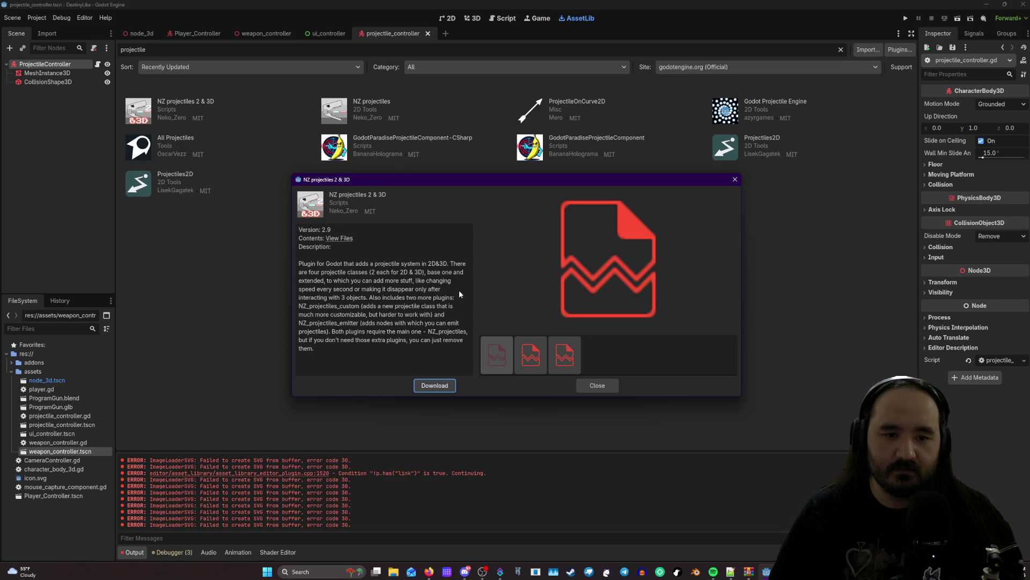
{"action": "left_click", "coordinate": [585, 389]}
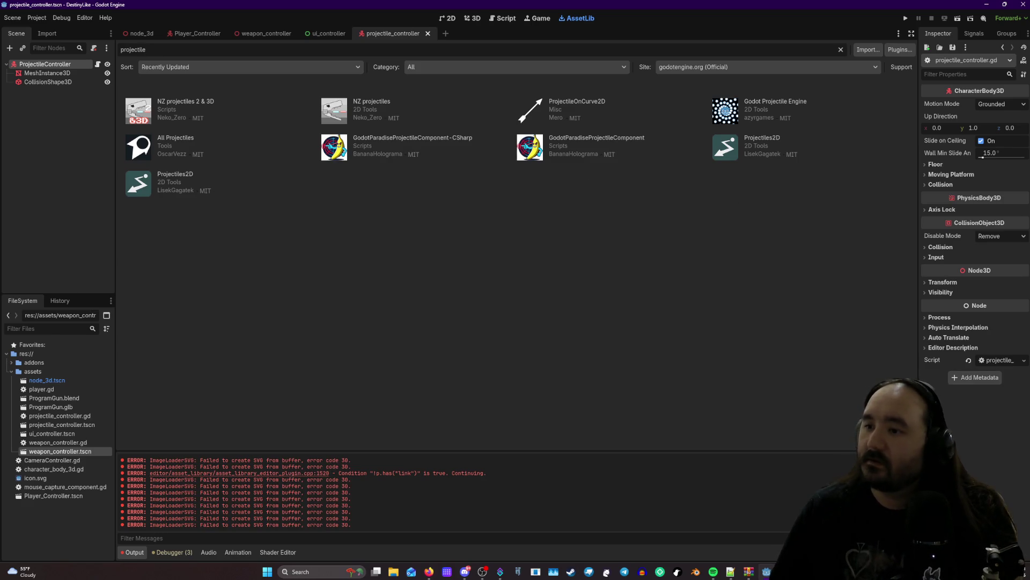
{"action": "key", "text": "alt+Tab"}
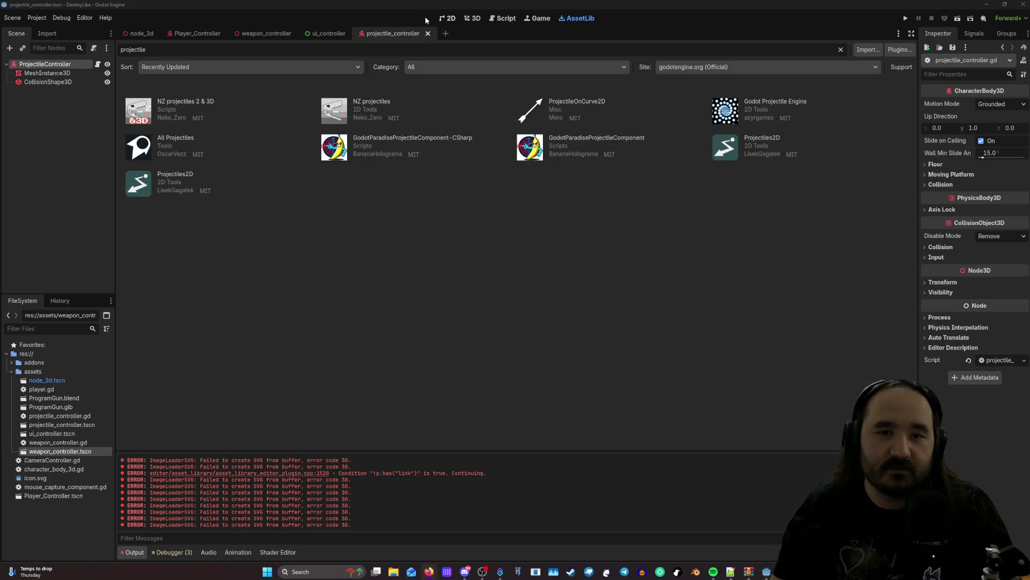
{"action": "left_click", "coordinate": [473, 19]}
Open the weapon_controller scene and view the weapon model in 3D
{"action": "left_click", "coordinate": [498, 18]}
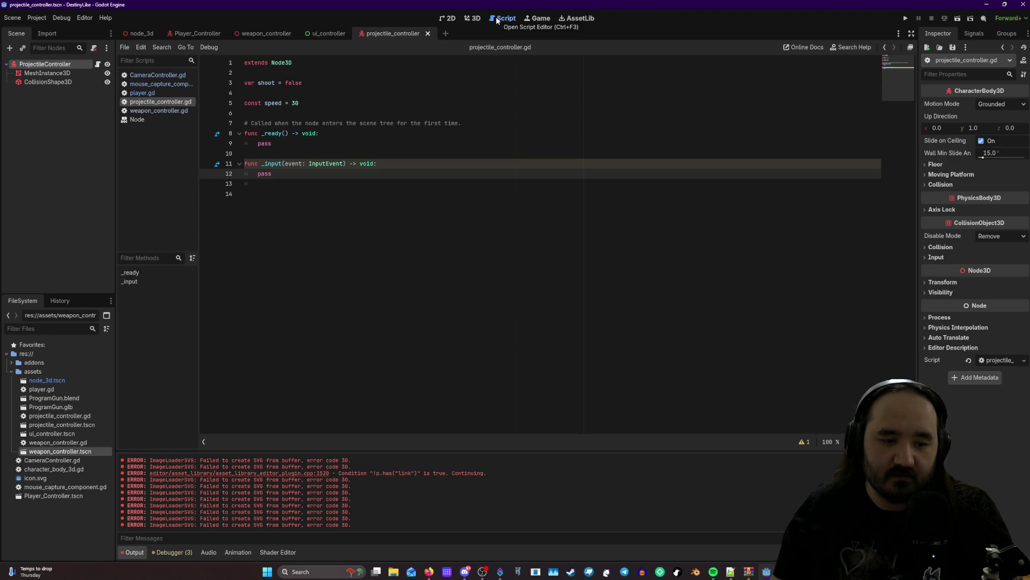
{"action": "scroll", "coordinate": [465, 497], "scroll_direction": "up", "scroll_amount": 5}
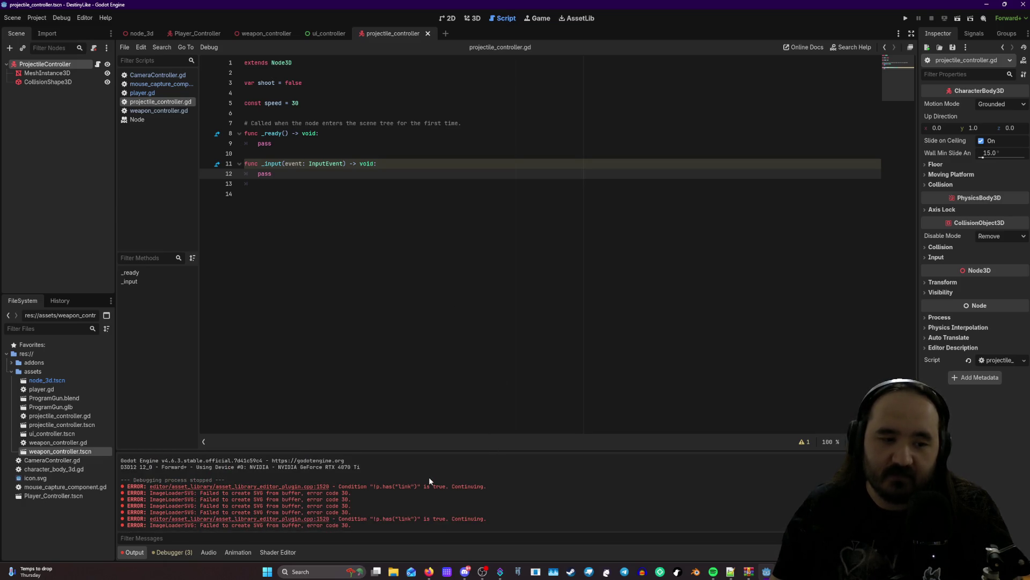
{"action": "scroll", "coordinate": [429, 478], "scroll_direction": "down", "scroll_amount": 5}
{"action": "left_click", "coordinate": [198, 34]}
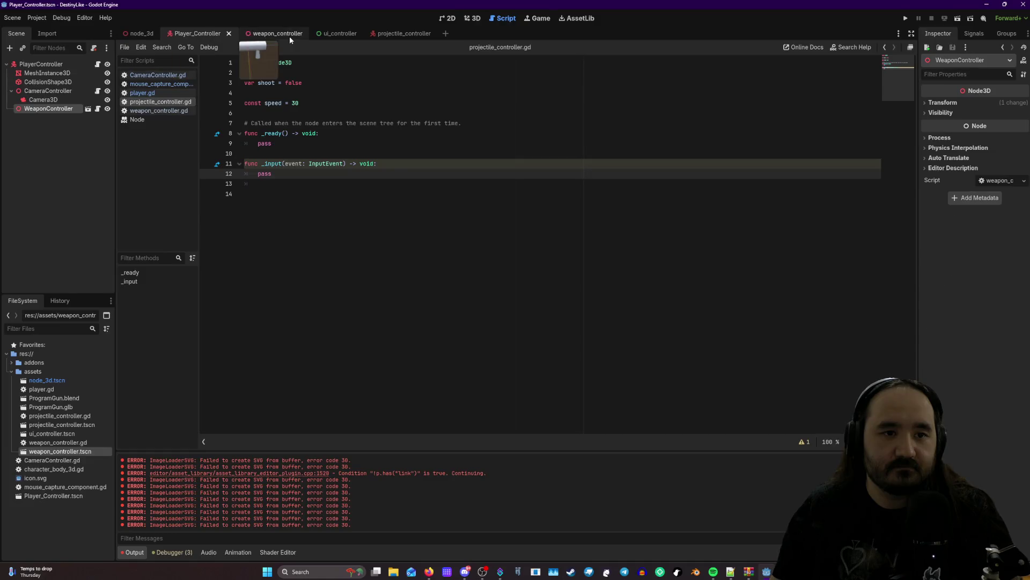
{"action": "left_click", "coordinate": [288, 34]}
{"action": "left_click", "coordinate": [475, 18]}
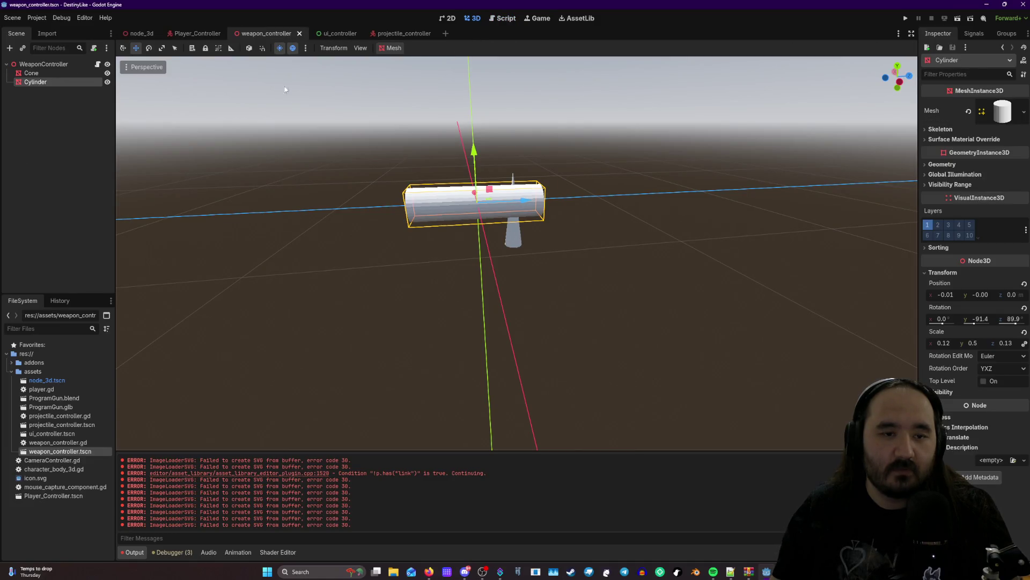
Run the game, fire three shots to check the 'Bang' output, then stop with F8
{"action": "left_click", "coordinate": [907, 19]}
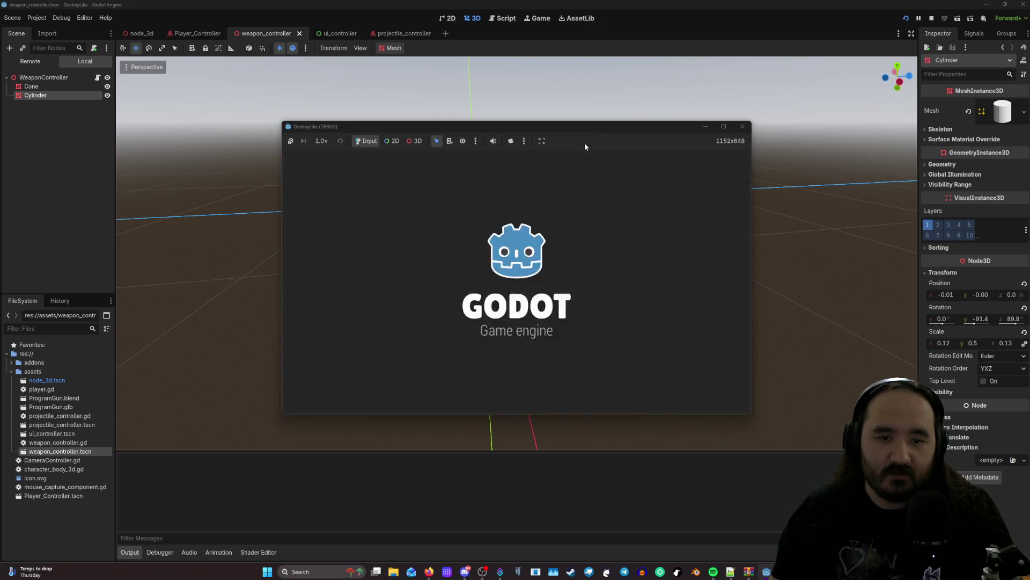
{"action": "left_click", "coordinate": [517, 280]}
{"action": "left_click", "coordinate": [516, 280]}
{"action": "left_click", "coordinate": [517, 281]}
{"action": "left_click", "coordinate": [517, 280]}
{"action": "left_click", "coordinate": [517, 281]}
{"action": "left_click", "coordinate": [517, 281]}
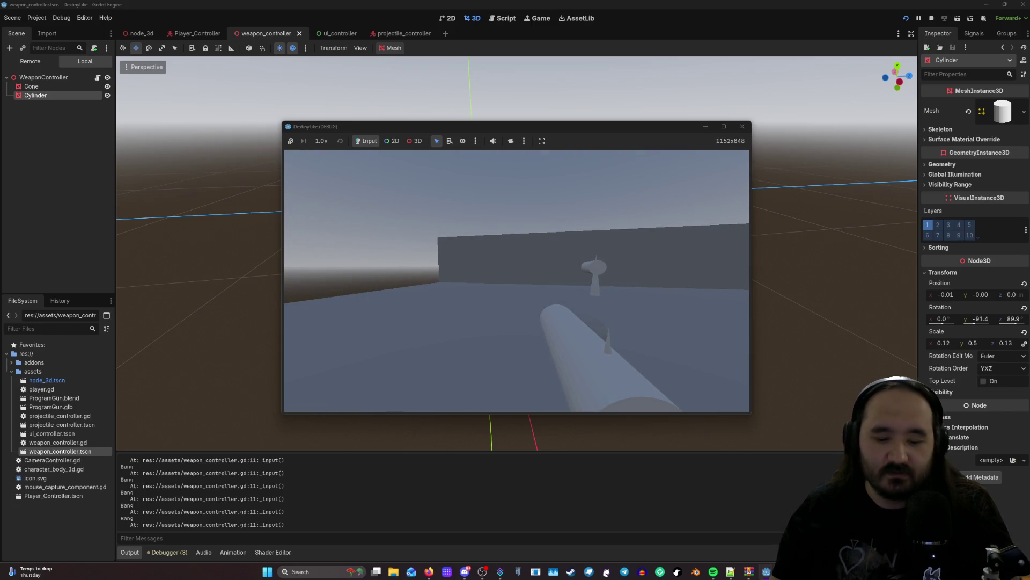
{"action": "key", "text": "F8"}
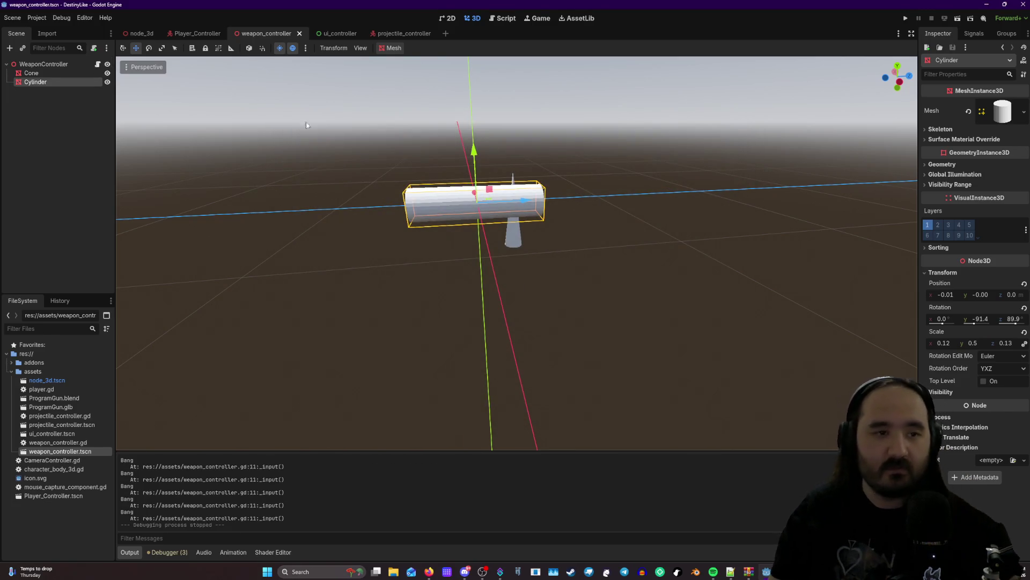
{"action": "left_click", "coordinate": [211, 34]}
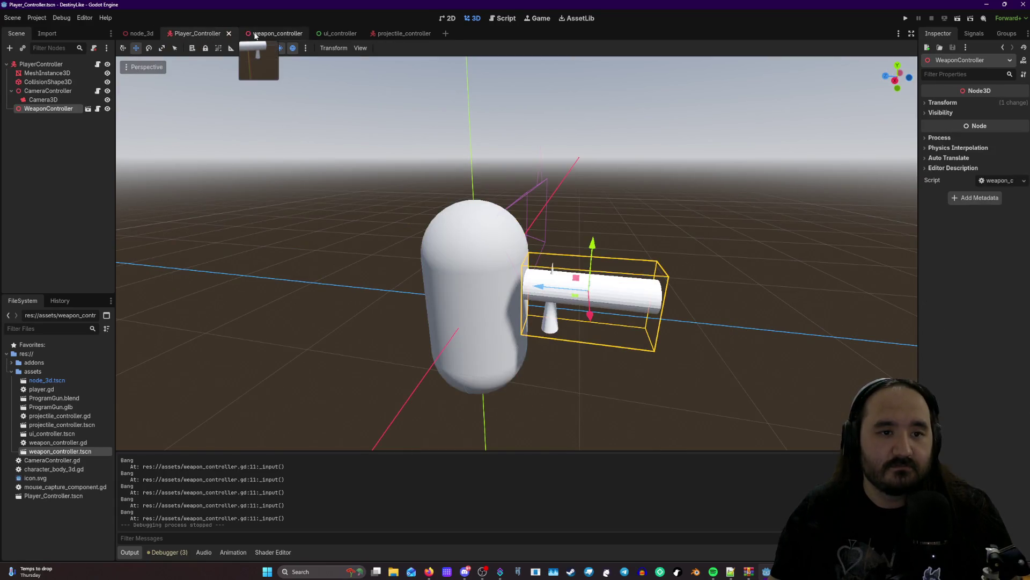
Look over the weapon and projectile controller scripts from their scenes
{"action": "left_click", "coordinate": [263, 34]}
{"action": "left_click", "coordinate": [97, 64]}
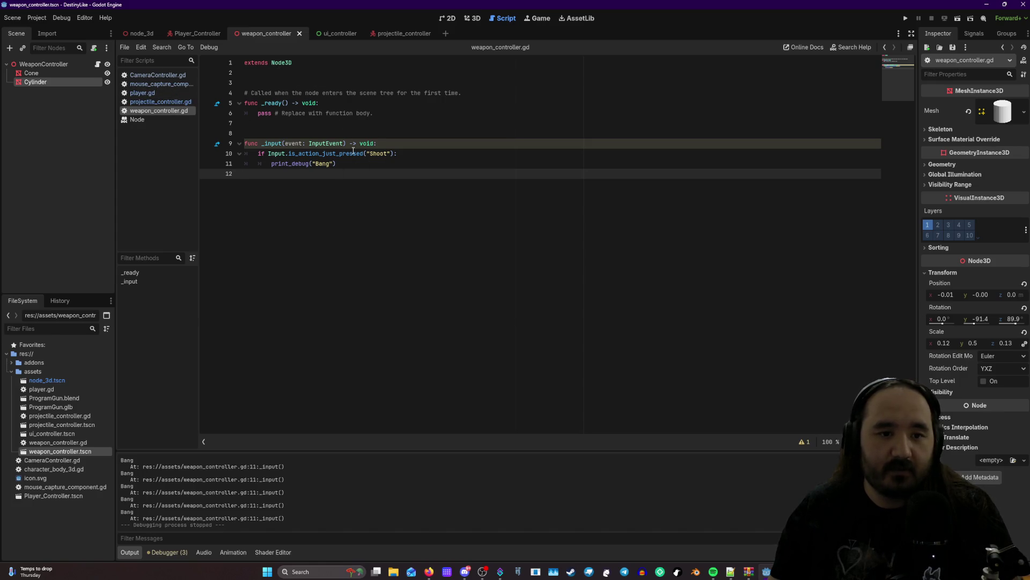
{"action": "mouse_move", "coordinate": [353, 153]}
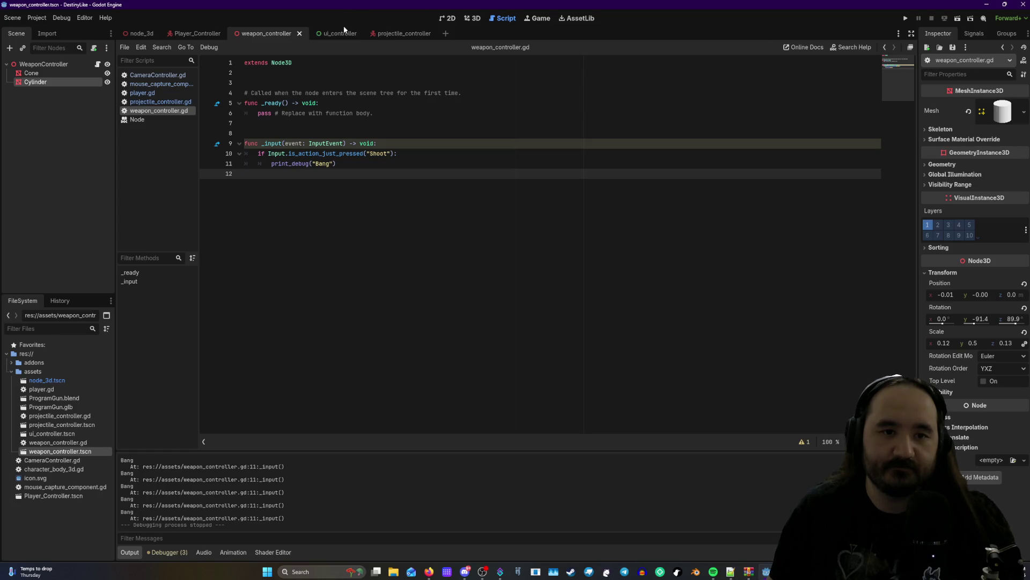
{"action": "left_click", "coordinate": [399, 34]}
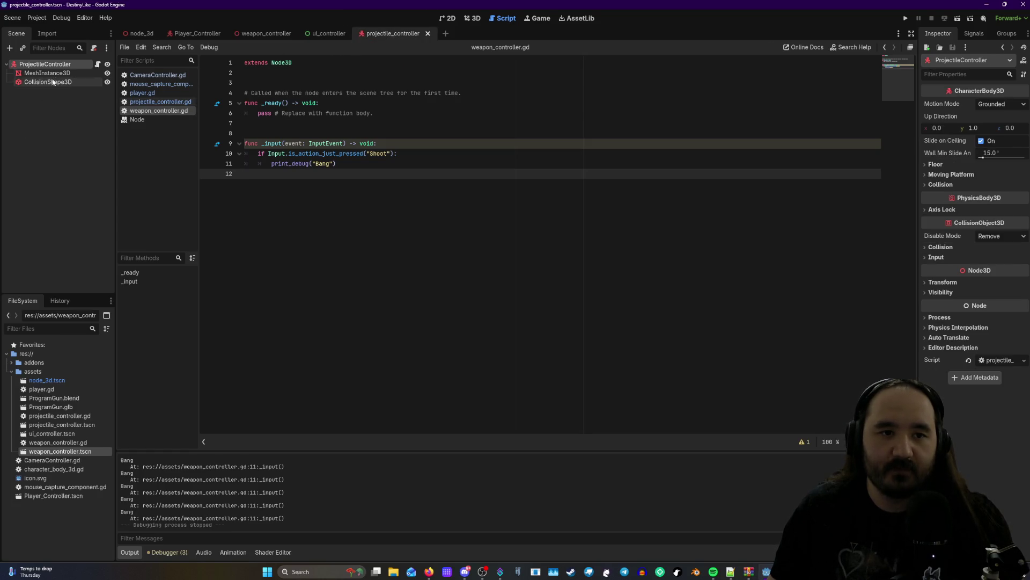
{"action": "left_click", "coordinate": [97, 65]}
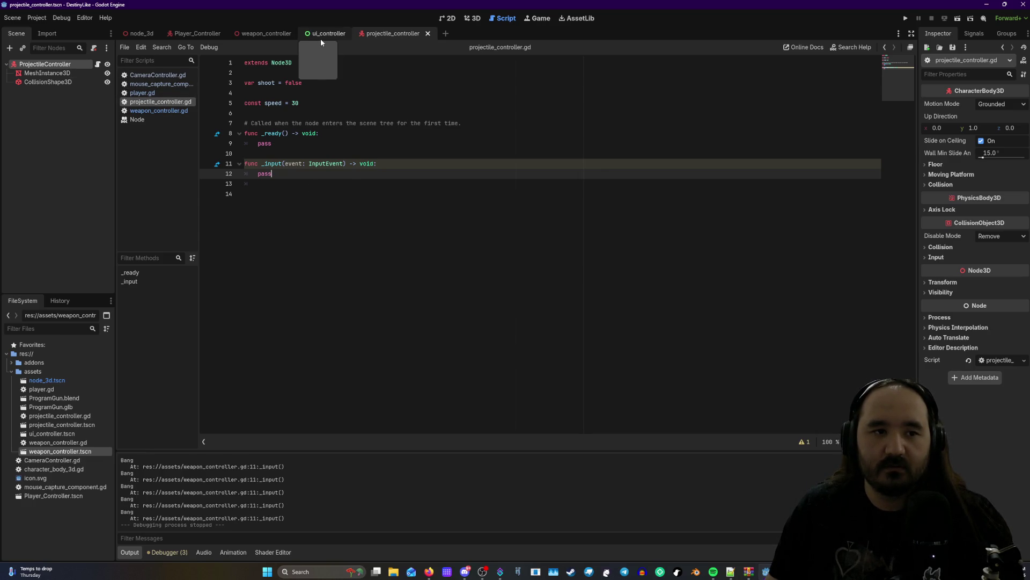
{"action": "left_click", "coordinate": [263, 34]}
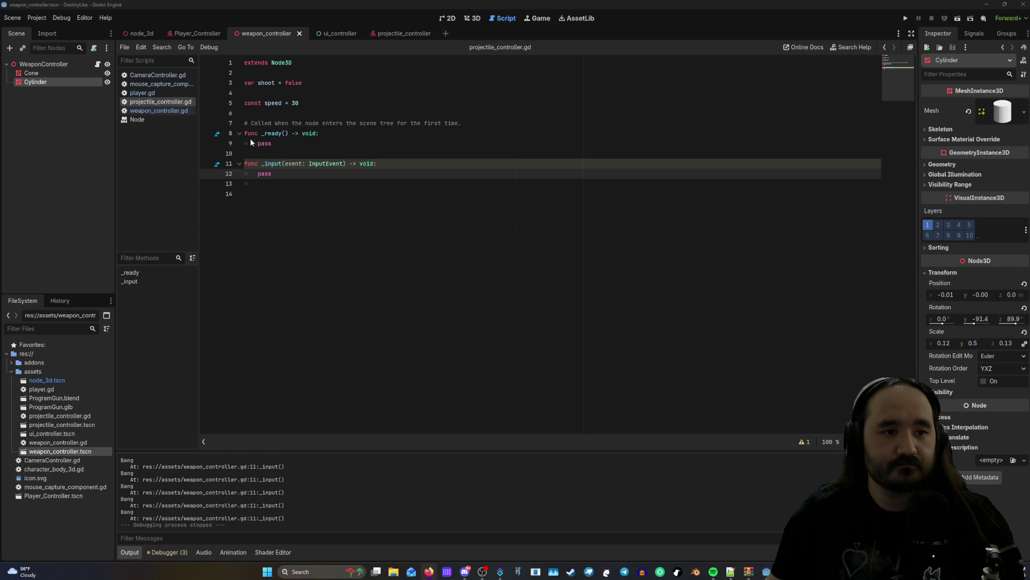
Delete the placeholder pass on line 12 of projectile_controller.gd and return to weapon_controller.gd
{"action": "left_click", "coordinate": [293, 176]}
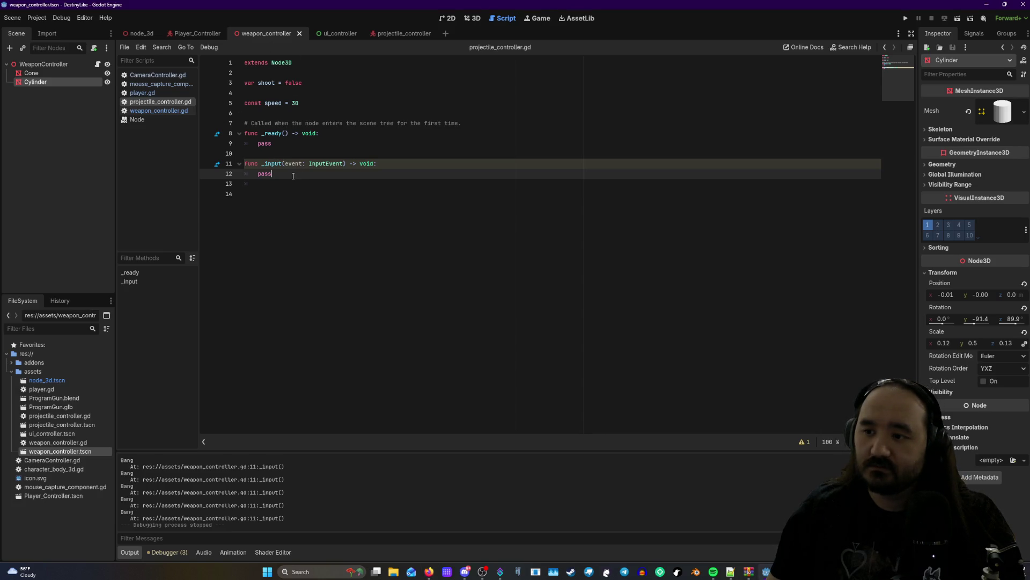
{"action": "key", "text": "BackSpace"}
{"action": "key", "text": "BackSpace"}
{"action": "key", "text": "BackSpace"}
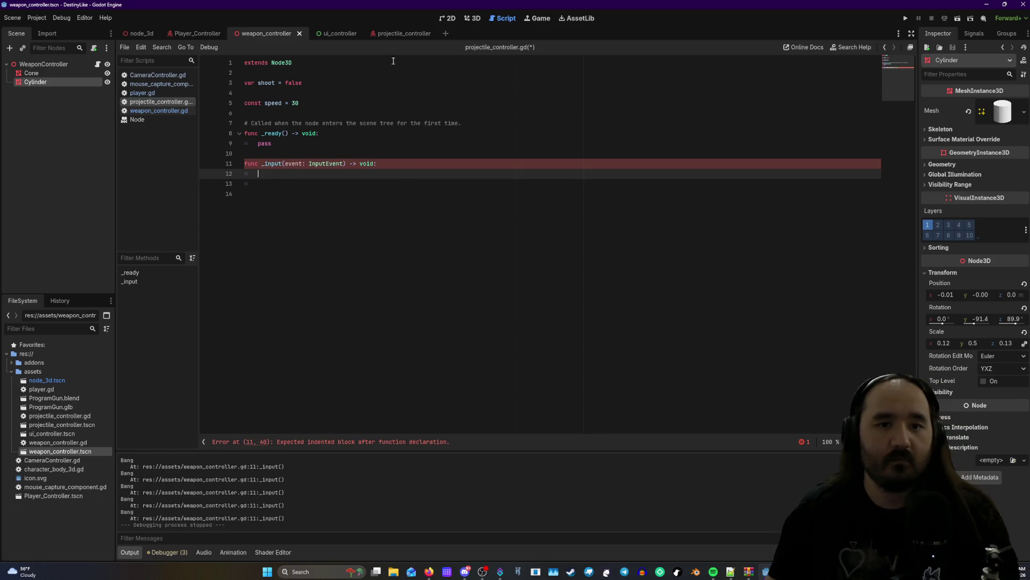
{"action": "left_click", "coordinate": [164, 110]}
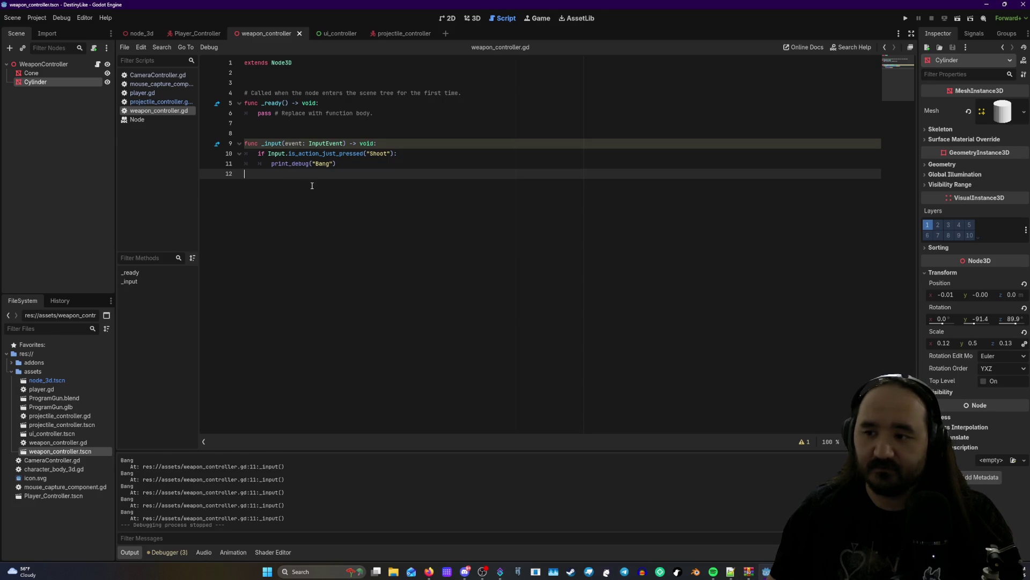
Replace the print_debug("Bang") line with 'var new_projectile:Projectile = PROJECTILE_SC'
{"action": "left_click", "coordinate": [352, 166]}
{"action": "key", "text": "BackSpace"}
{"action": "key", "text": "BackSpace"}
{"action": "key", "text": "BackSpace"}
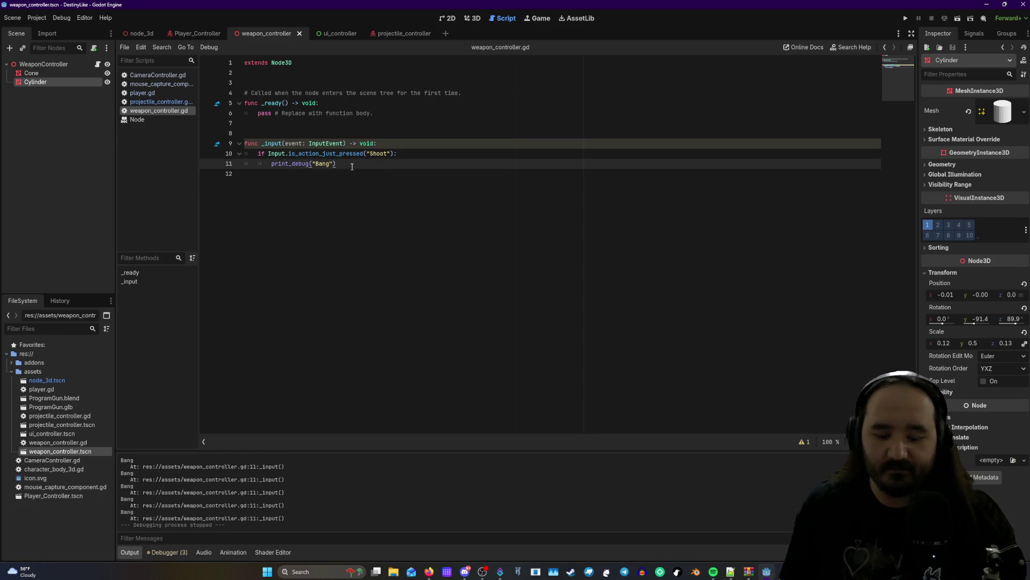
{"action": "key", "text": "BackSpace"}
{"action": "key", "text": "BackSpace"}
{"action": "key", "text": "BackSpace"}
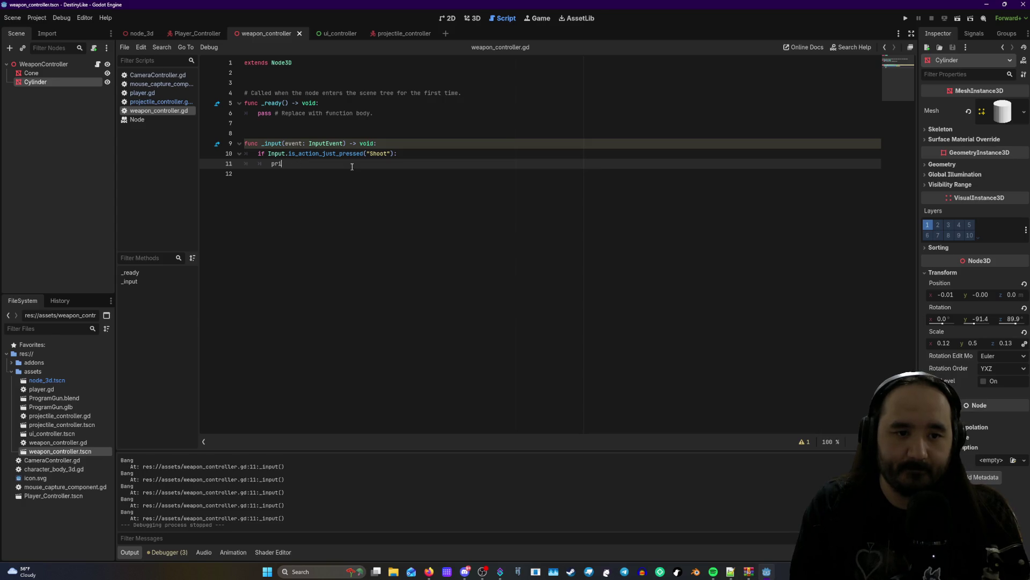
{"action": "type", "text": "var"}
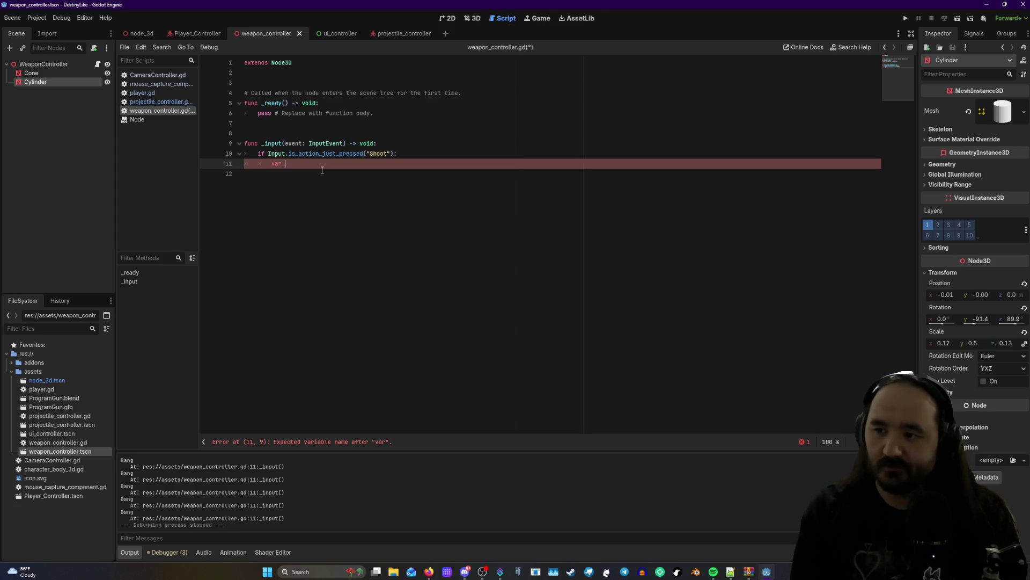
{"action": "type", "text": "new"}
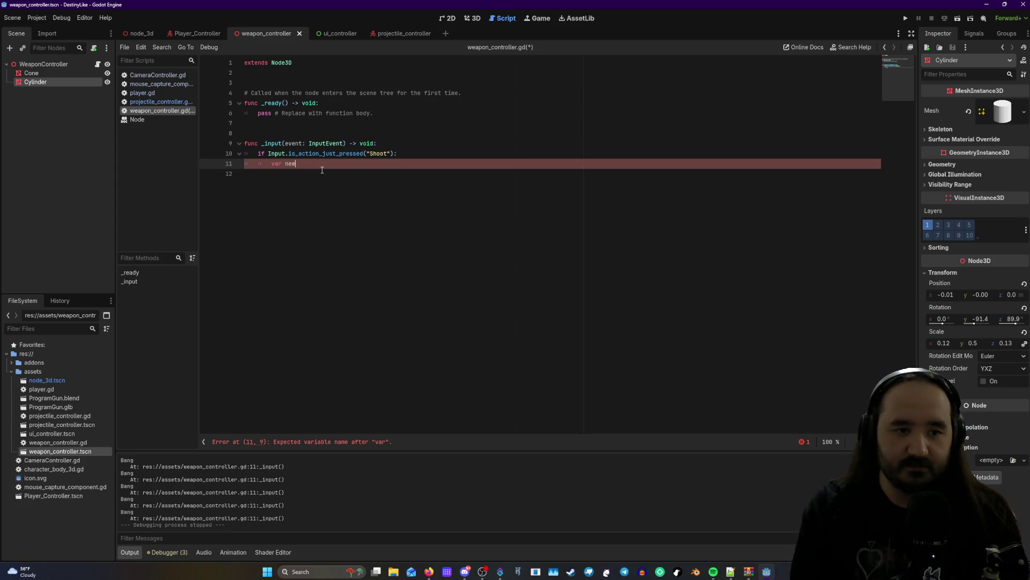
{"action": "type", "text": "_projec"}
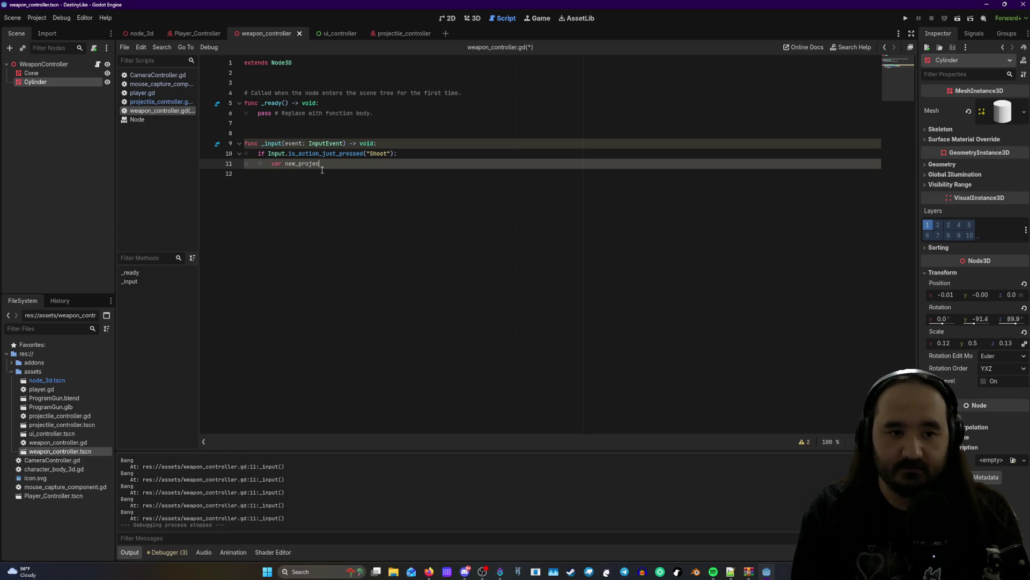
{"action": "type", "text": "tile"}
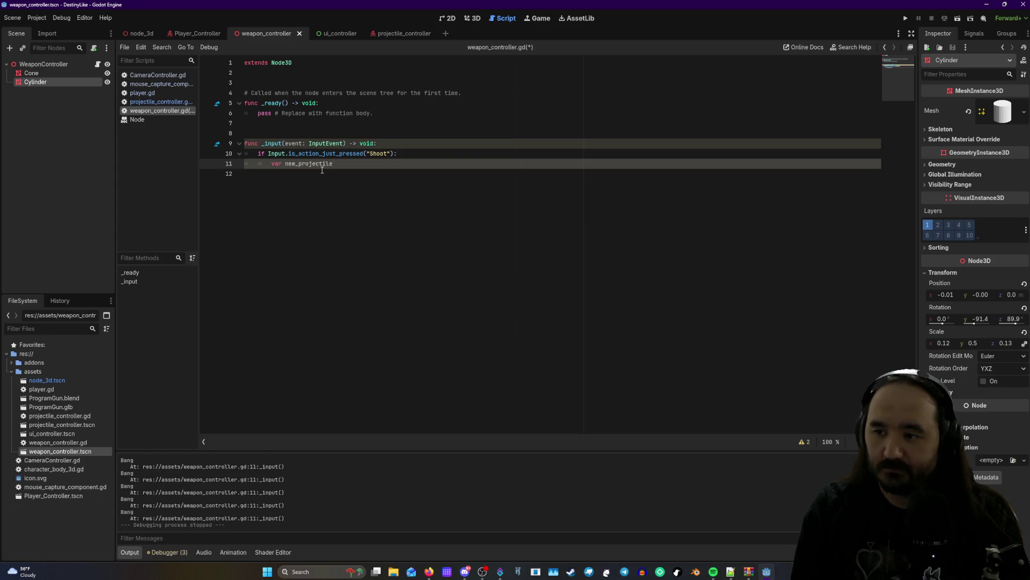
{"action": "type", "text": ":P"}
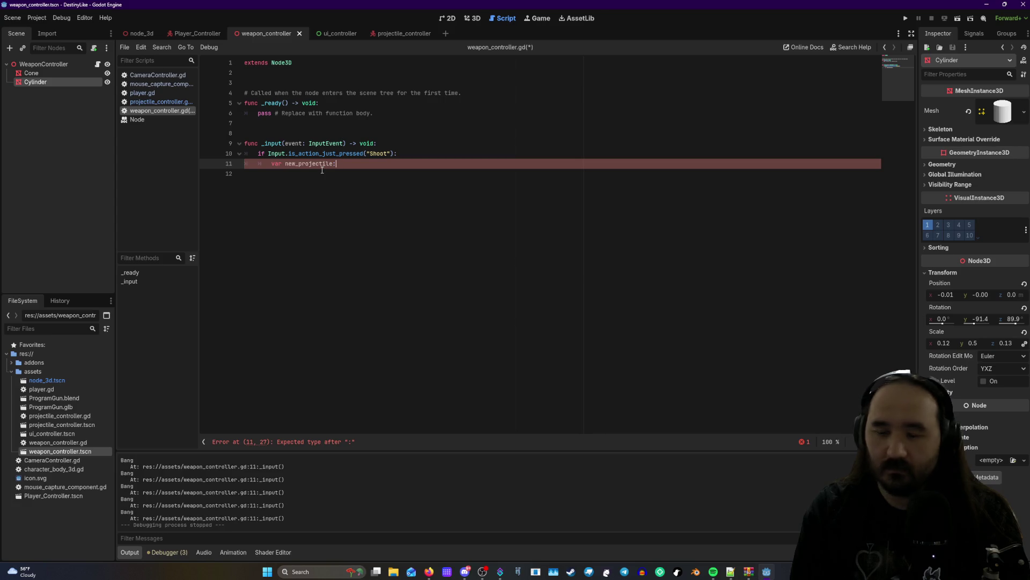
{"action": "type", "text": "rojec"}
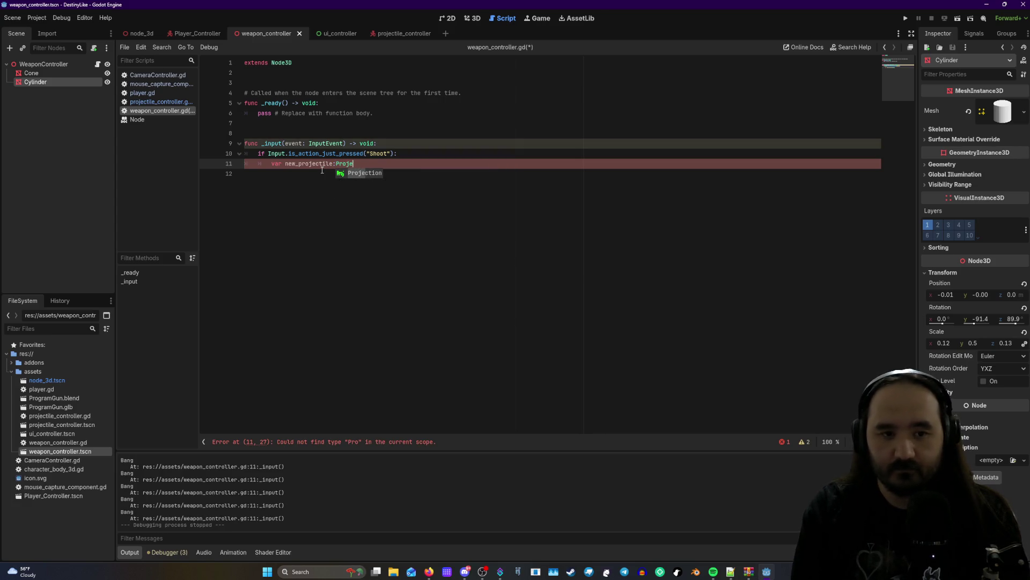
{"action": "type", "text": "tile "}
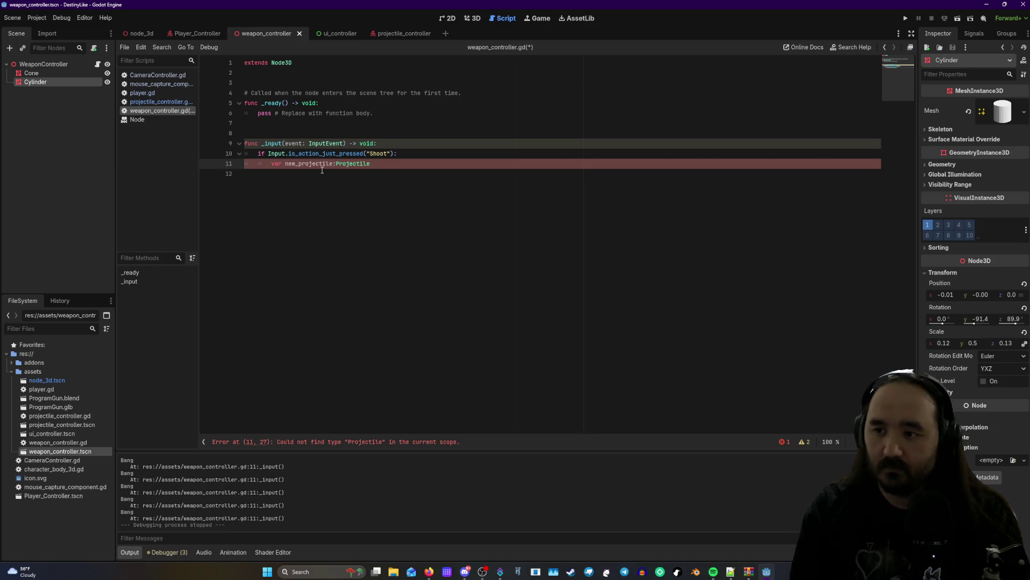
{"action": "type", "text": "= PROJEC"}
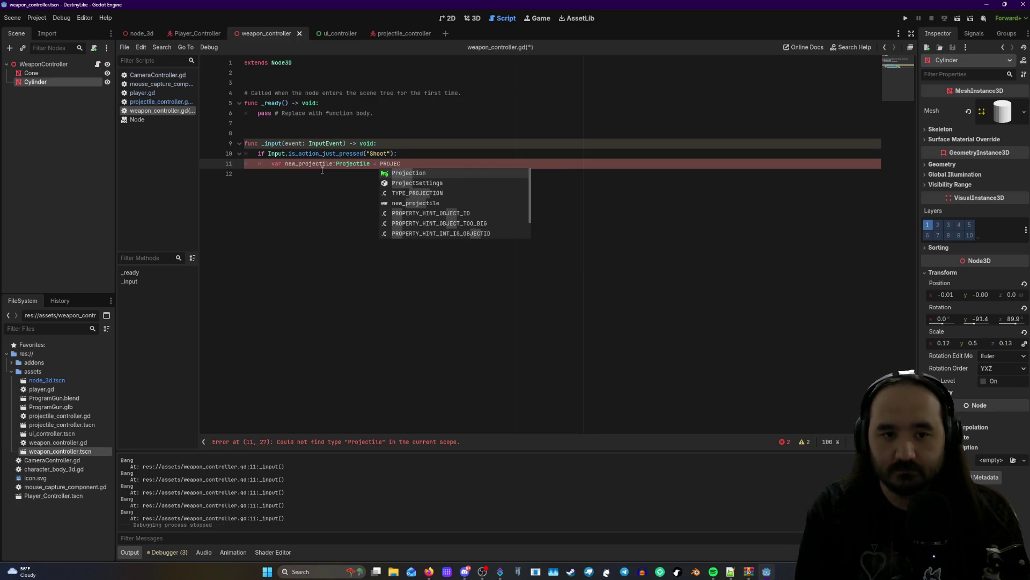
{"action": "type", "text": "TILE"}
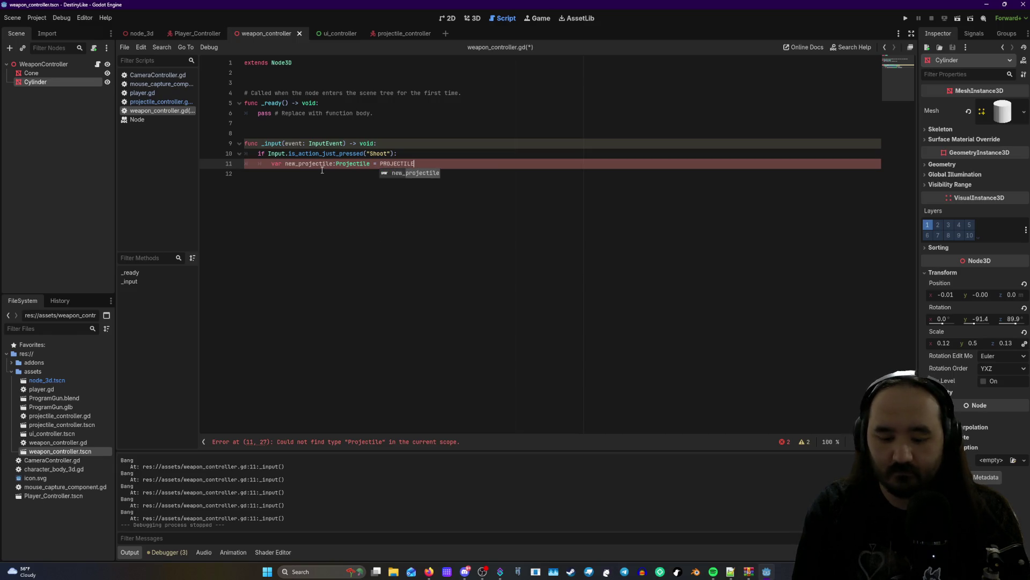
{"action": "type", "text": "_SCENE"}
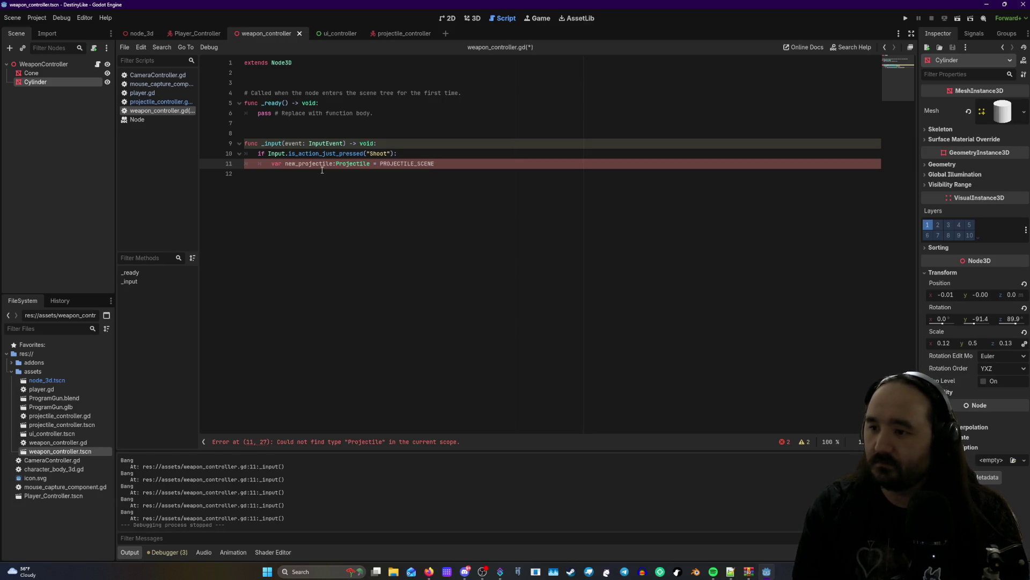
Complete line 11 as PROJECTILE_SCENE.instantiate() and start a new line
{"action": "type", "text": ".I"}
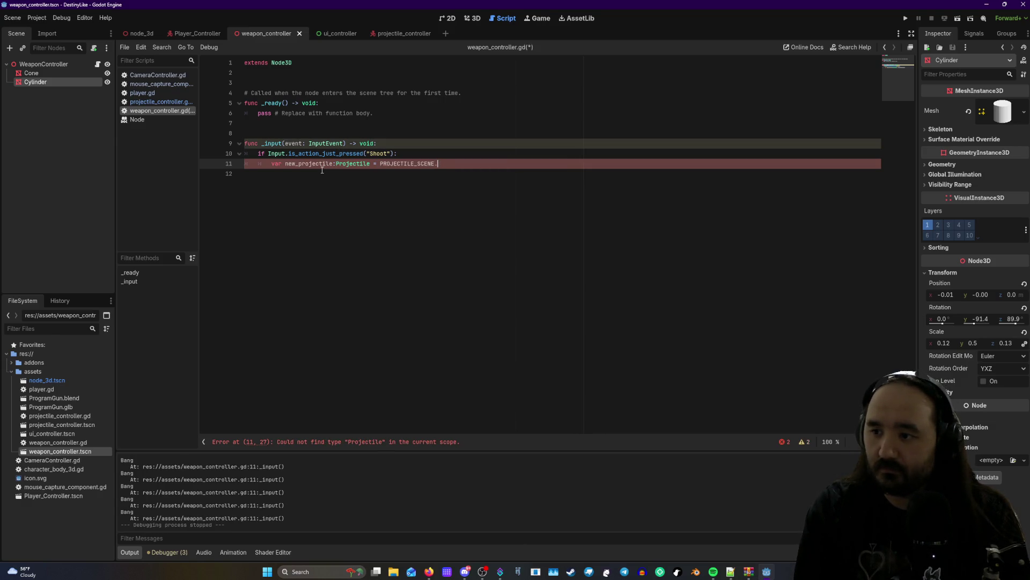
{"action": "type", "text": "inst"}
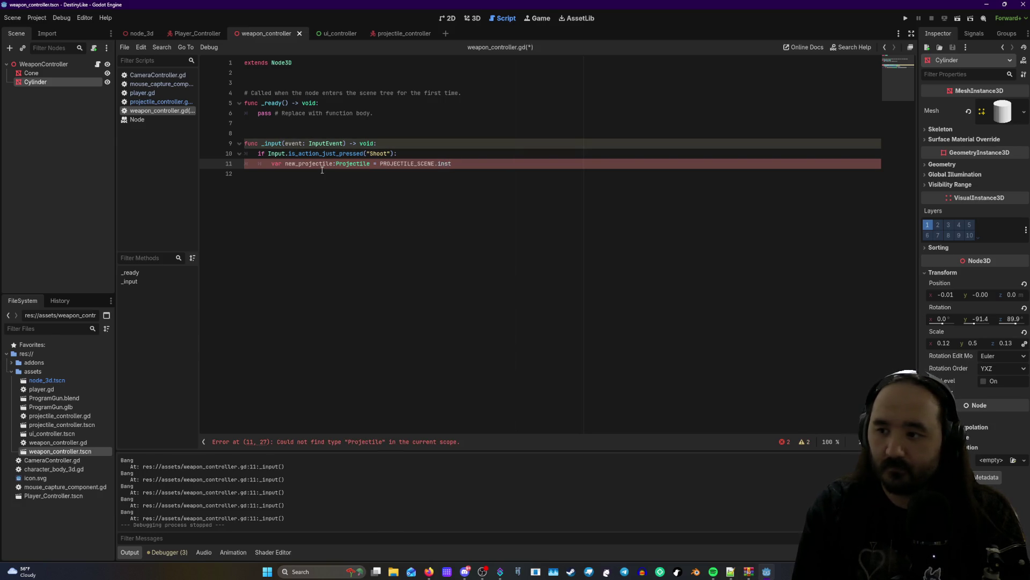
{"action": "type", "text": "ate"}
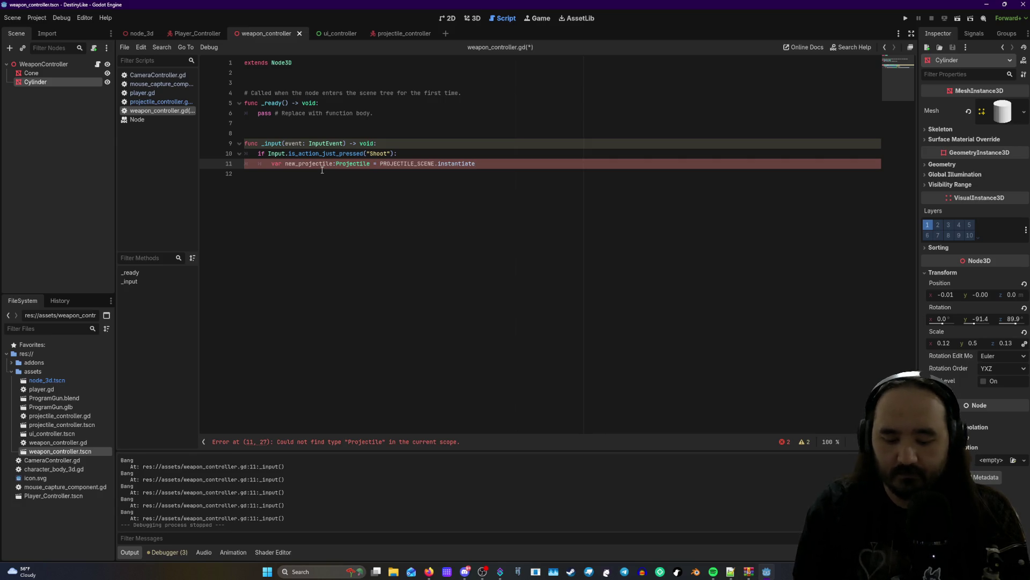
{"action": "type", "text": "()"}
{"action": "key", "text": "Return"}
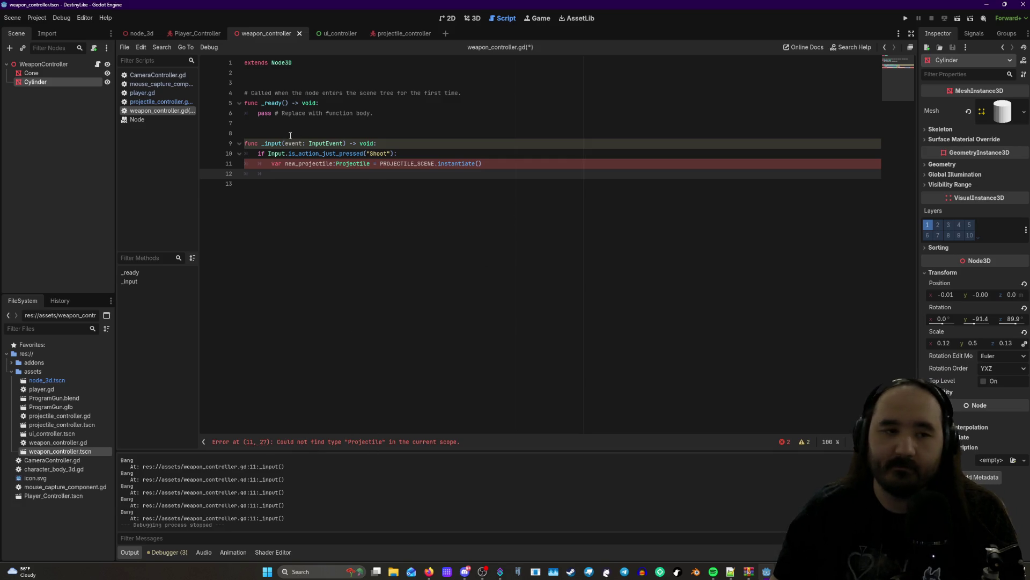
Compare the projectile, weapon and camera controller scripts in the script list
{"action": "left_click", "coordinate": [160, 103]}
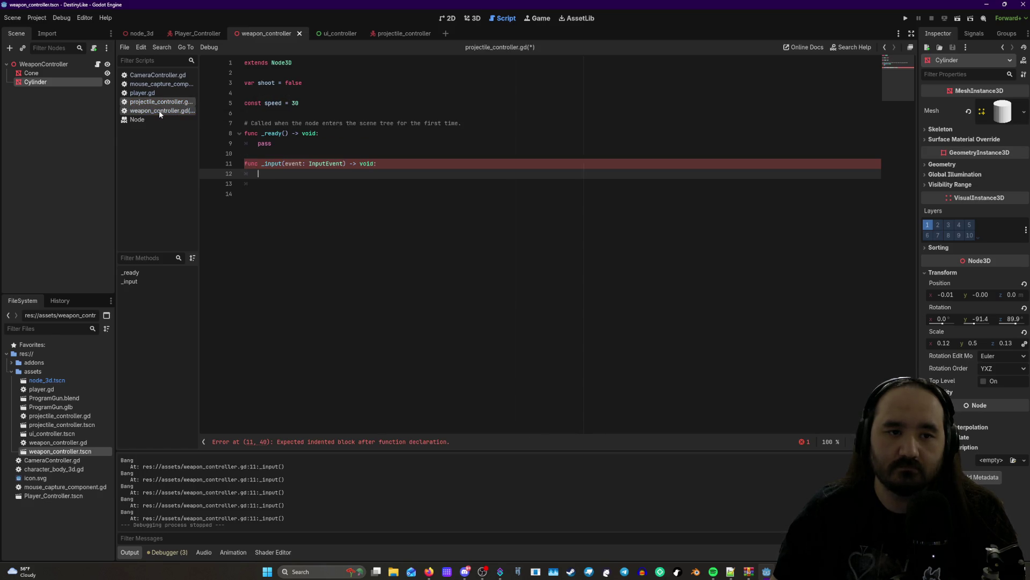
{"action": "left_click", "coordinate": [160, 111]}
{"action": "left_click", "coordinate": [159, 103]}
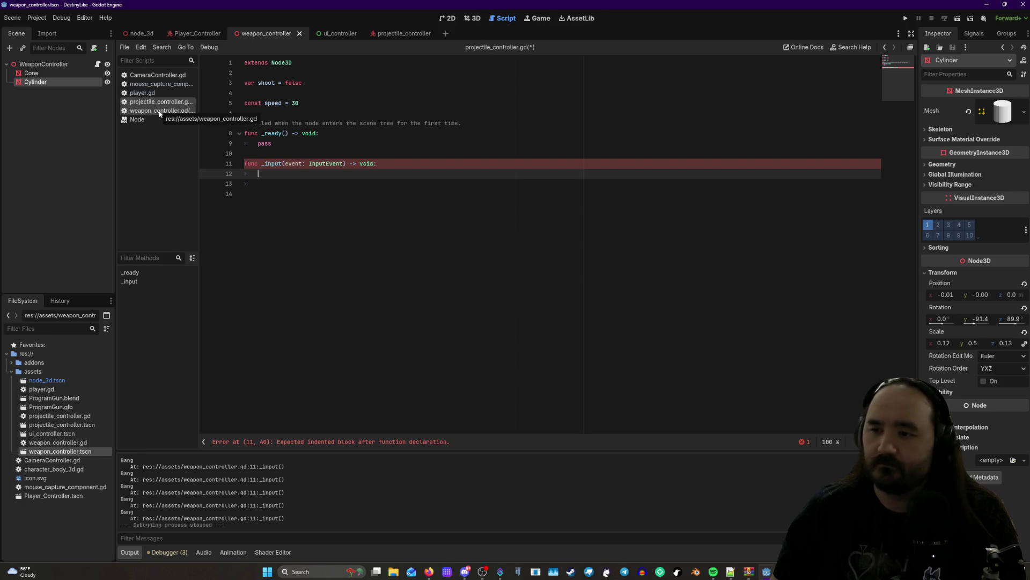
{"action": "left_click", "coordinate": [159, 111]}
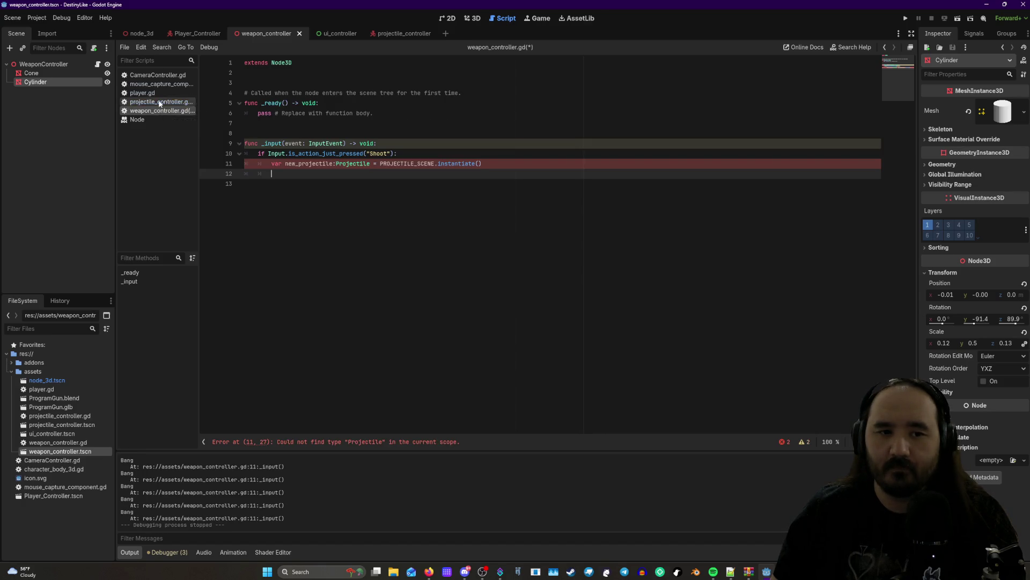
{"action": "left_click", "coordinate": [155, 102]}
{"action": "left_click", "coordinate": [153, 111]}
{"action": "left_click", "coordinate": [151, 103]}
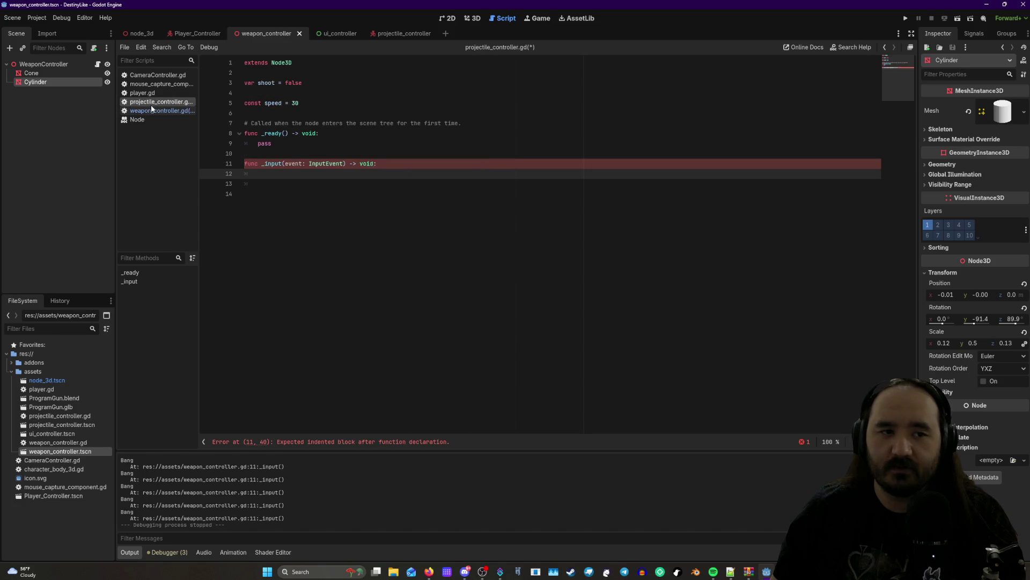
{"action": "left_click", "coordinate": [153, 76]}
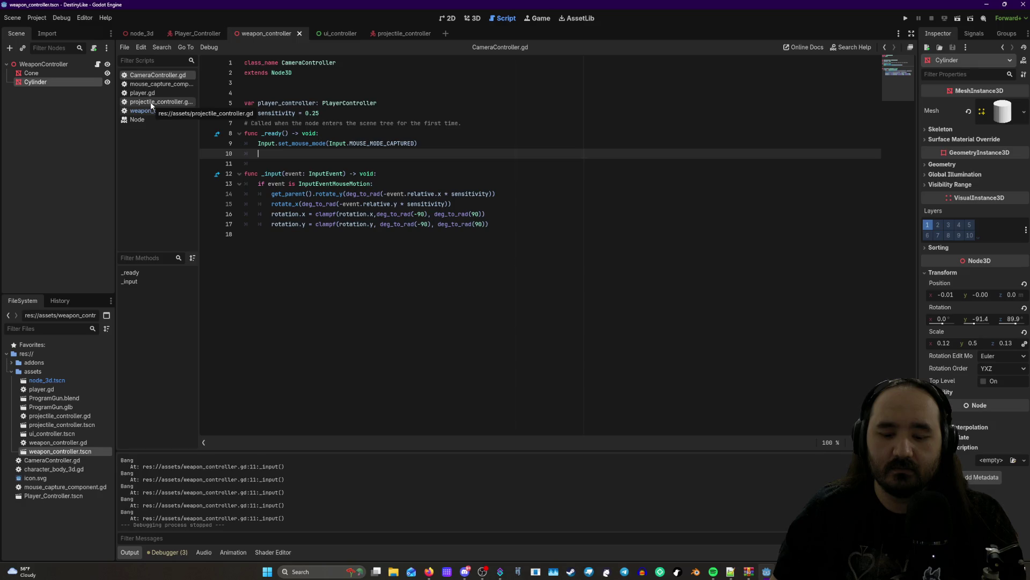
{"action": "left_click", "coordinate": [156, 102]}
Add 'class_name ProjectileController' above extends Node3D in projectile_controller.gd
{"action": "left_click", "coordinate": [246, 63]}
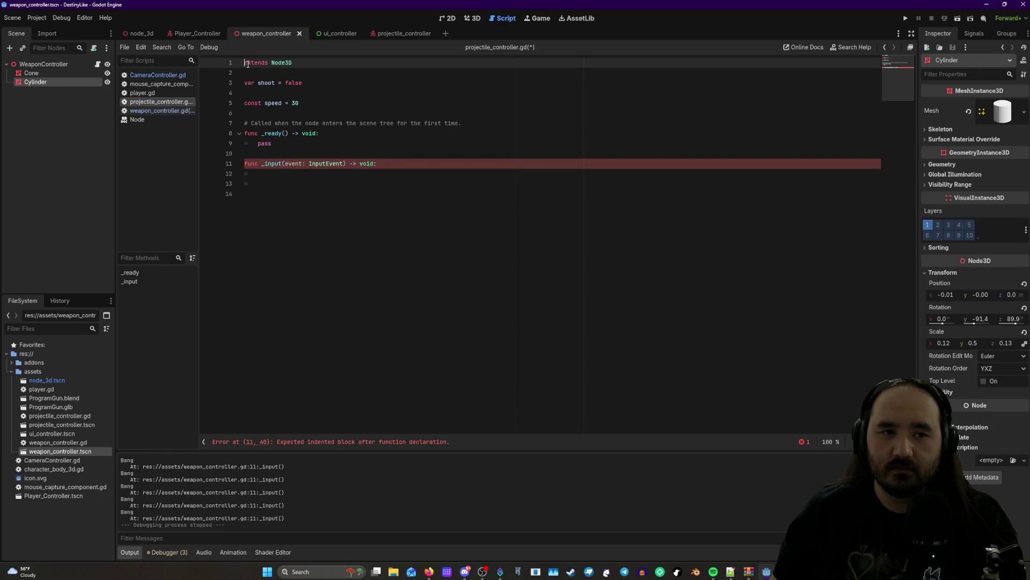
{"action": "key", "text": "Return"}
{"action": "left_click", "coordinate": [258, 62]}
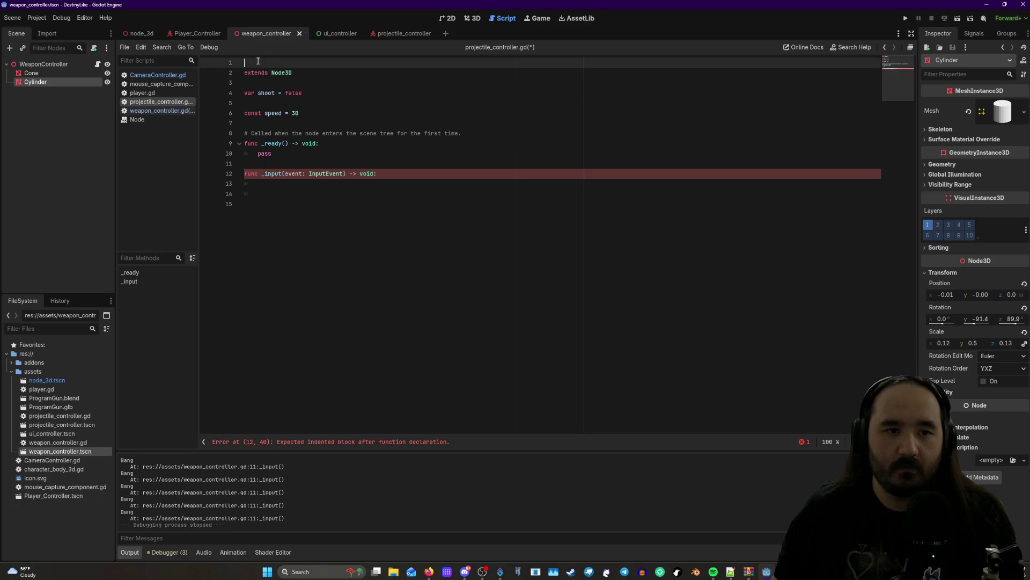
{"action": "type", "text": "class_"}
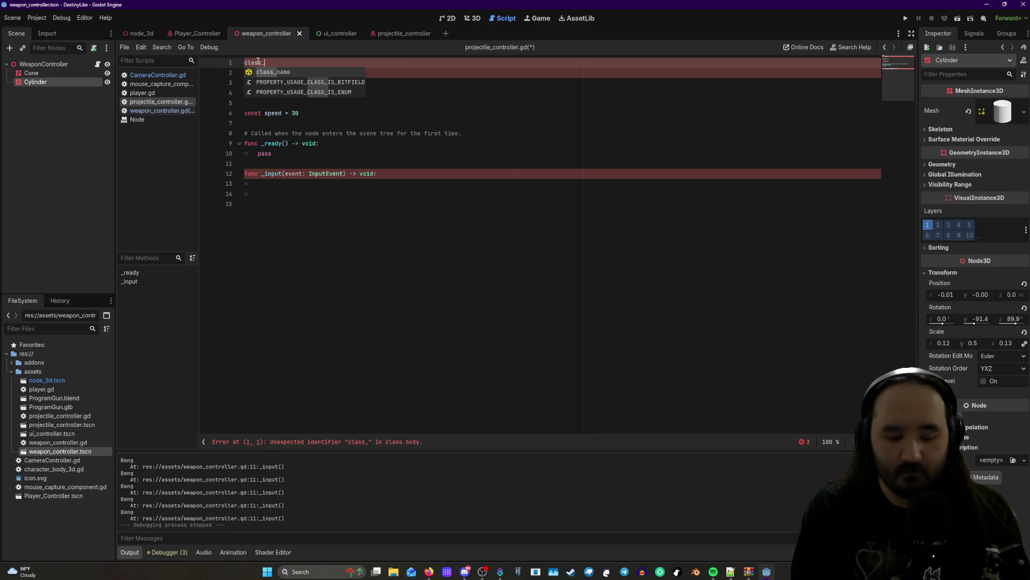
{"action": "type", "text": "na"}
{"action": "key", "text": "Return"}
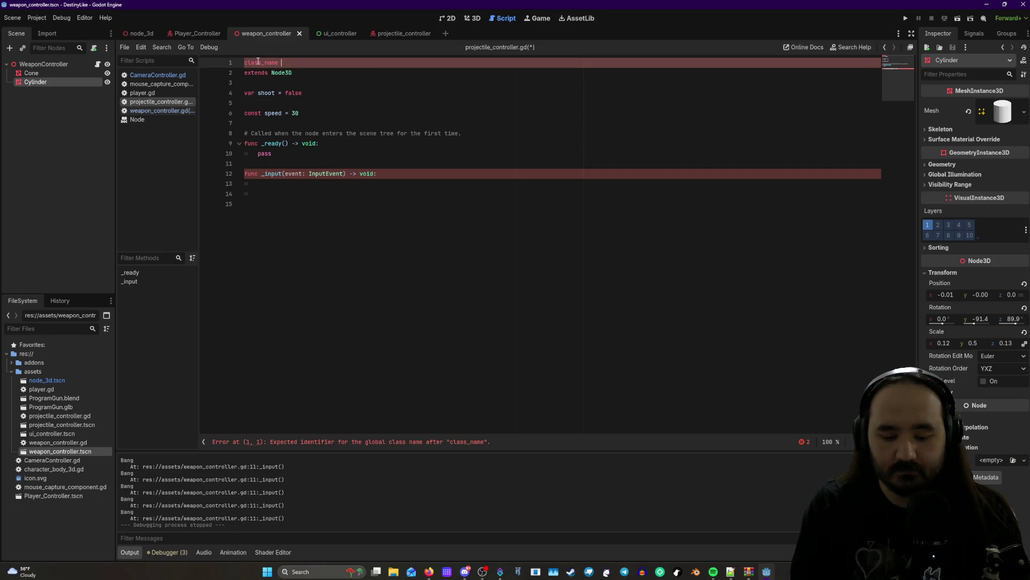
{"action": "type", "text": "Pr"}
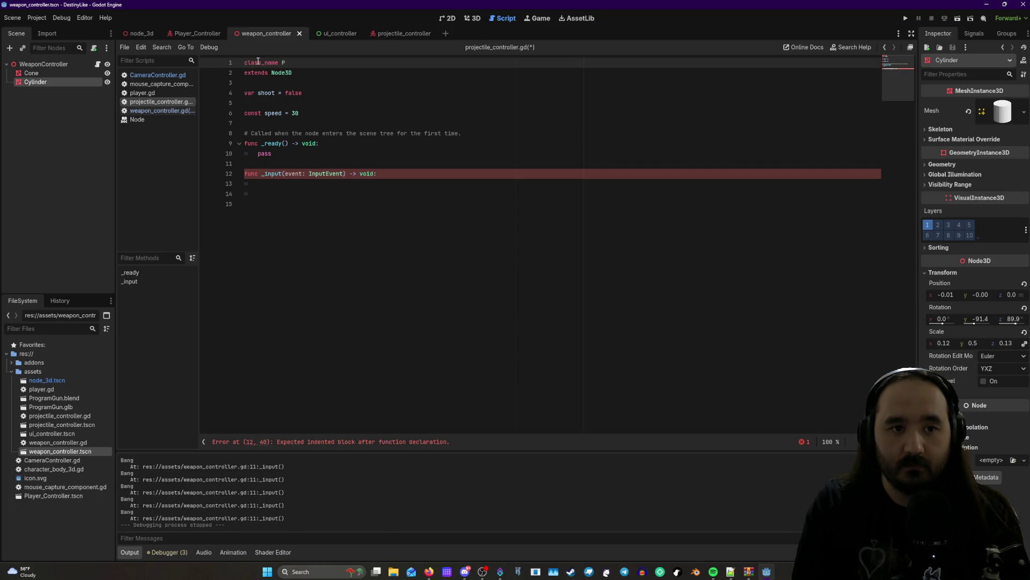
{"action": "type", "text": "ojectile"}
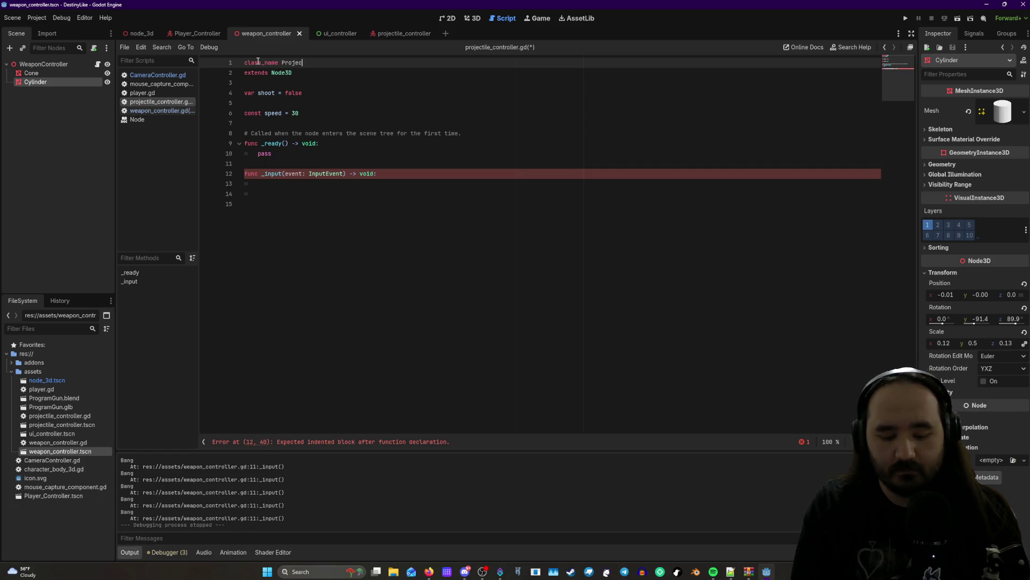
{"action": "type", "text": "Contro"}
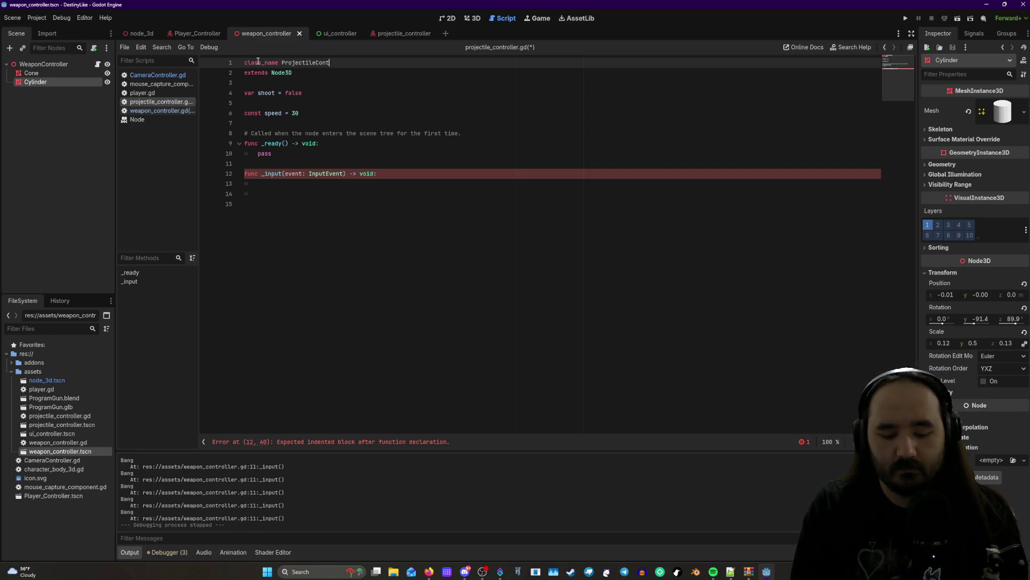
{"action": "type", "text": "ller"}
{"action": "key", "text": "Down"}
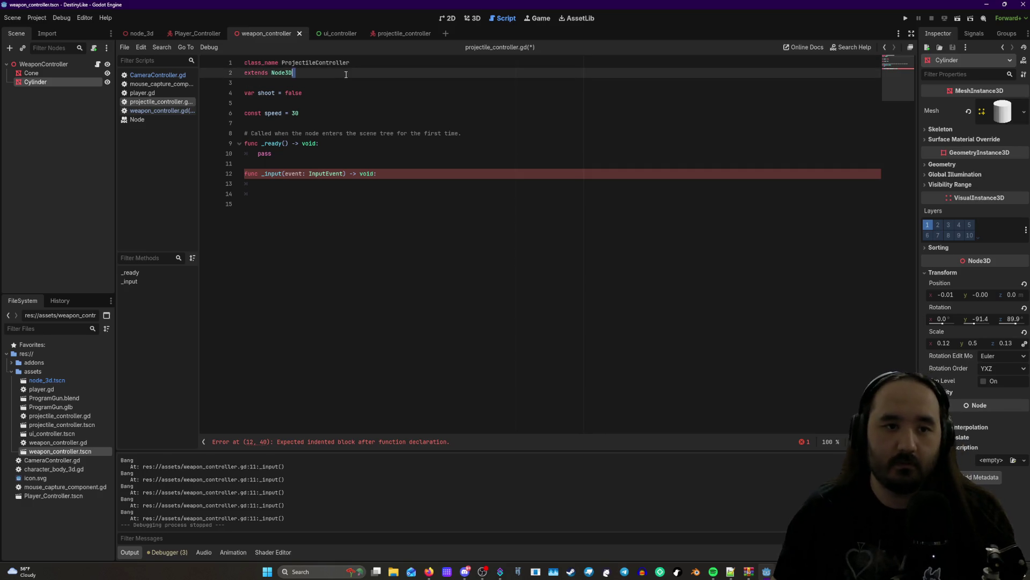
{"action": "left_click", "coordinate": [377, 65]}
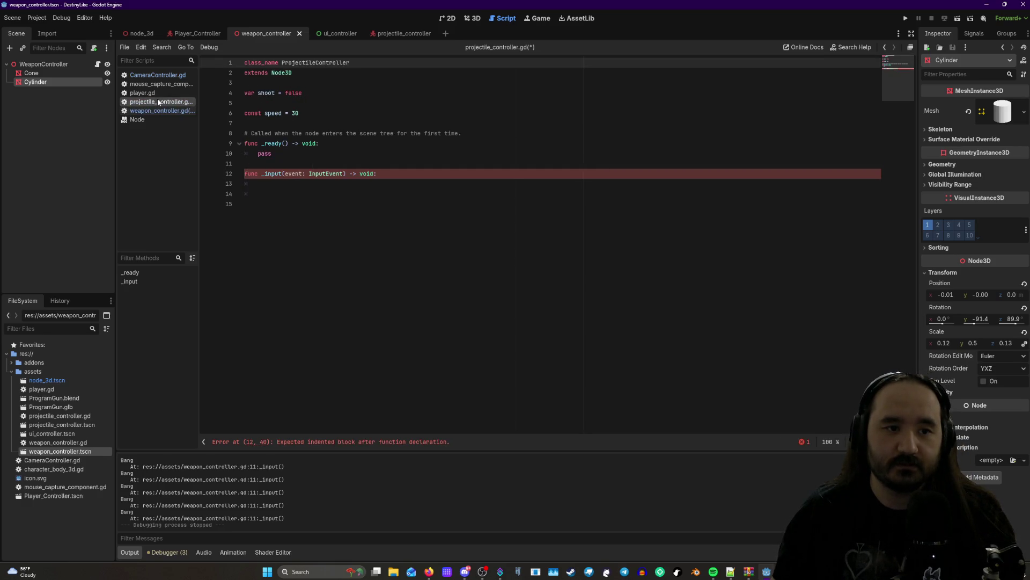
{"action": "left_click", "coordinate": [161, 112]}
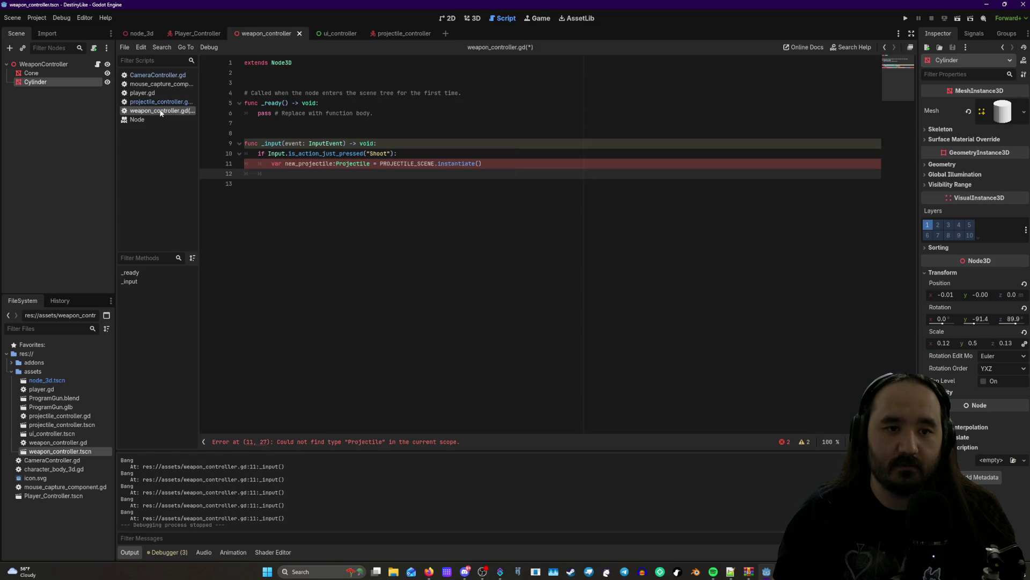
{"action": "left_click", "coordinate": [408, 167]}
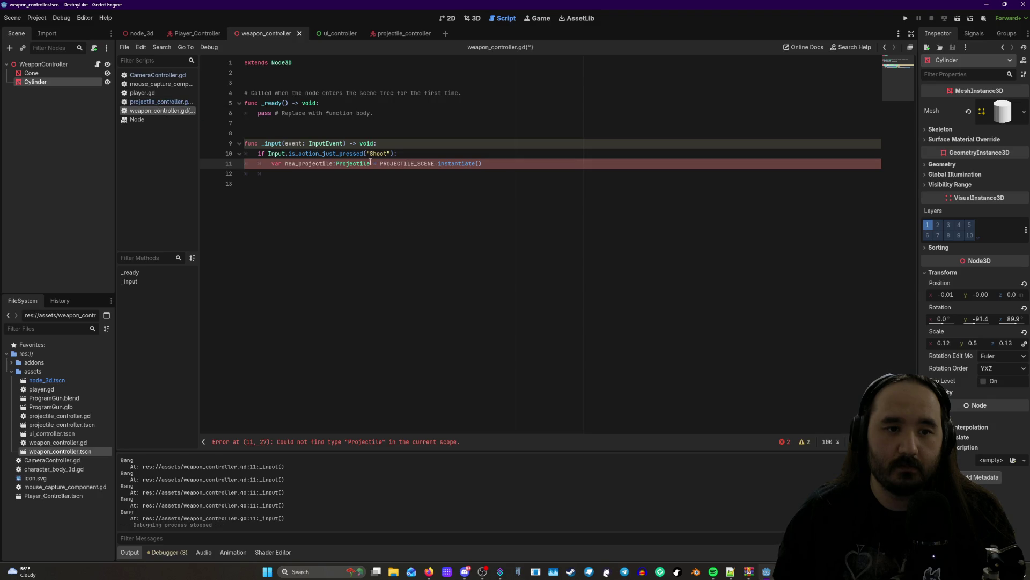
Rename PROJECTILE_SCENE to PROJECTILE_CONTROLLER on line 11 of weapon_controller.gd
{"action": "left_click", "coordinate": [435, 163]}
{"action": "key", "text": "BackSpace"}
{"action": "key", "text": "BackSpace"}
{"action": "key", "text": "BackSpace"}
{"action": "type", "text": "CONTRO"}
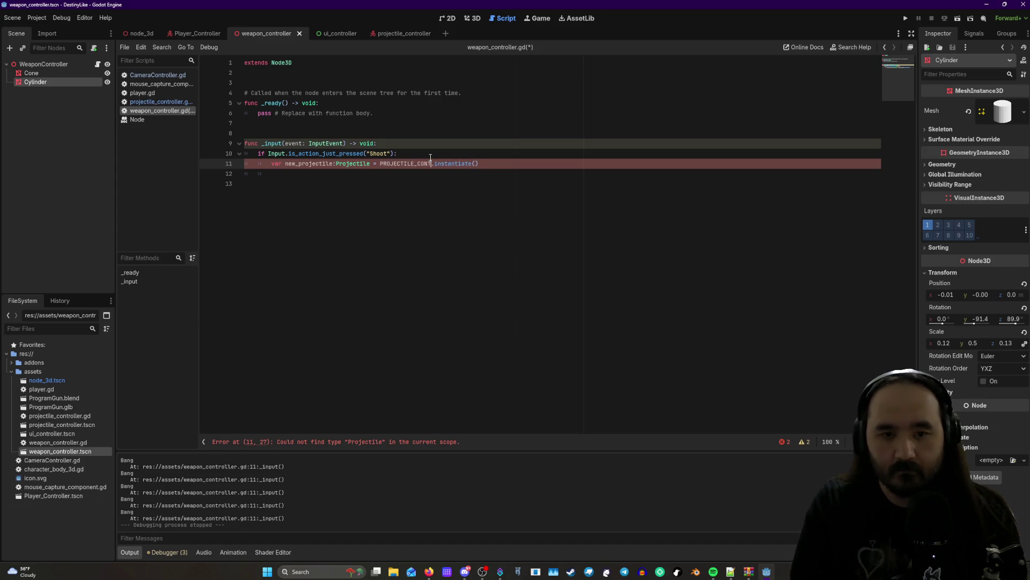
{"action": "type", "text": "LLER"}
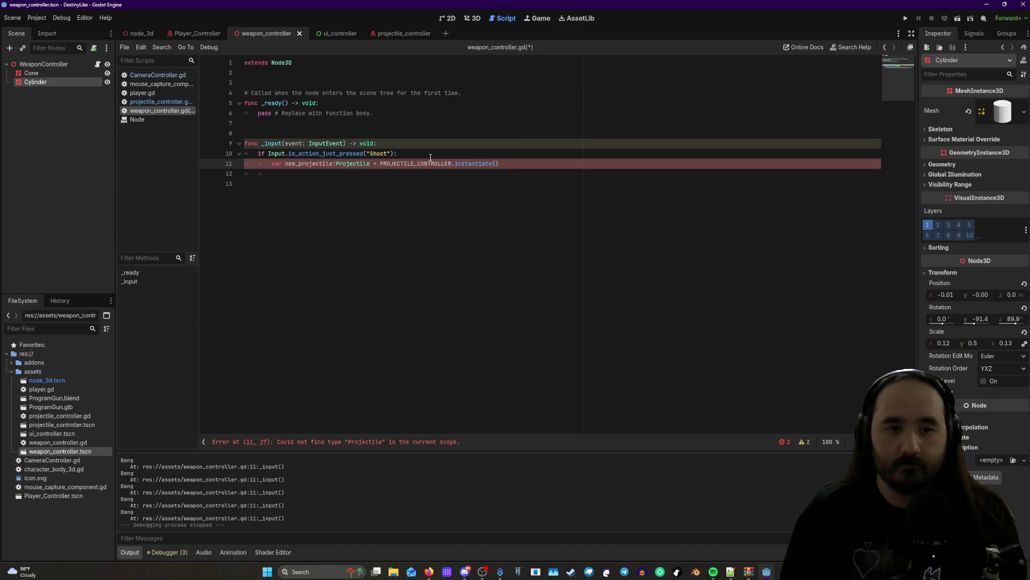
{"action": "left_click", "coordinate": [479, 155]}
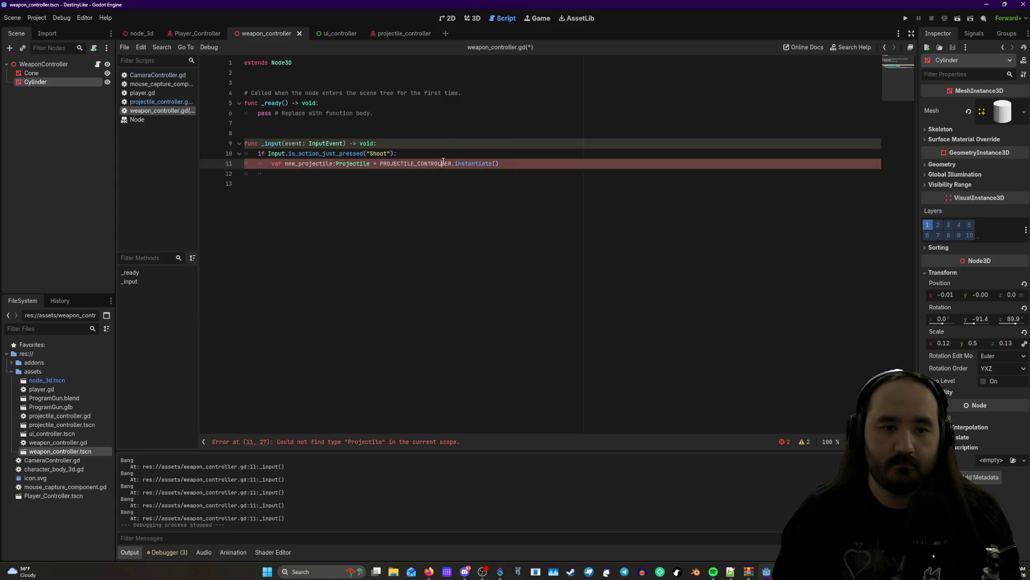
{"action": "left_click", "coordinate": [451, 163]}
{"action": "left_click", "coordinate": [159, 102]}
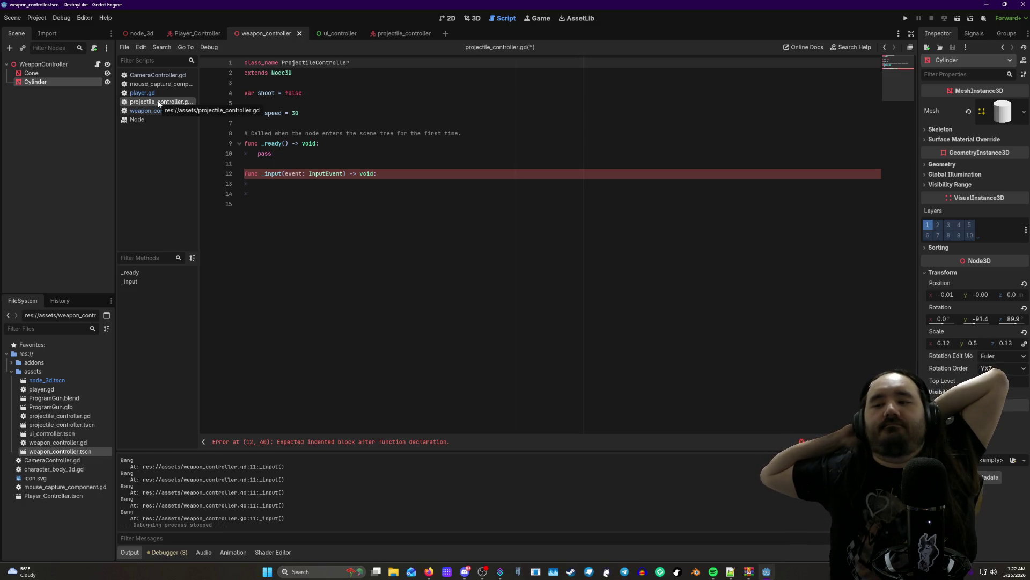
{"action": "left_click", "coordinate": [159, 111]}
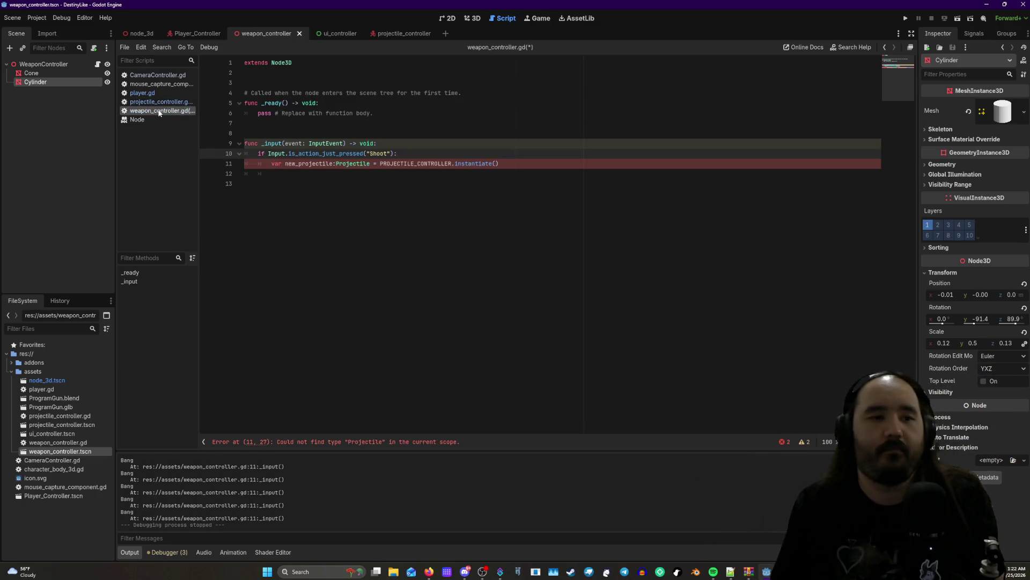
Add get_tree().current_scene.add_child(new_projectile) as line 12
{"action": "left_click", "coordinate": [501, 164]}
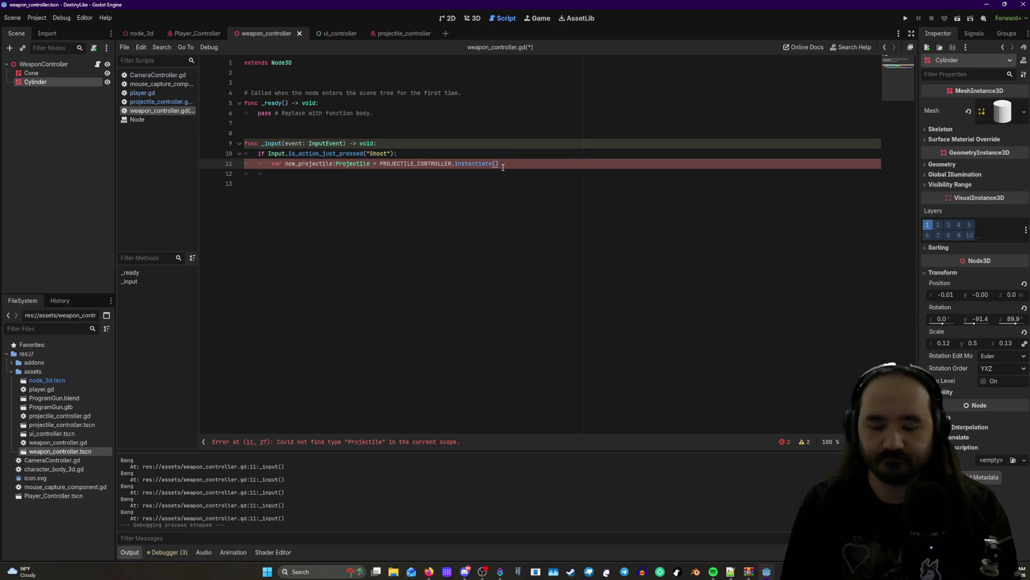
{"action": "key", "text": "Return"}
{"action": "type", "text": "g"}
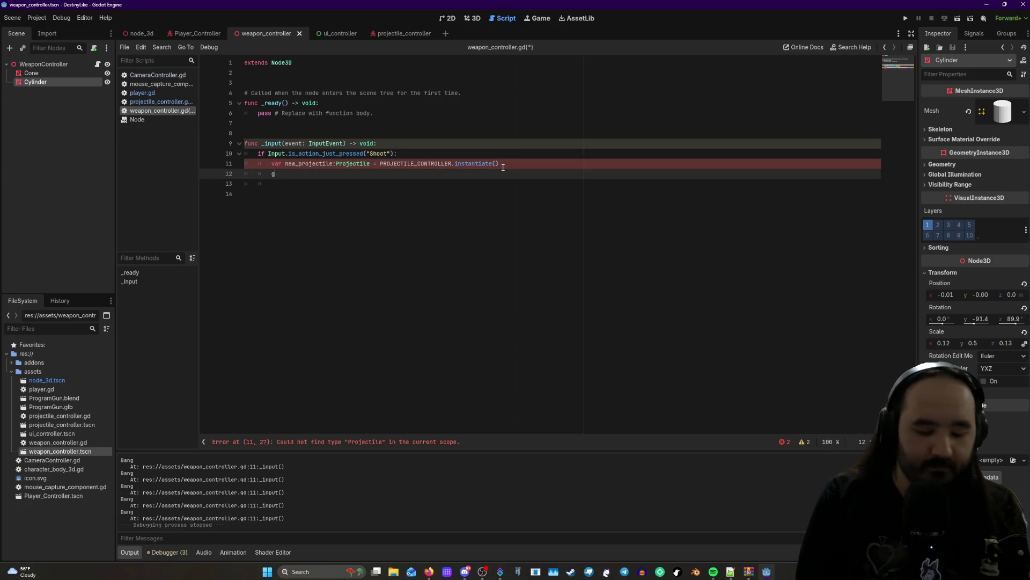
{"action": "type", "text": "et.tre"}
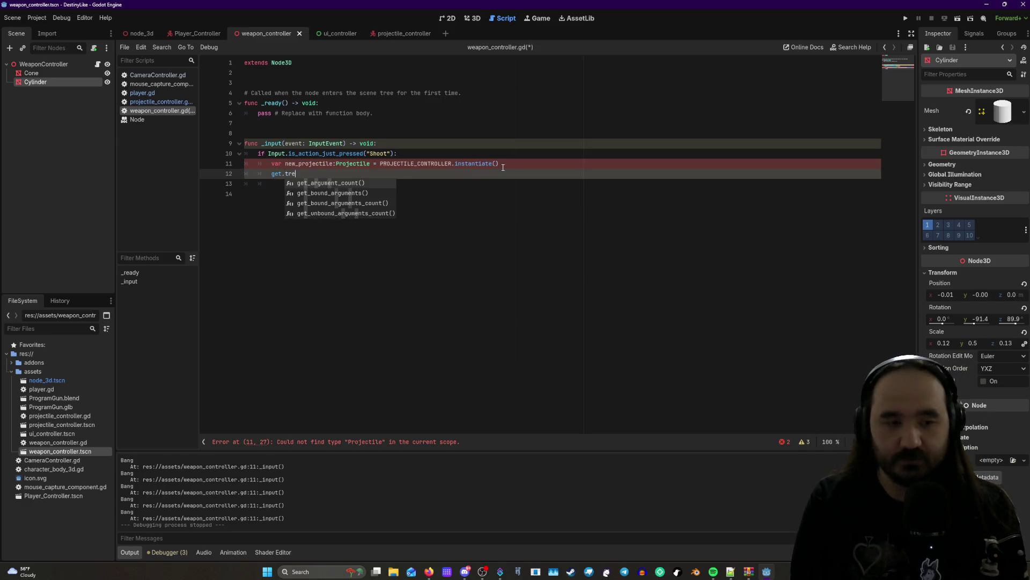
{"action": "type", "text": "e()"}
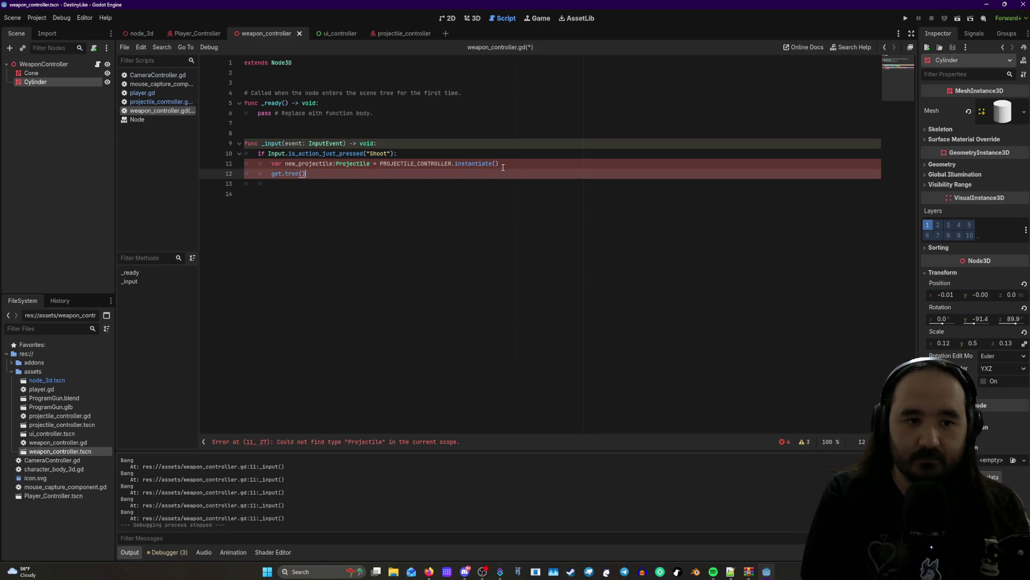
{"action": "type", "text": ".current_scene"}
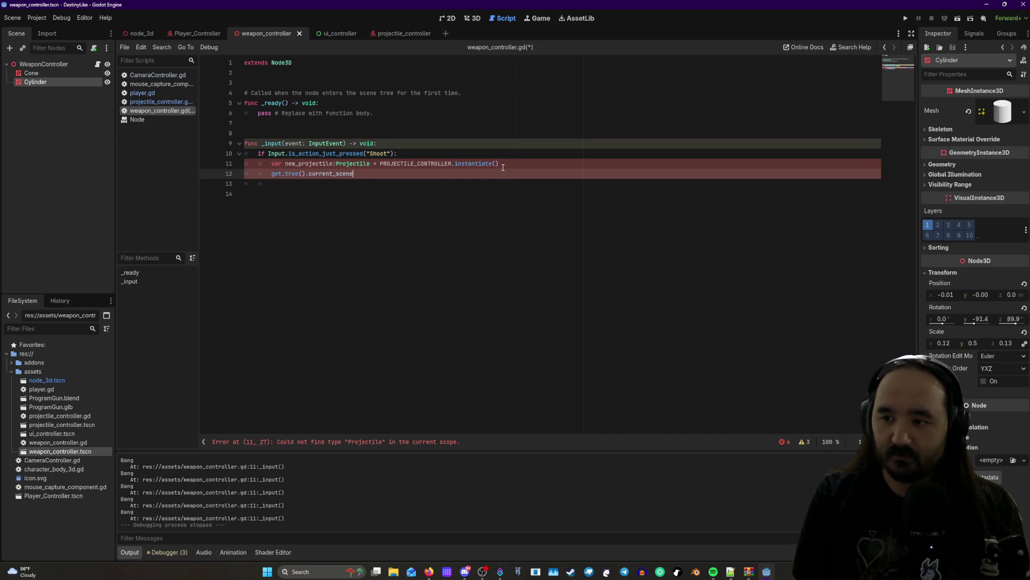
{"action": "type", "text": "."}
{"action": "type", "text": "d"}
{"action": "type", "text": "_child"}
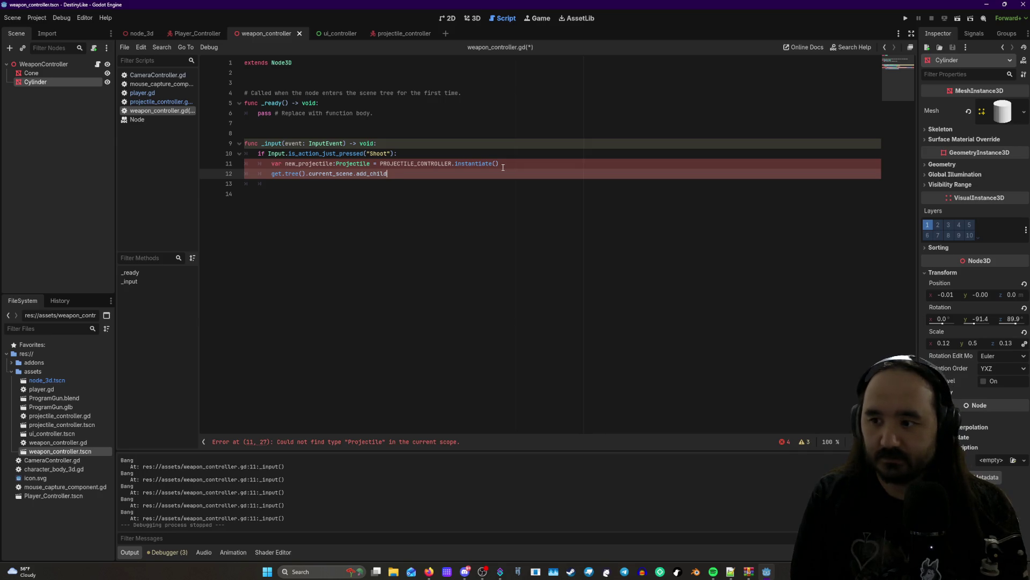
{"action": "type", "text": "()"}
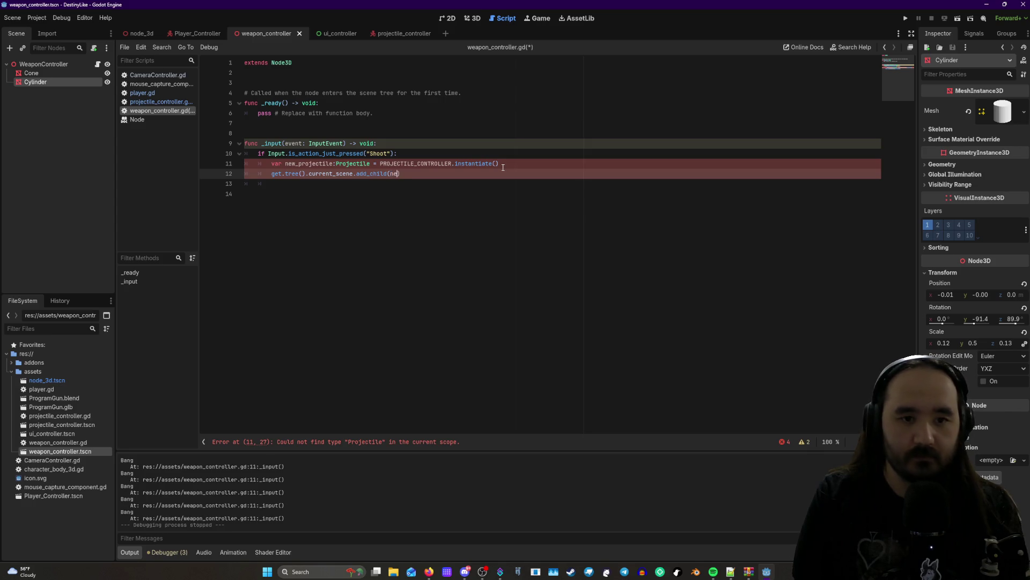
{"action": "type", "text": "ew"}
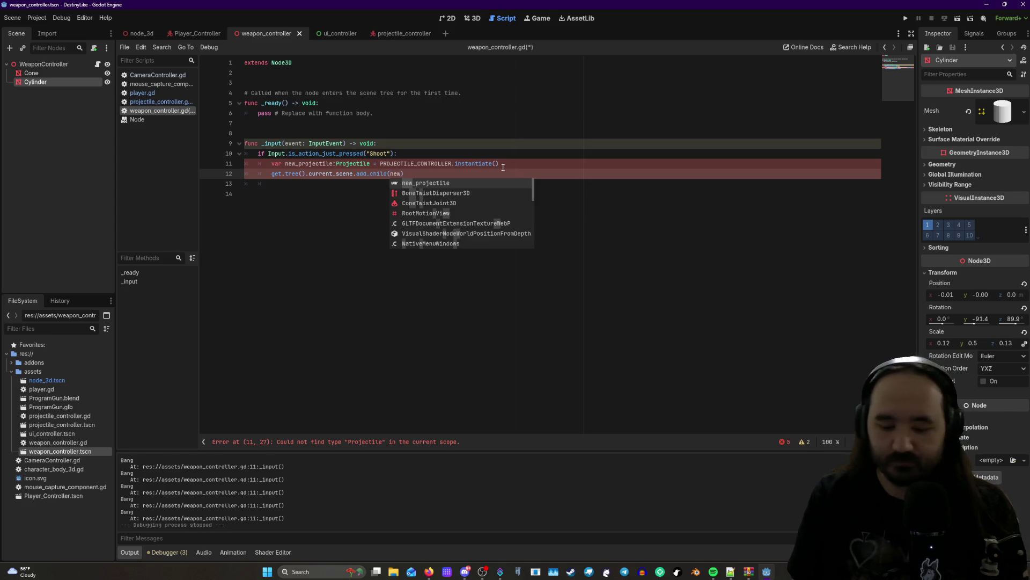
{"action": "key", "text": "Return"}
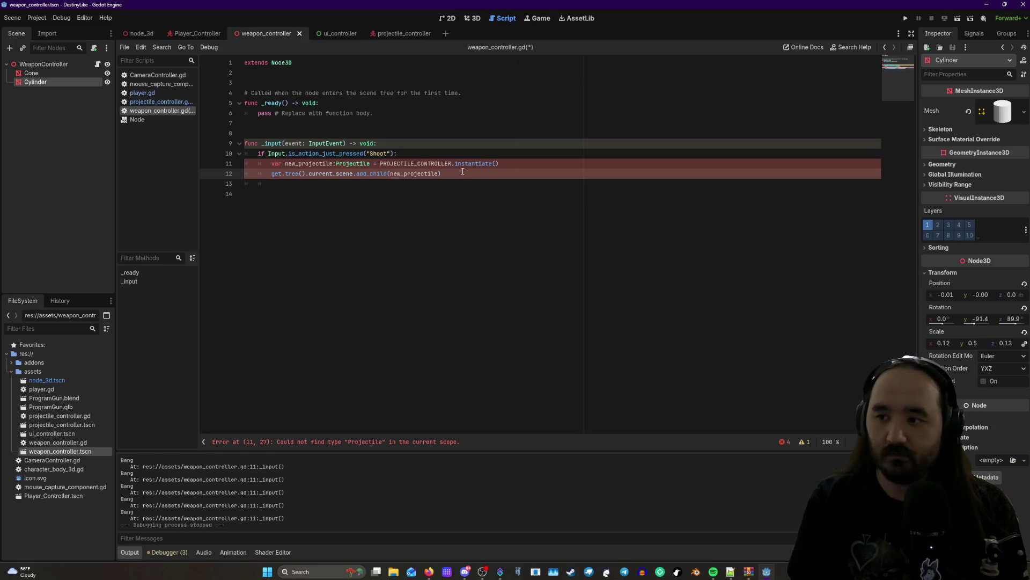
{"action": "key", "text": "Return"}
Start line 13 with new_projectile.instantiate(), trying then trimming a camera_3d global_position argument
{"action": "type", "text": "new"}
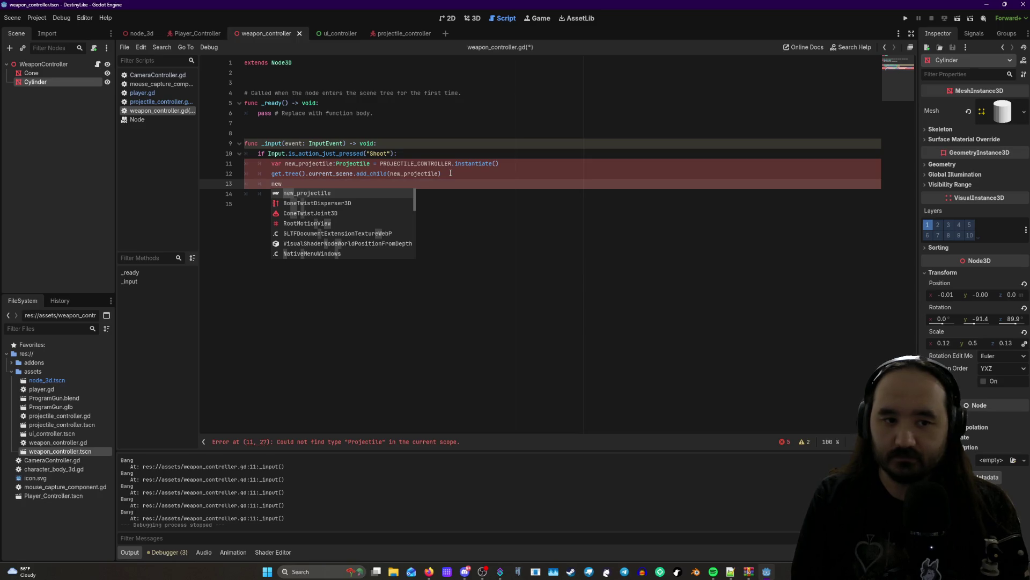
{"action": "key", "text": "Return"}
{"action": "type", "text": "."}
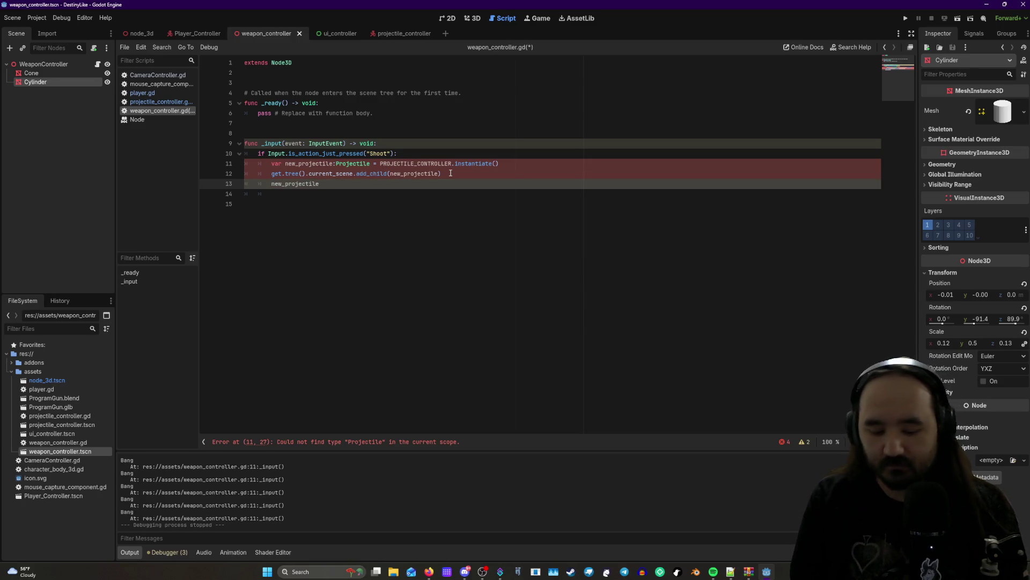
{"action": "type", "text": "ins"}
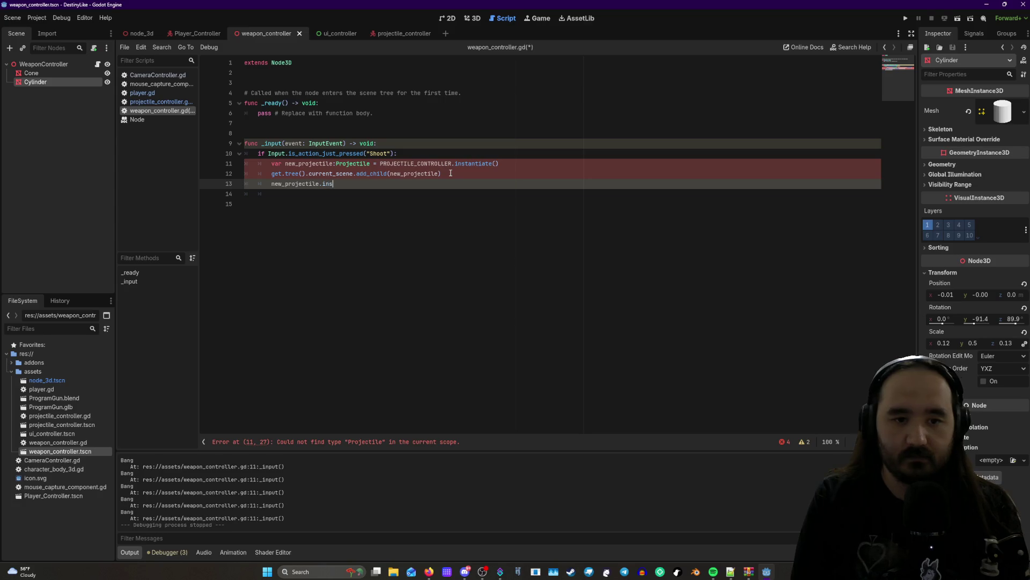
{"action": "type", "text": "tantiat"}
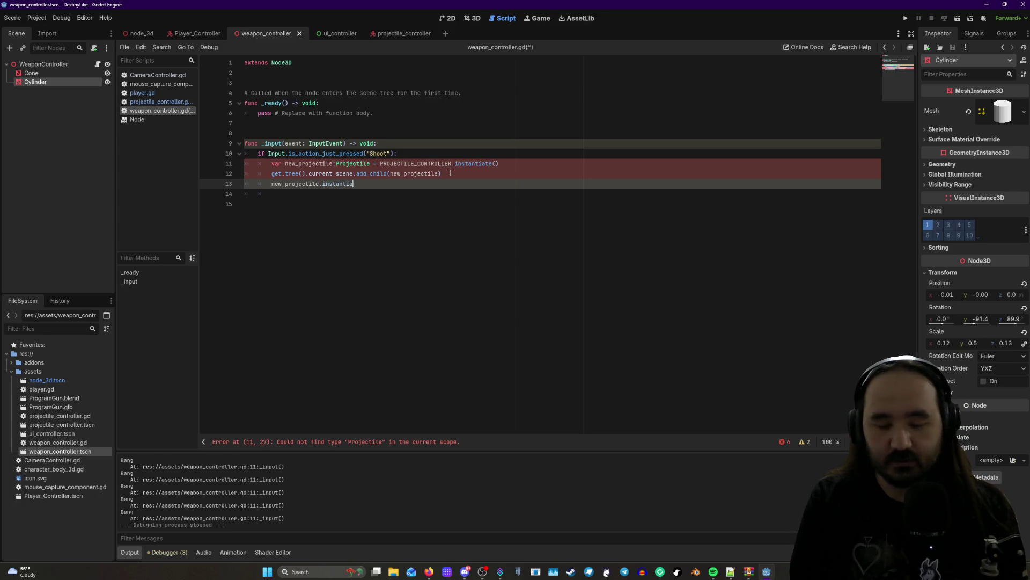
{"action": "type", "text": "e"}
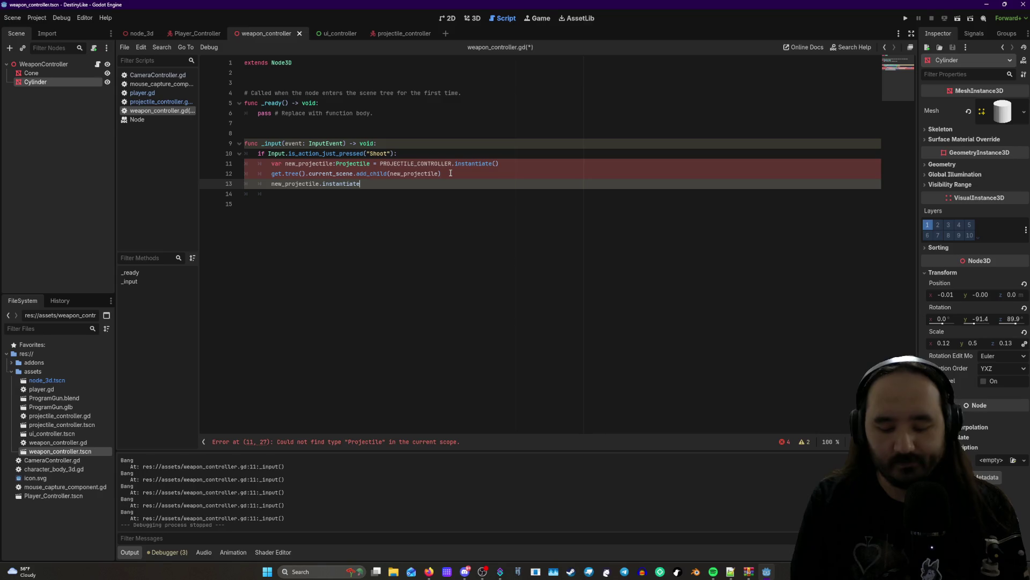
{"action": "type", "text": "()"}
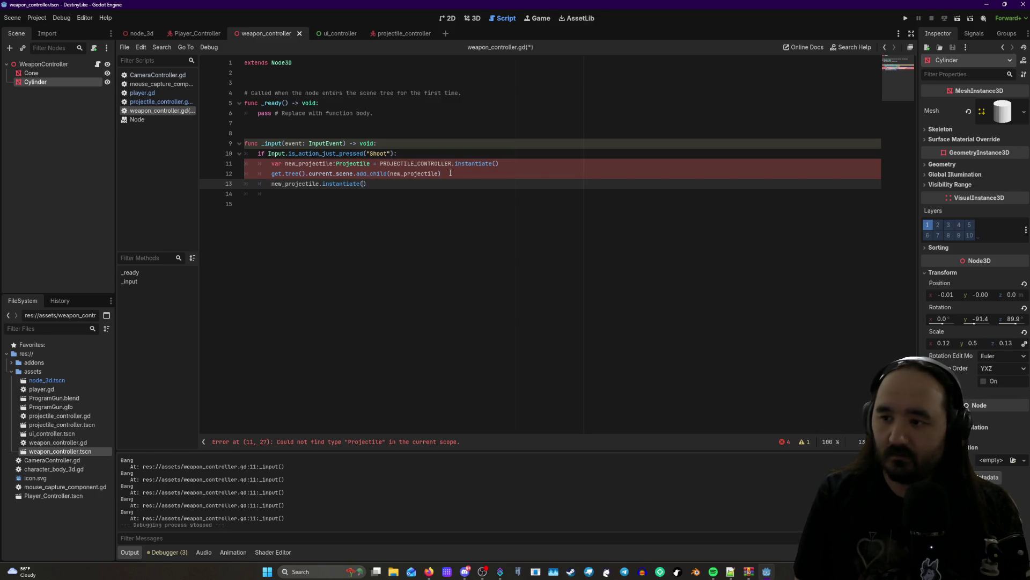
{"action": "type", "text": "camera"}
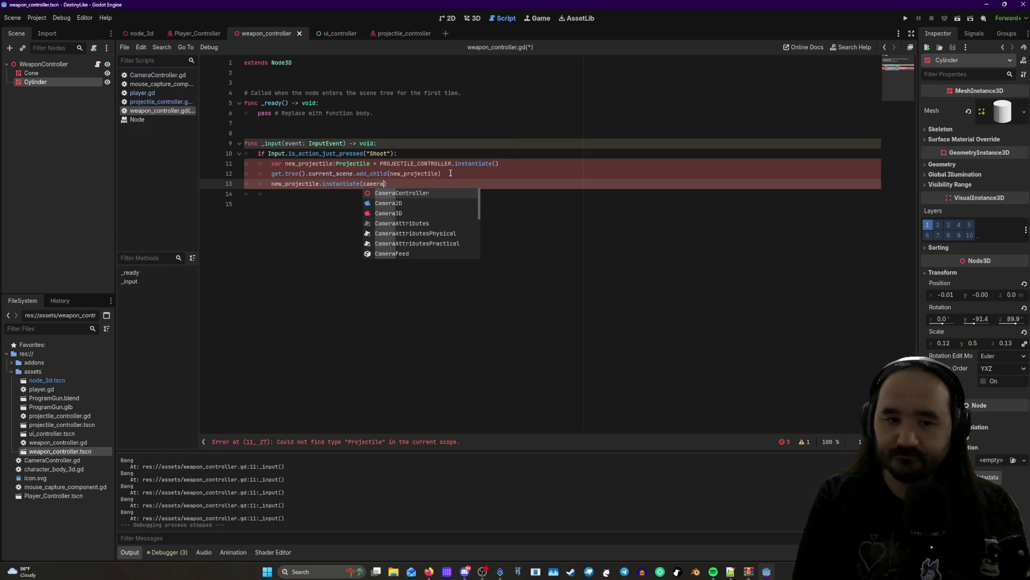
{"action": "type", "text": "_3d_"}
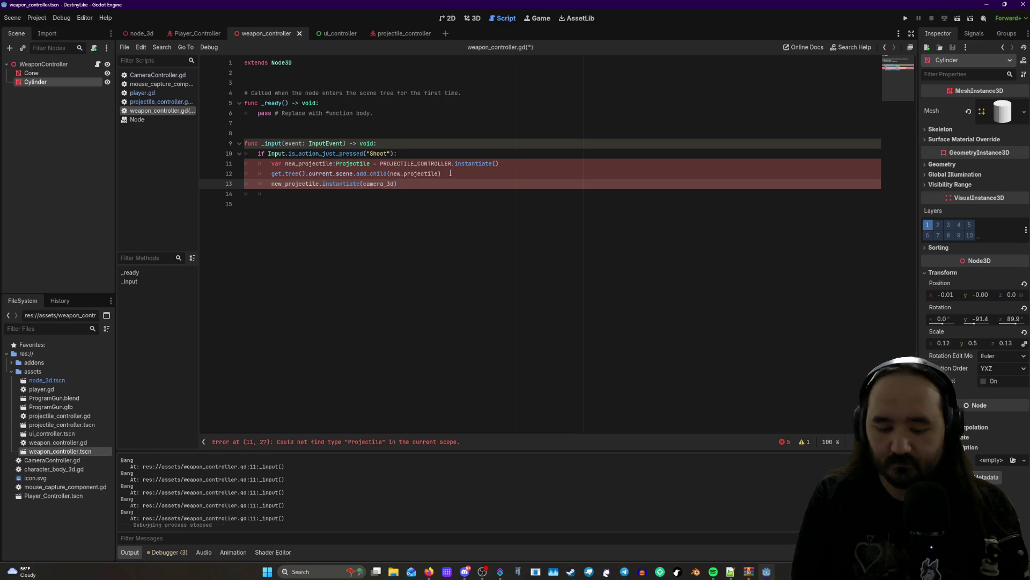
{"action": "type", "text": "globa"}
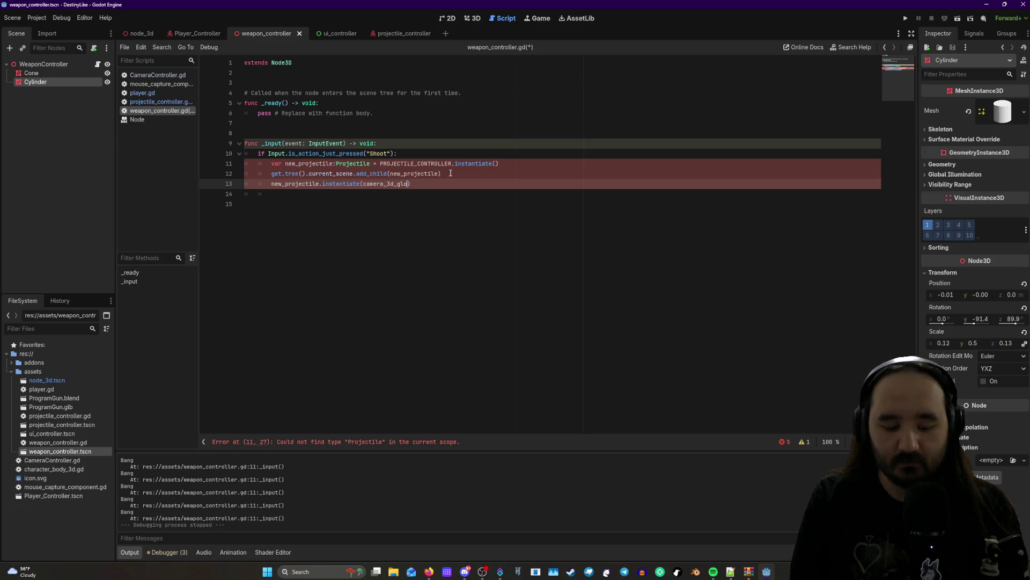
{"action": "type", "text": "l_position"}
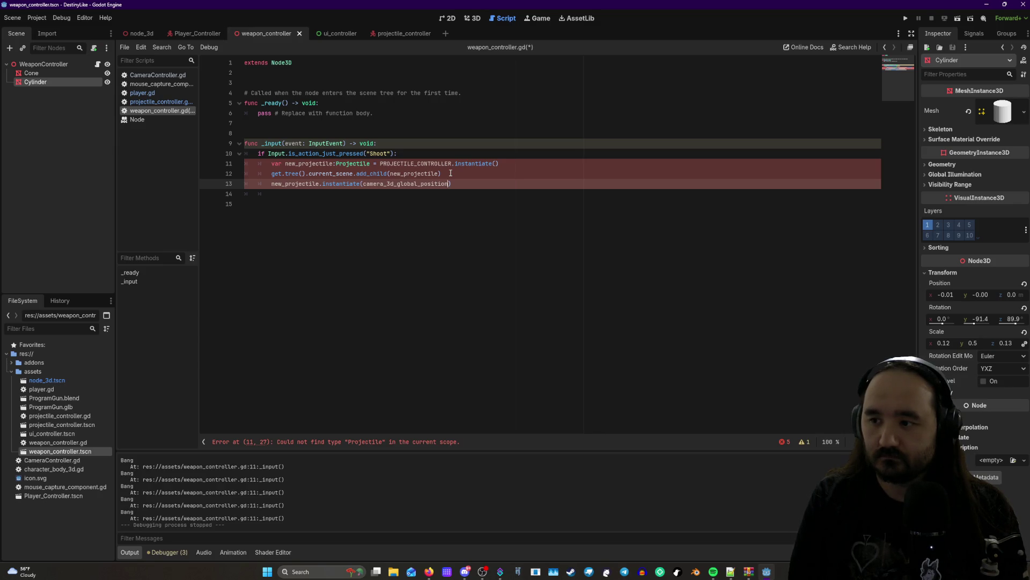
{"action": "type", "text": ","}
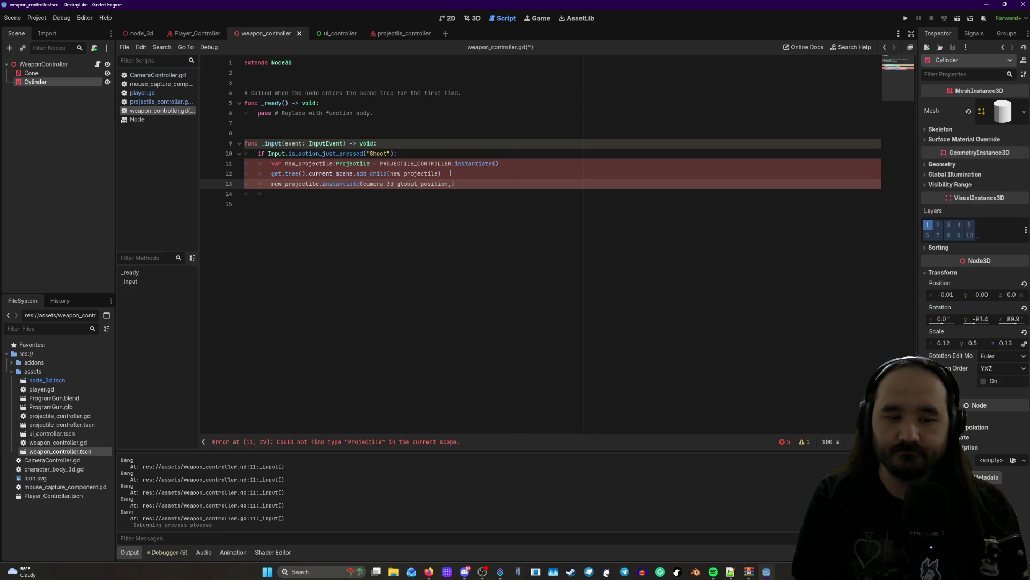
{"action": "key", "text": "BackSpace"}
{"action": "key", "text": "BackSpace"}
{"action": "key", "text": "BackSpace"}
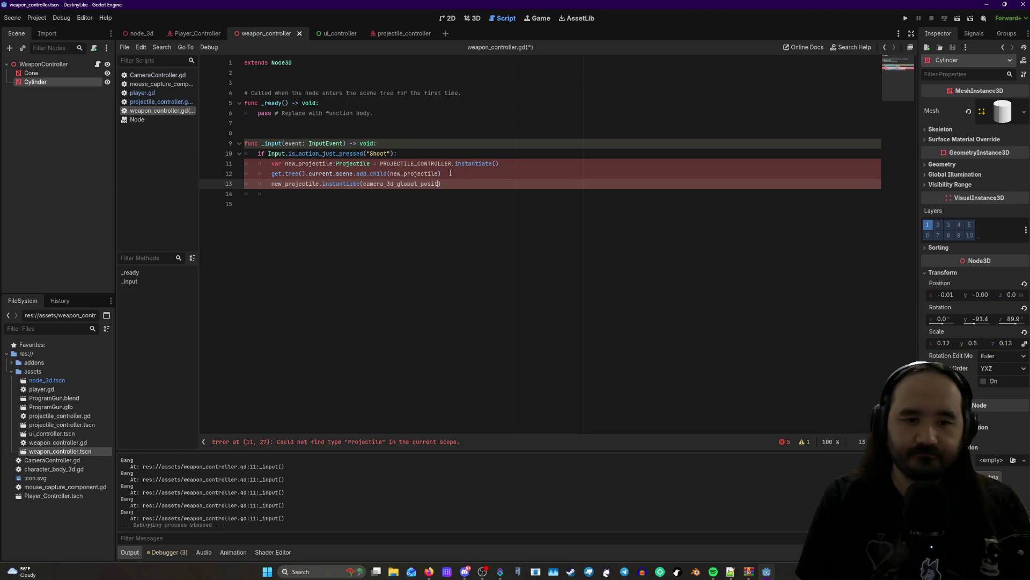
{"action": "key", "text": "BackSpace"}
{"action": "key", "text": "BackSpace"}
{"action": "key", "text": "BackSpace"}
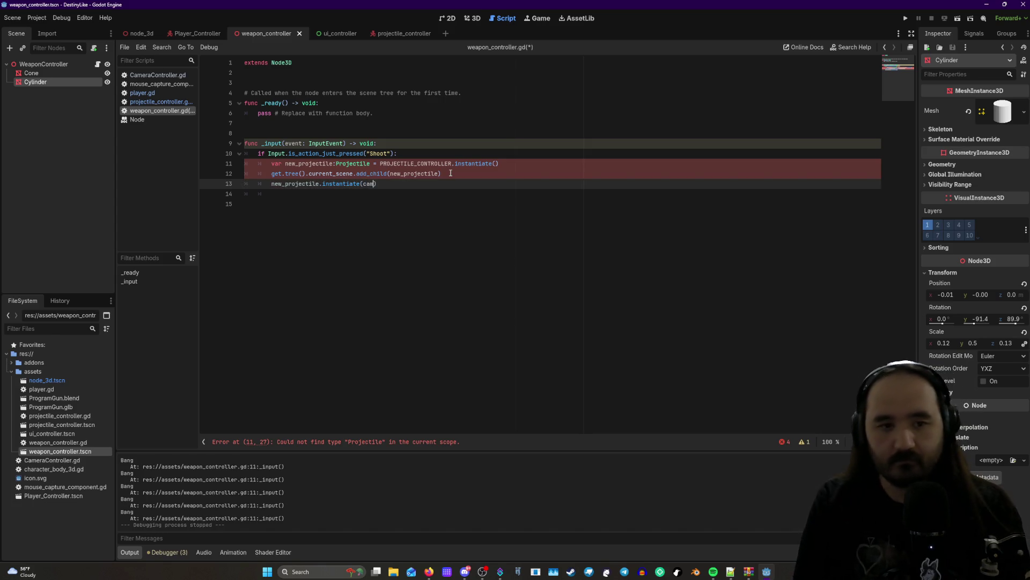
Set the instantiate argument to Camera3D
{"action": "type", "text": "came"}
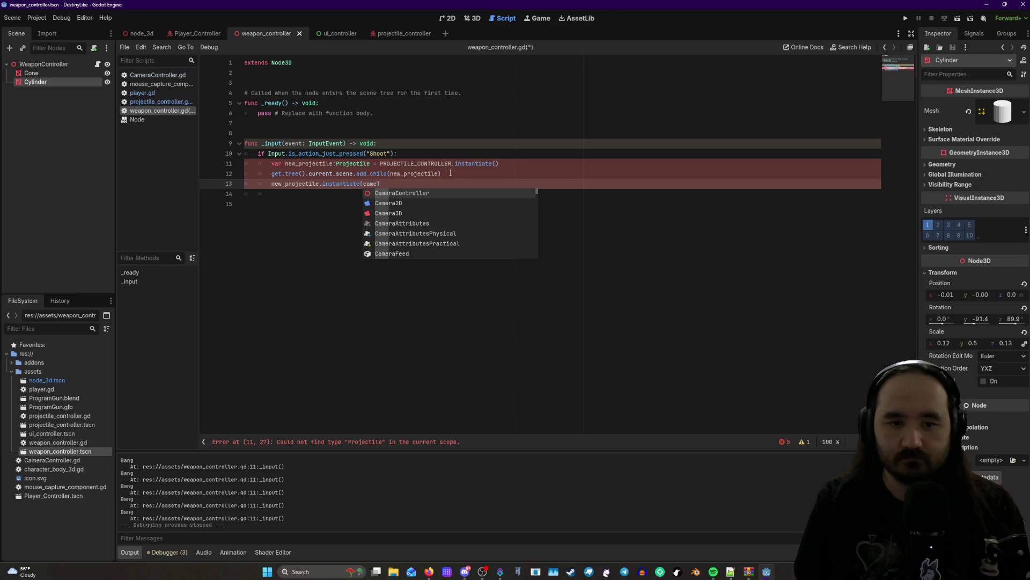
{"action": "key", "text": "Down"}
{"action": "key", "text": "Down"}
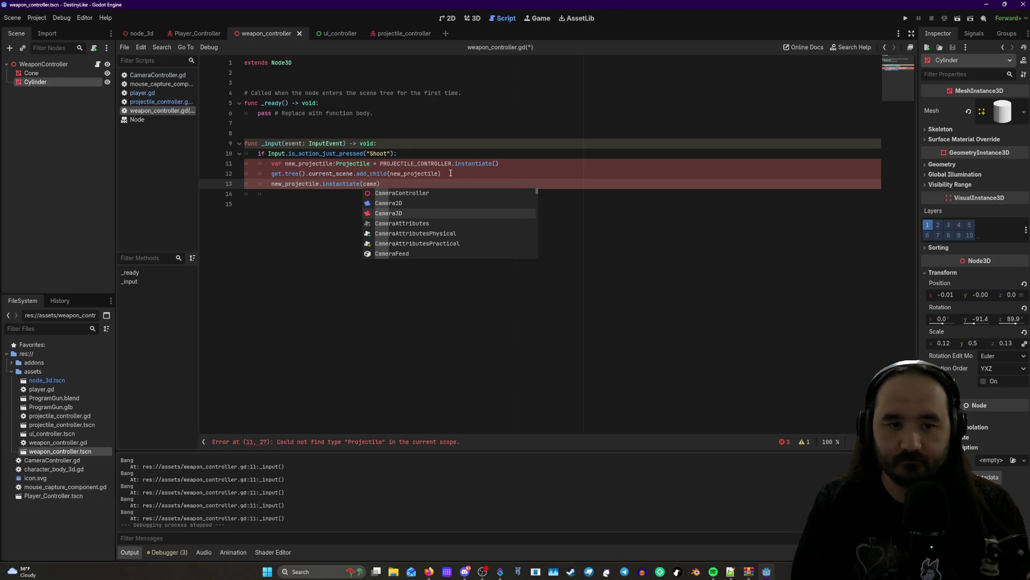
{"action": "key", "text": "Return"}
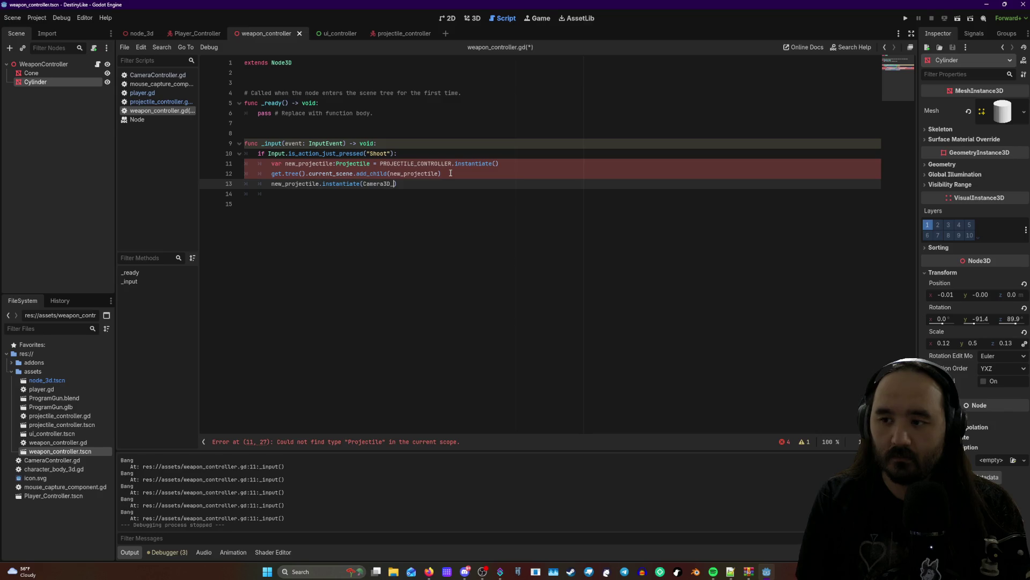
{"action": "type", "text": "s"}
{"action": "key", "text": "BackSpace"}
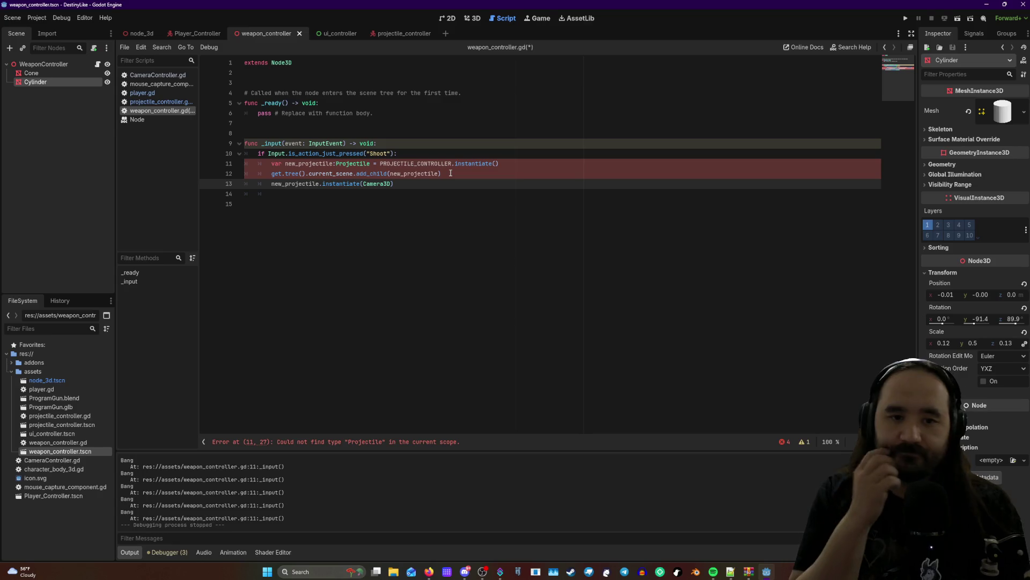
Move the caret up to line 3 near the top of the script
{"action": "left_click", "coordinate": [498, 174]}
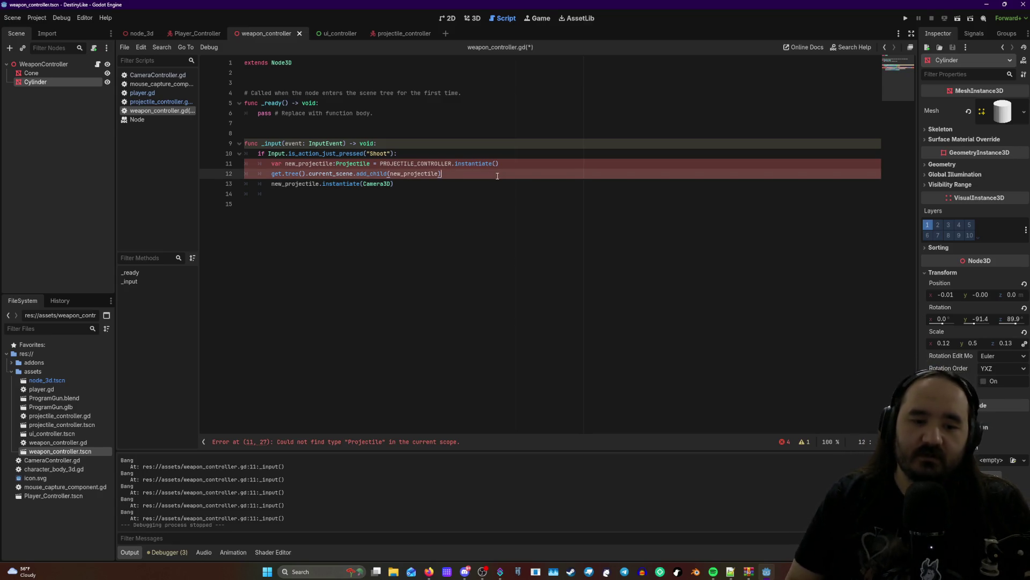
{"action": "left_click", "coordinate": [326, 75]}
{"action": "key", "text": "Up"}
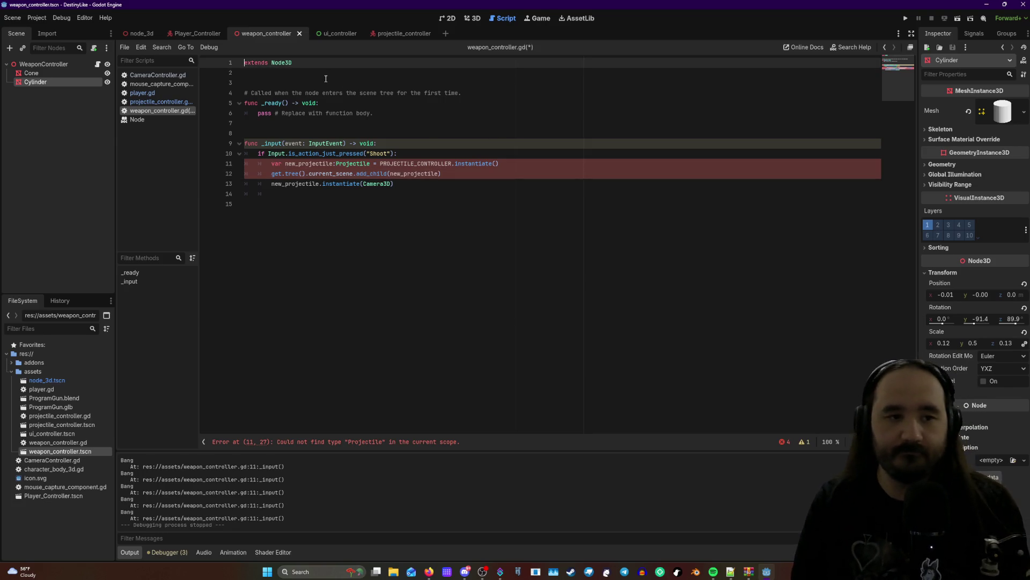
{"action": "key", "text": "Down"}
{"action": "key", "text": "Down"}
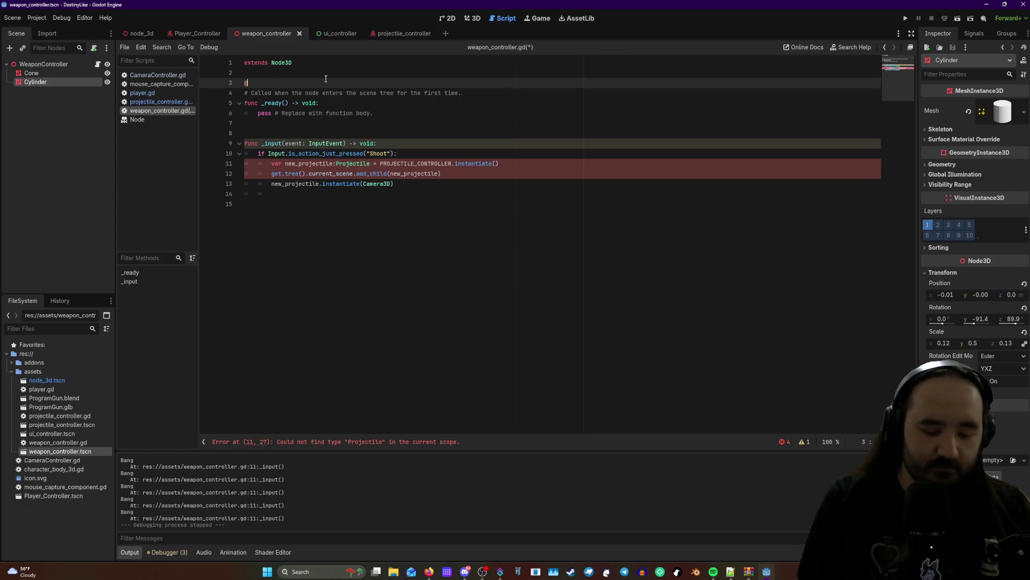
{"action": "type", "text": "@export "}
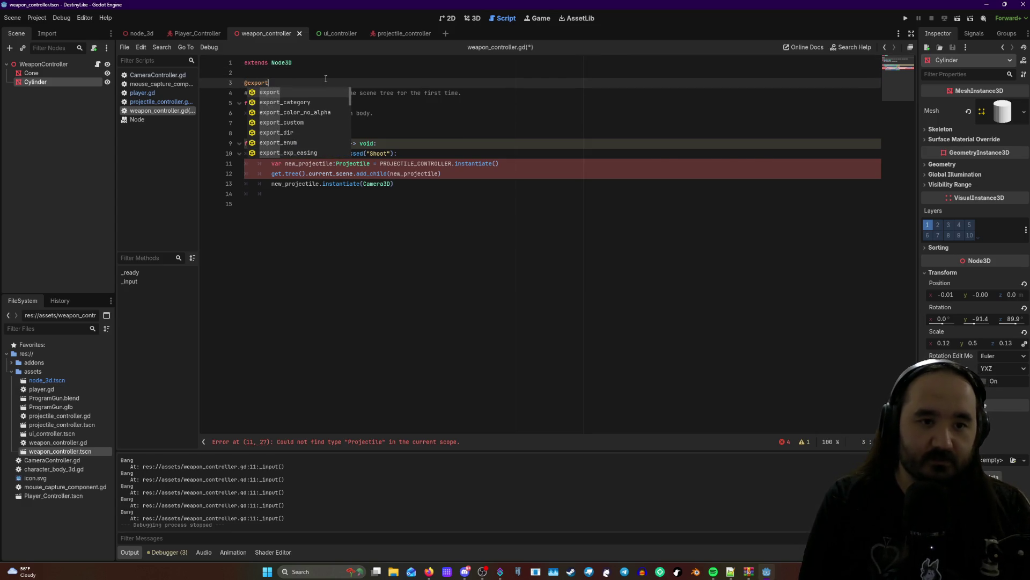
{"action": "type", "text": "pro"}
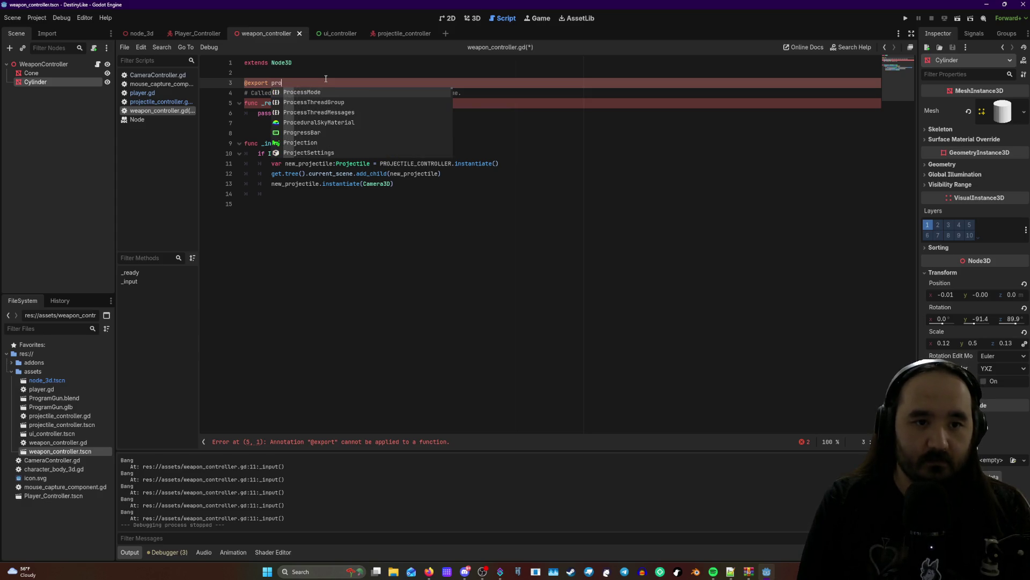
{"action": "type", "text": "jectile"}
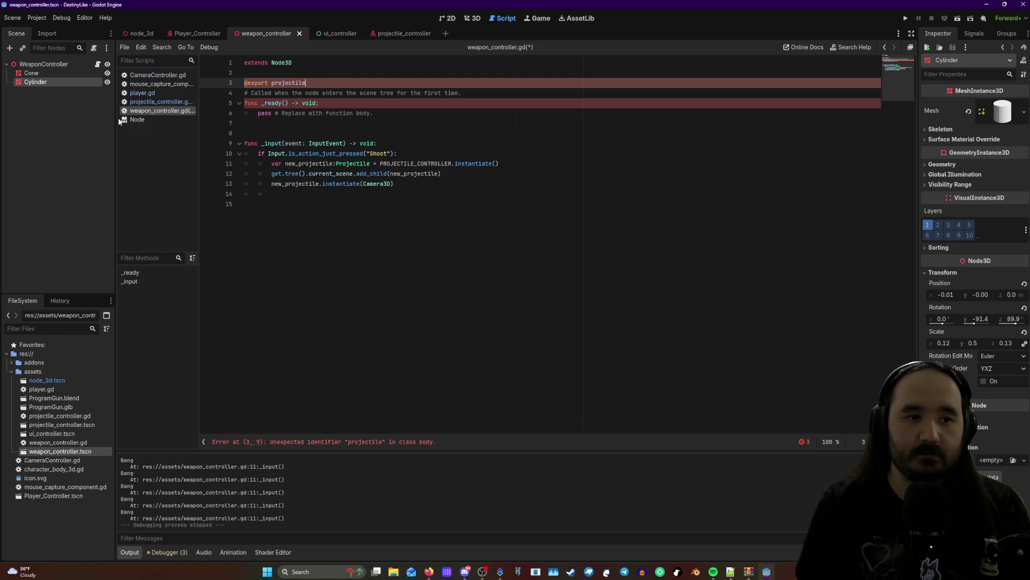
{"action": "left_click", "coordinate": [142, 85]}
{"action": "left_click", "coordinate": [140, 101]}
{"action": "left_click", "coordinate": [142, 75]}
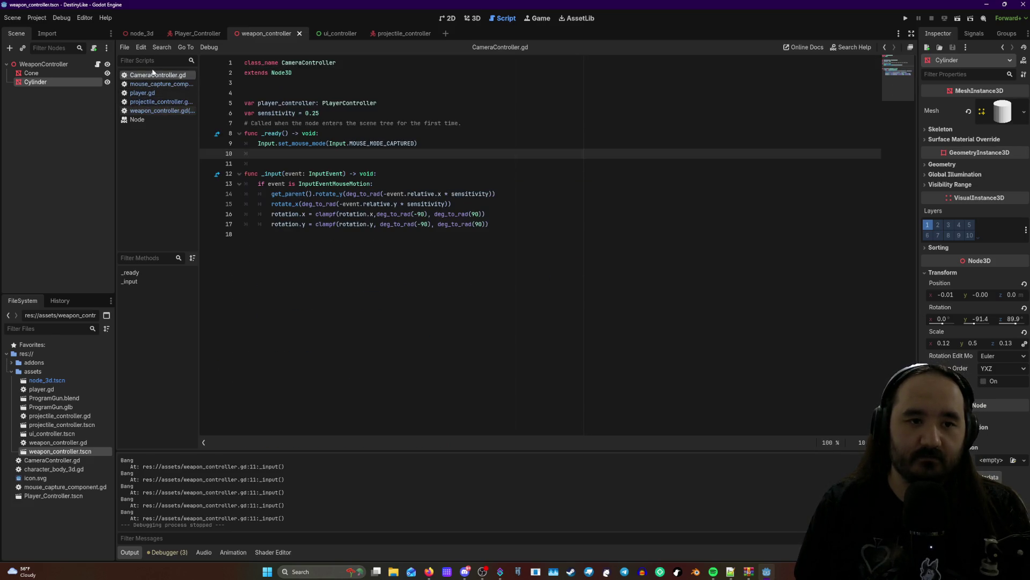
{"action": "left_click", "coordinate": [146, 84]}
{"action": "left_click", "coordinate": [149, 94]}
{"action": "left_click", "coordinate": [148, 102]}
{"action": "left_click", "coordinate": [149, 110]}
{"action": "left_click", "coordinate": [149, 119]}
Return to weapon_controller.gd, then open the Node class documentation
{"action": "left_click", "coordinate": [148, 110]}
{"action": "key", "text": "Down"}
{"action": "key", "text": "Up"}
{"action": "key", "text": "Up"}
{"action": "key", "text": "Up"}
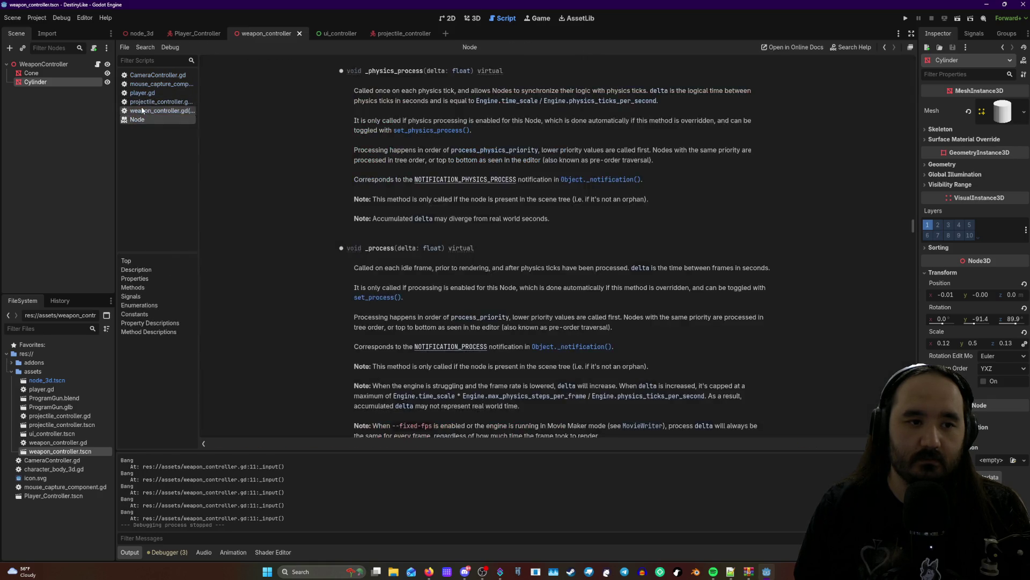
{"action": "key", "text": "Down"}
{"action": "key", "text": "Down"}
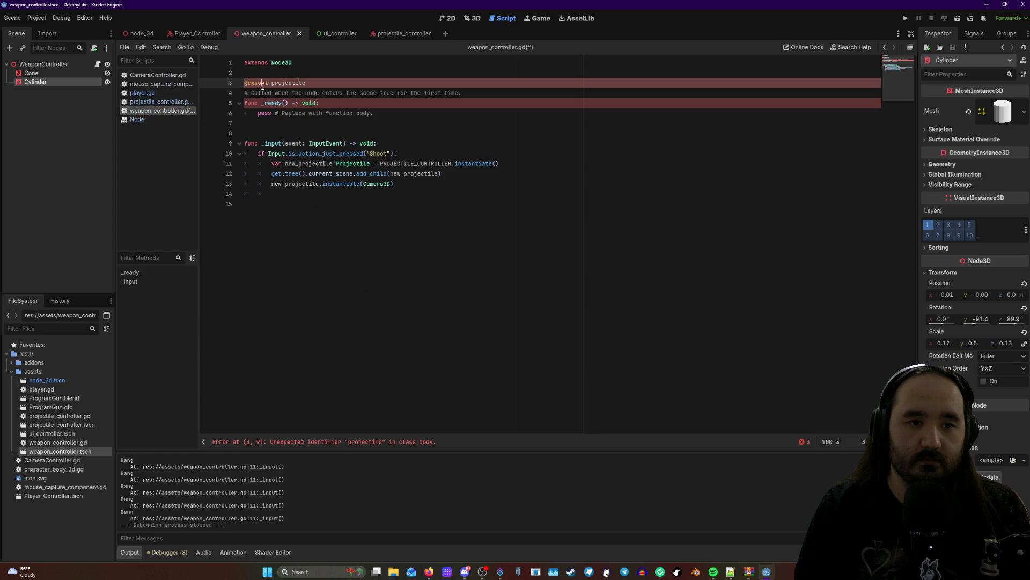
{"action": "right_click", "coordinate": [263, 85]}
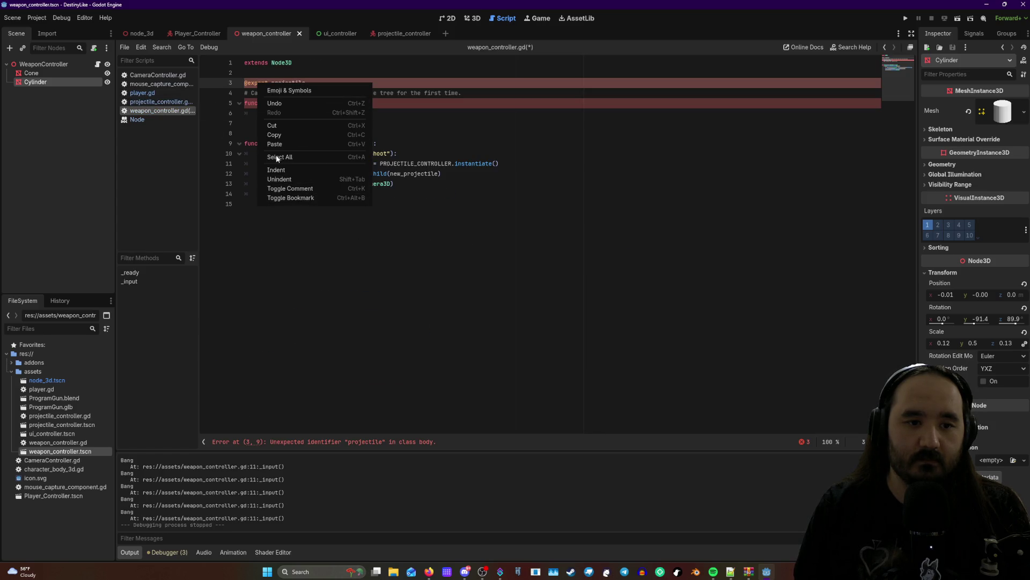
{"action": "left_click", "coordinate": [248, 86]}
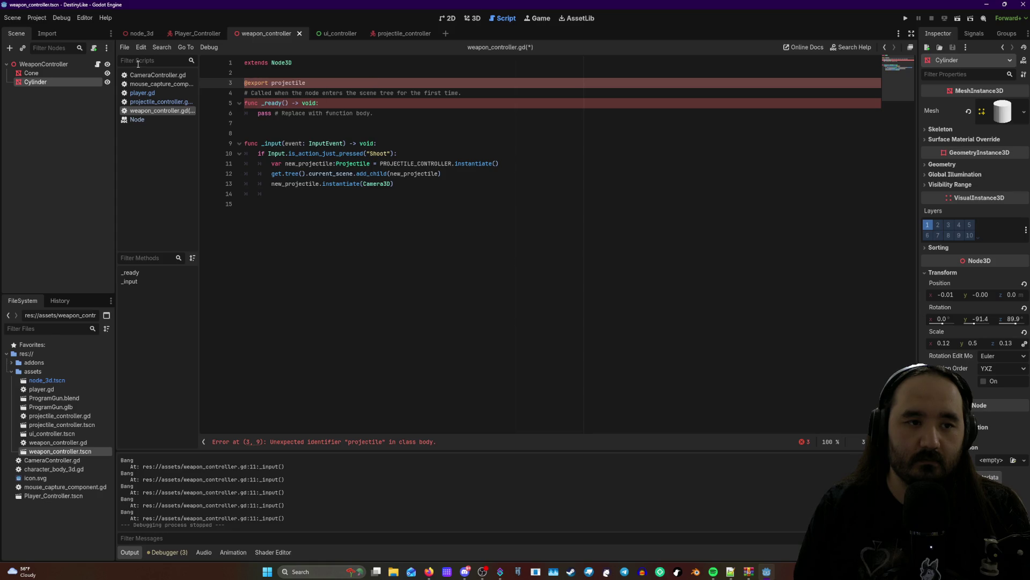
{"action": "left_click", "coordinate": [137, 120]}
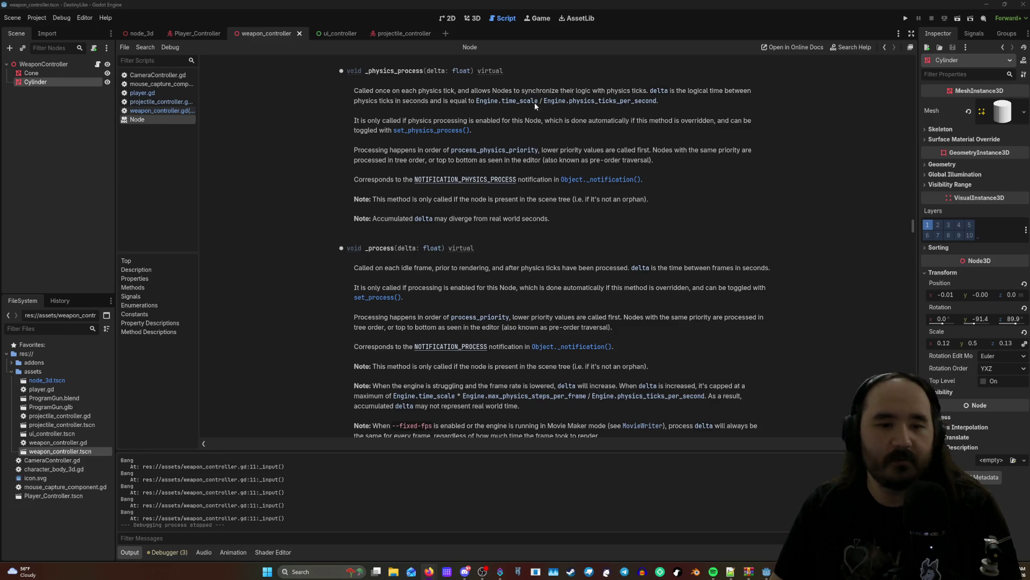
{"action": "left_click", "coordinate": [848, 49]}
{"action": "type", "text": "@"}
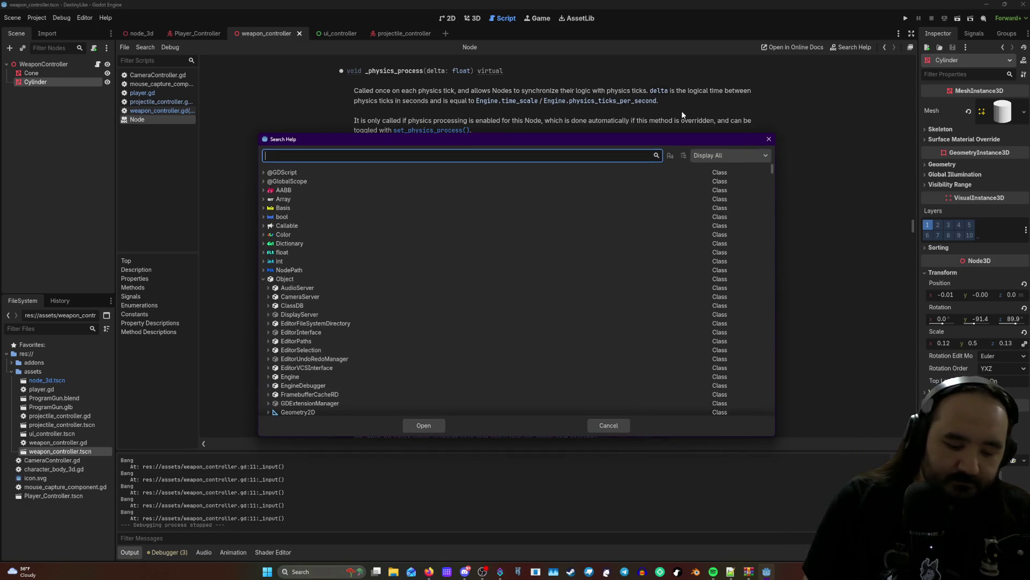
{"action": "type", "text": "e"}
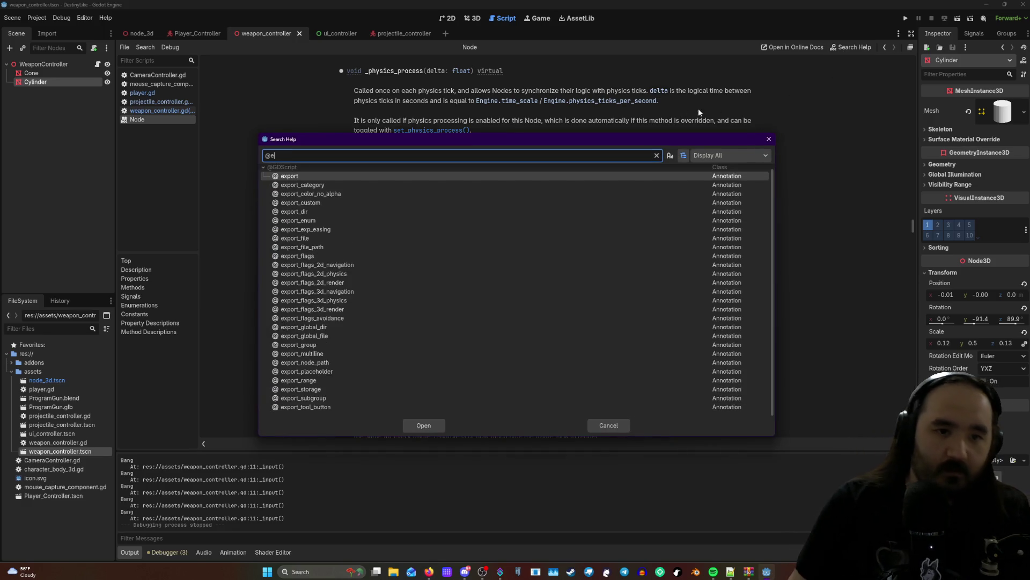
{"action": "double_click", "coordinate": [547, 175]}
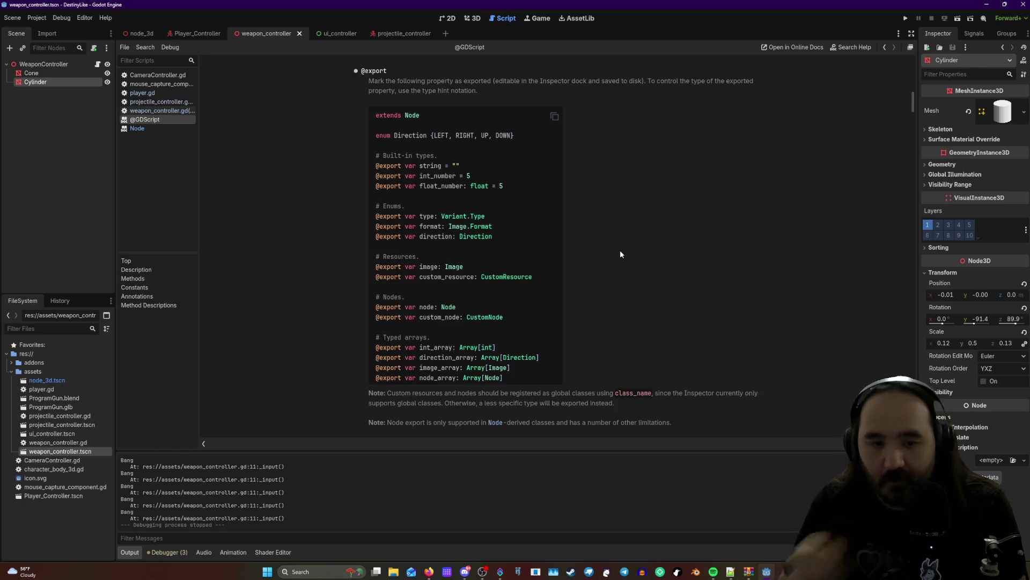
{"action": "scroll", "coordinate": [620, 251], "scroll_direction": "down", "scroll_amount": 5}
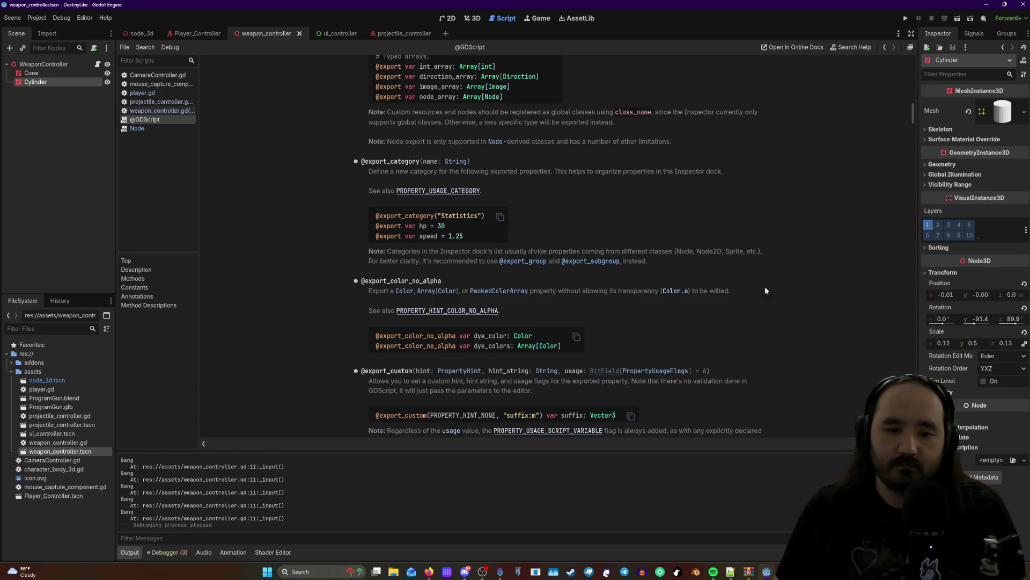
{"action": "scroll", "coordinate": [477, 219], "scroll_direction": "up", "scroll_amount": 10}
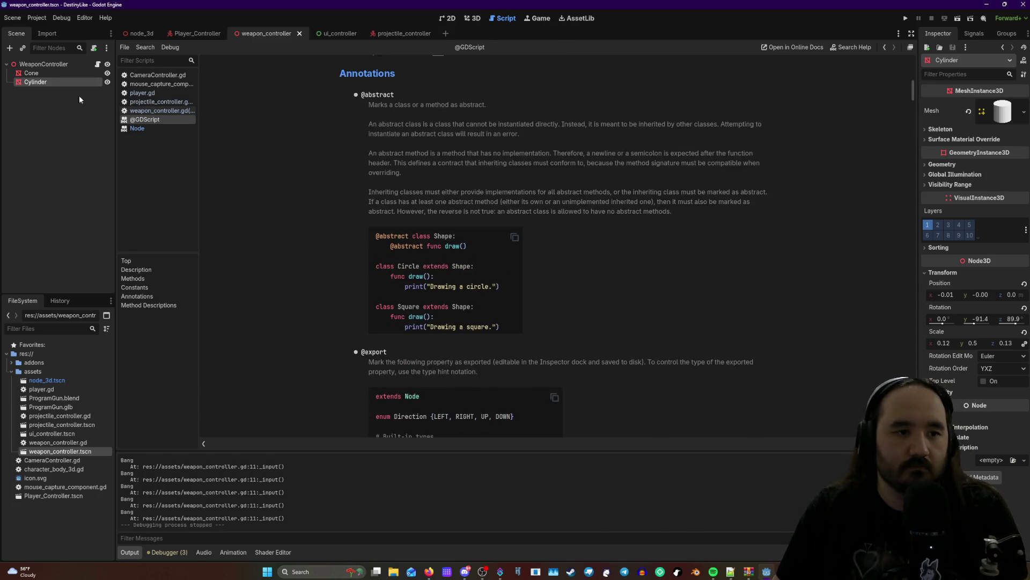
{"action": "left_click", "coordinate": [149, 111]}
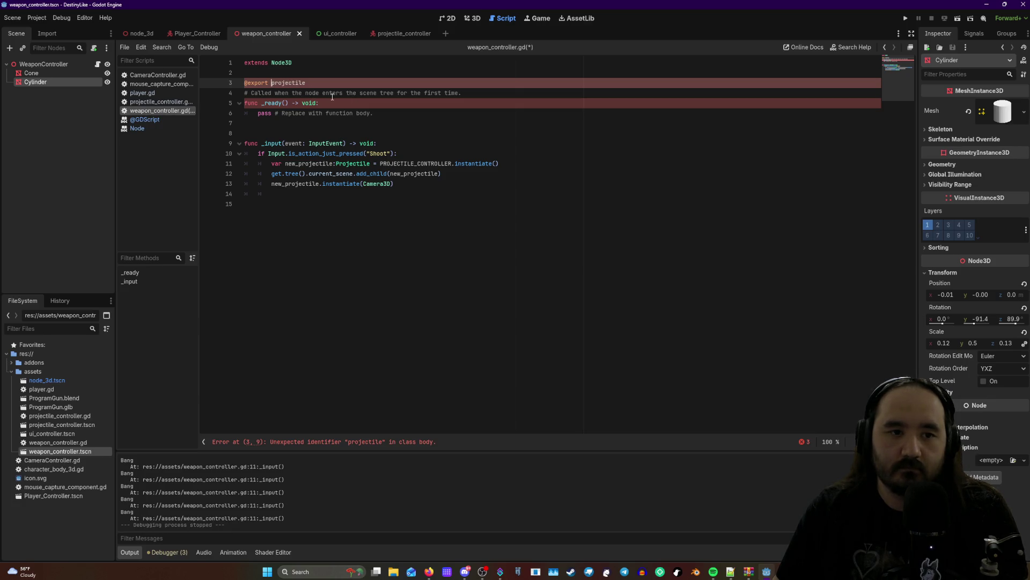
{"action": "type", "text": "var projectile"}
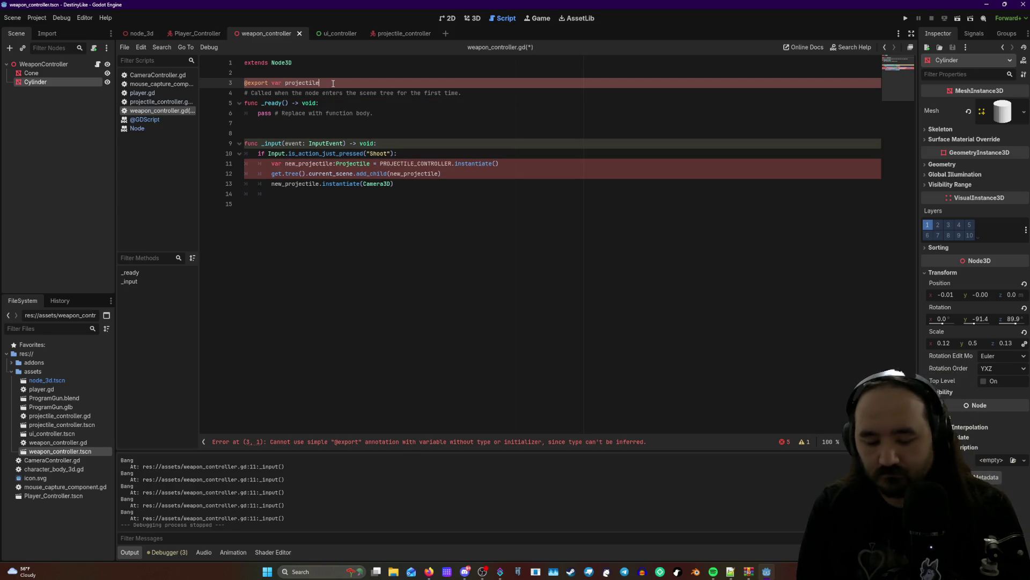
{"action": "type", "text": ":"}
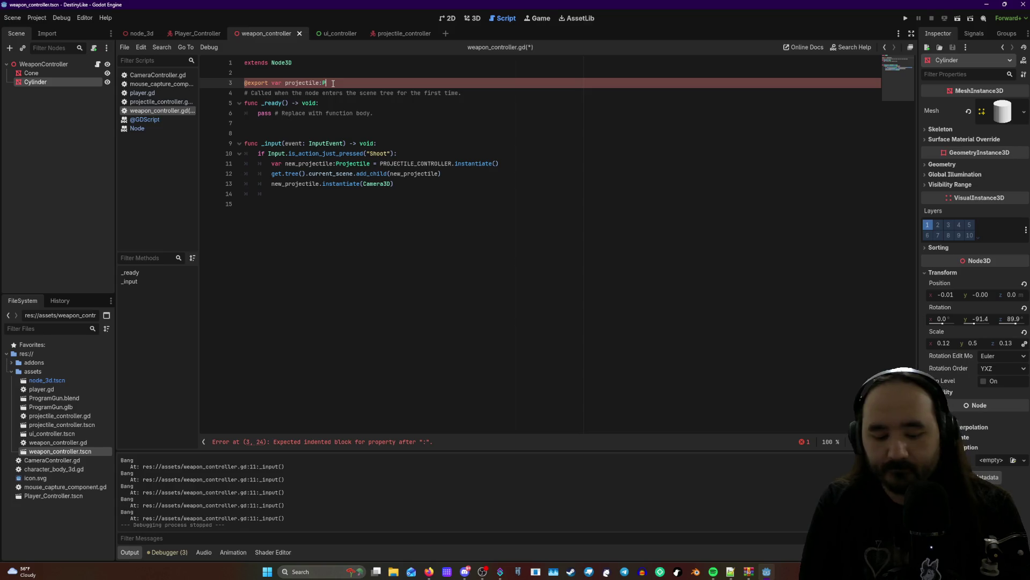
{"action": "type", "text": "Projectil"}
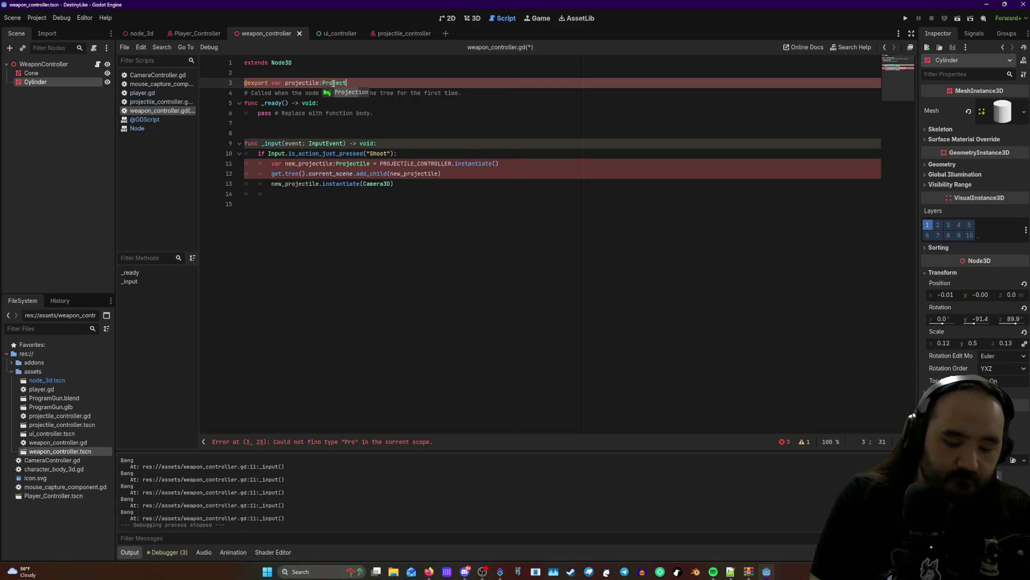
{"action": "type", "text": "e"}
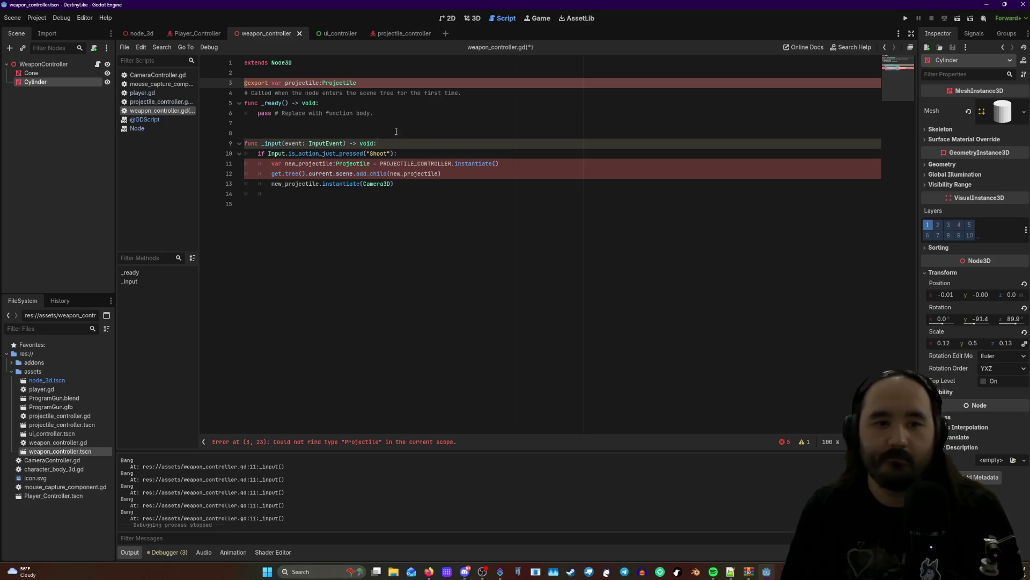
{"action": "left_click", "coordinate": [399, 103]}
{"action": "left_click", "coordinate": [397, 93]}
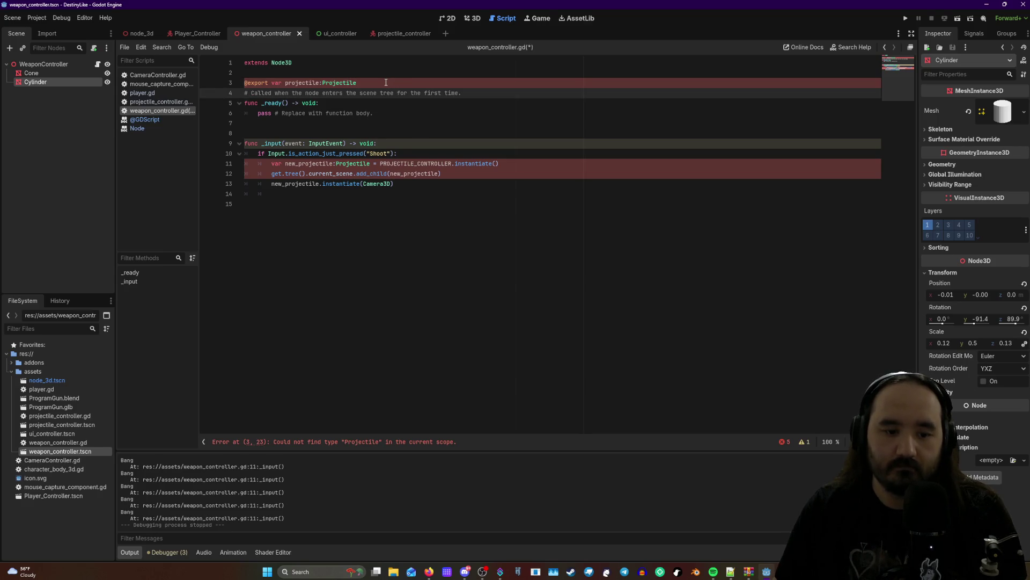
{"action": "left_click", "coordinate": [386, 82]}
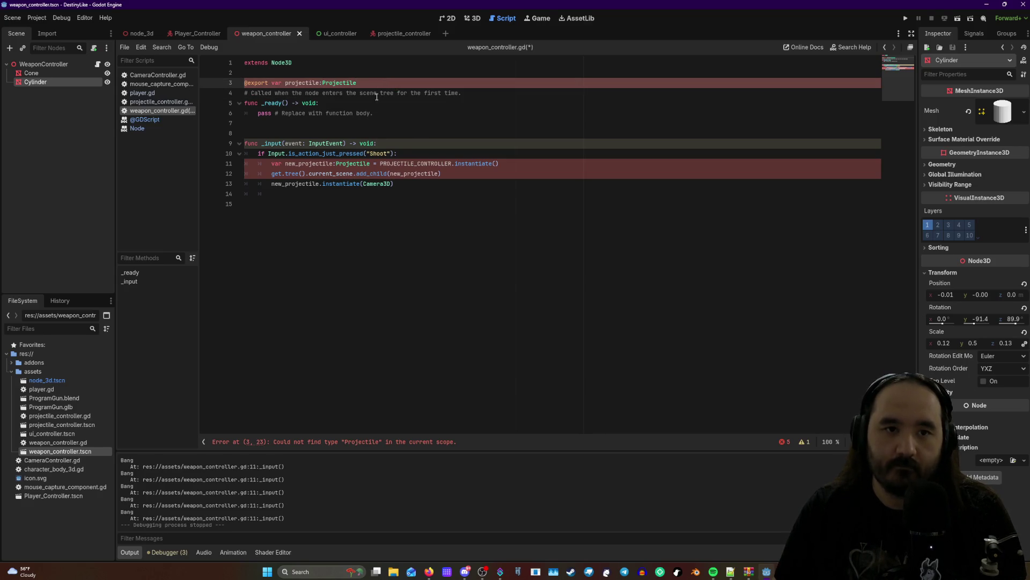
{"action": "left_click", "coordinate": [145, 119]}
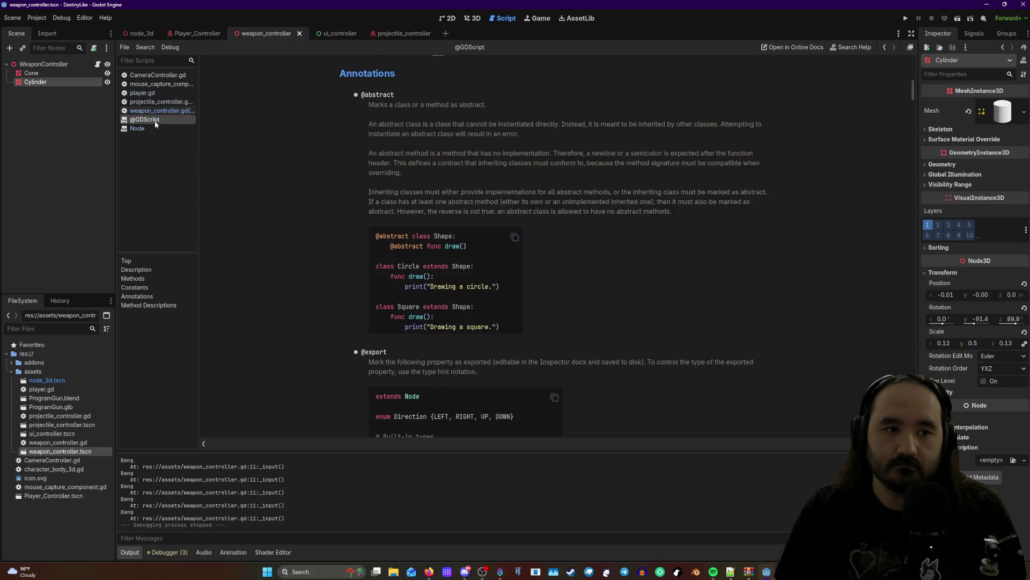
{"action": "left_click", "coordinate": [153, 127]}
{"action": "left_click", "coordinate": [161, 119]}
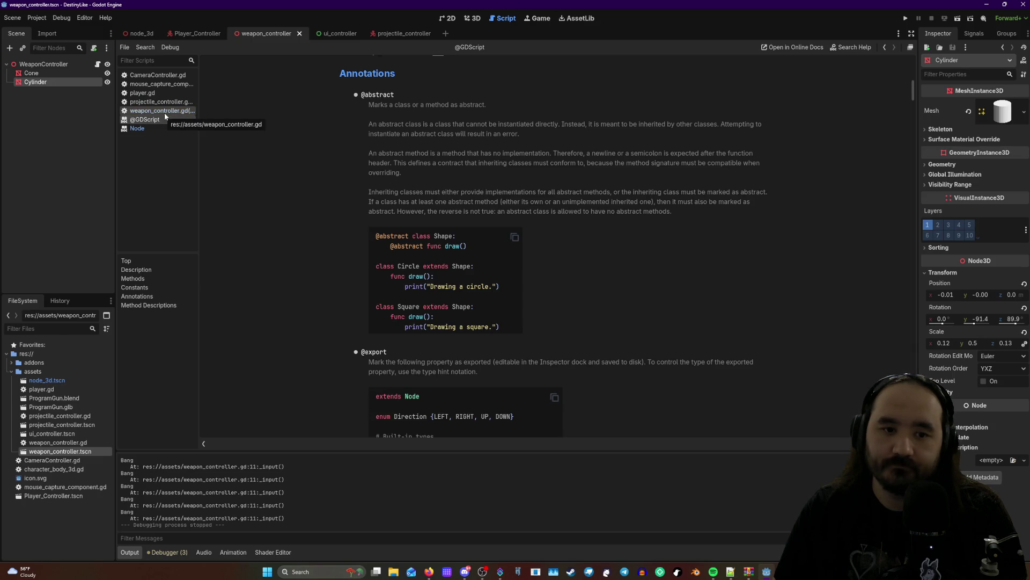
{"action": "scroll", "coordinate": [320, 151], "scroll_direction": "up", "scroll_amount": 10}
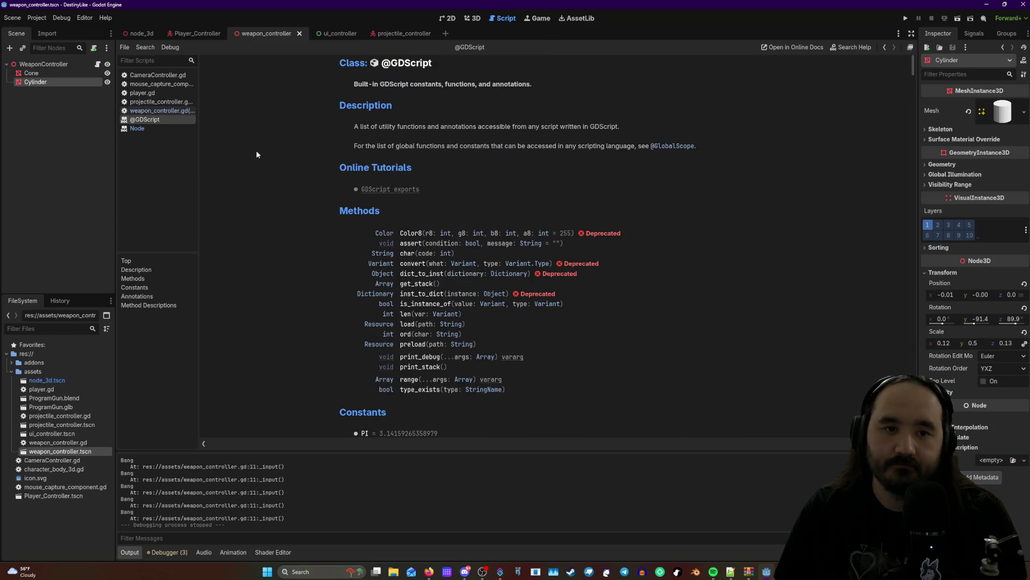
{"action": "left_click", "coordinate": [161, 111]}
{"action": "left_click", "coordinate": [145, 119]}
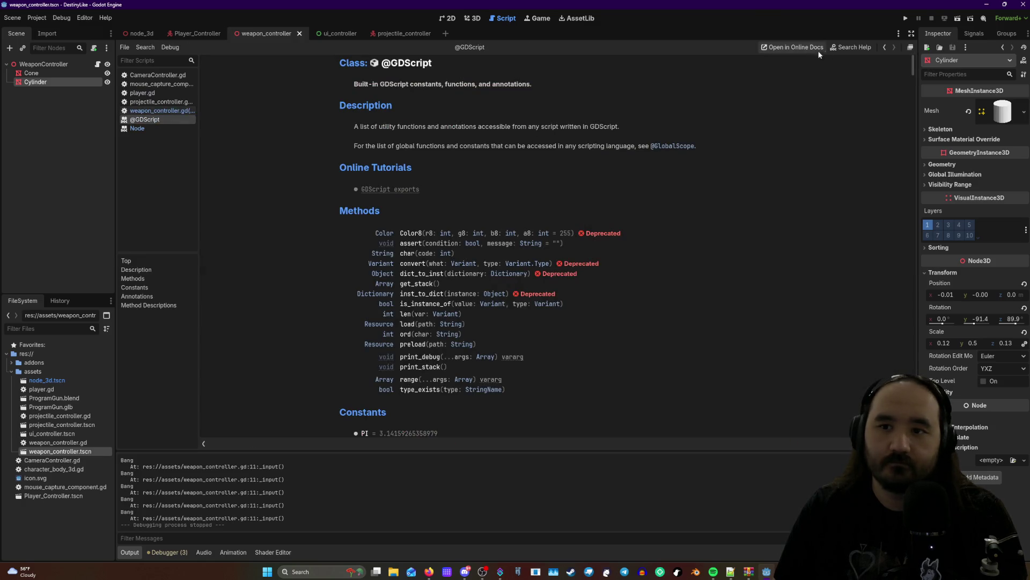
{"action": "left_click", "coordinate": [851, 48]}
{"action": "left_click", "coordinate": [327, 181]}
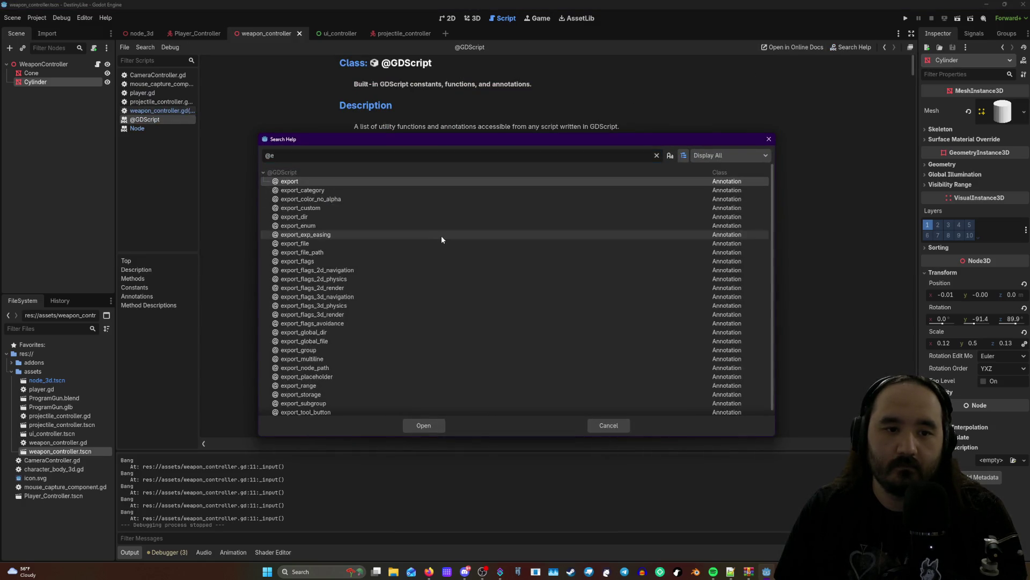
{"action": "double_click", "coordinate": [326, 182]}
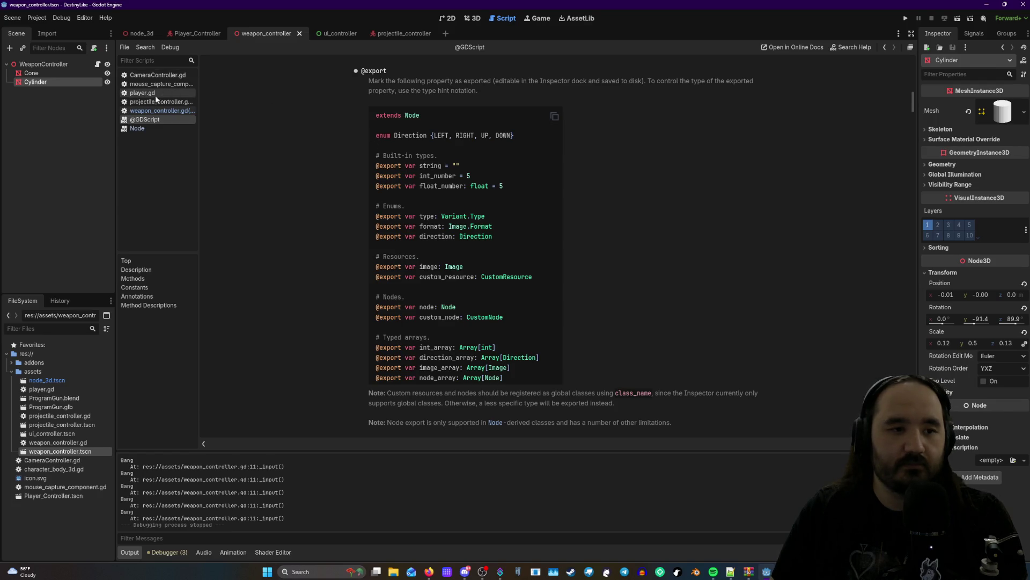
{"action": "left_click", "coordinate": [193, 112]}
{"action": "left_click", "coordinate": [323, 84]}
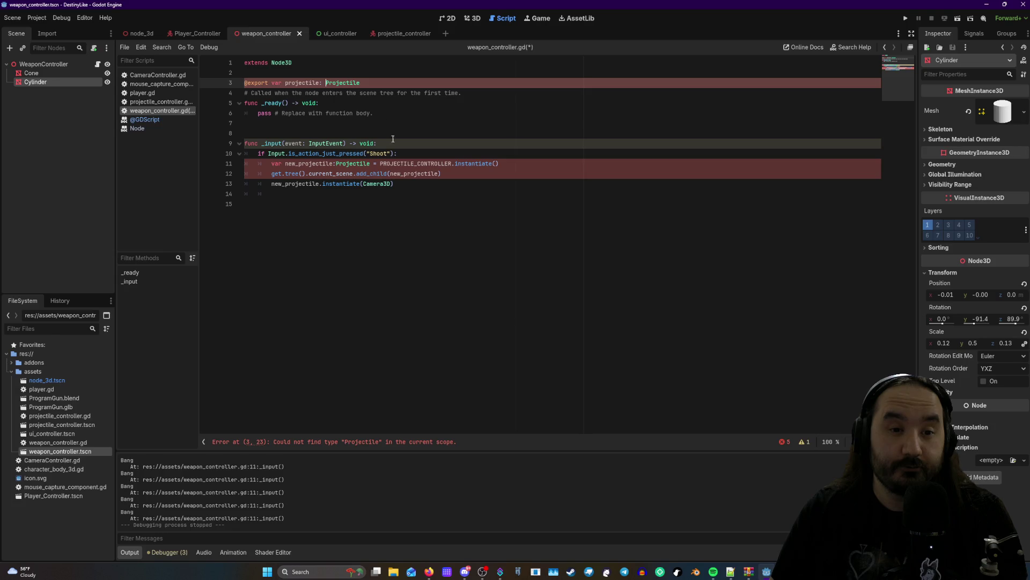
Try replacing line 3's colon after projectile with '=', then restore the colon
{"action": "left_click", "coordinate": [362, 99]}
{"action": "left_click", "coordinate": [321, 82]}
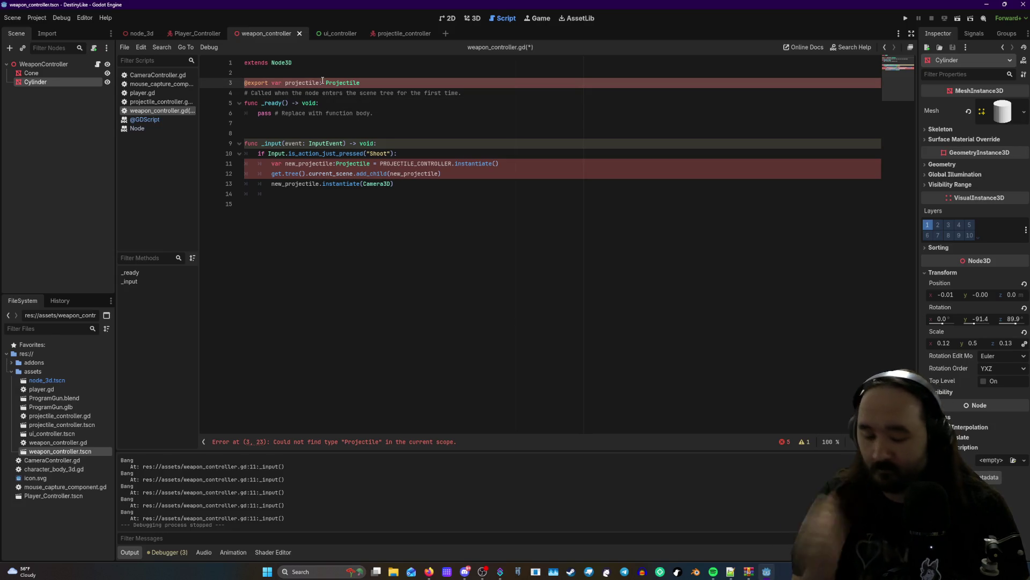
{"action": "key", "text": "BackSpace"}
{"action": "type", "text": "="}
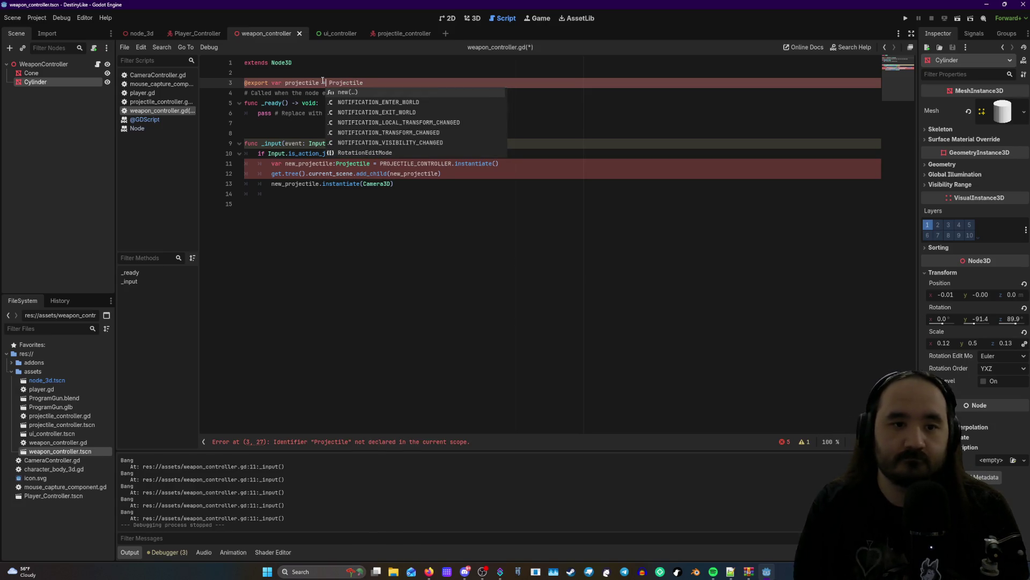
{"action": "key", "text": "Escape"}
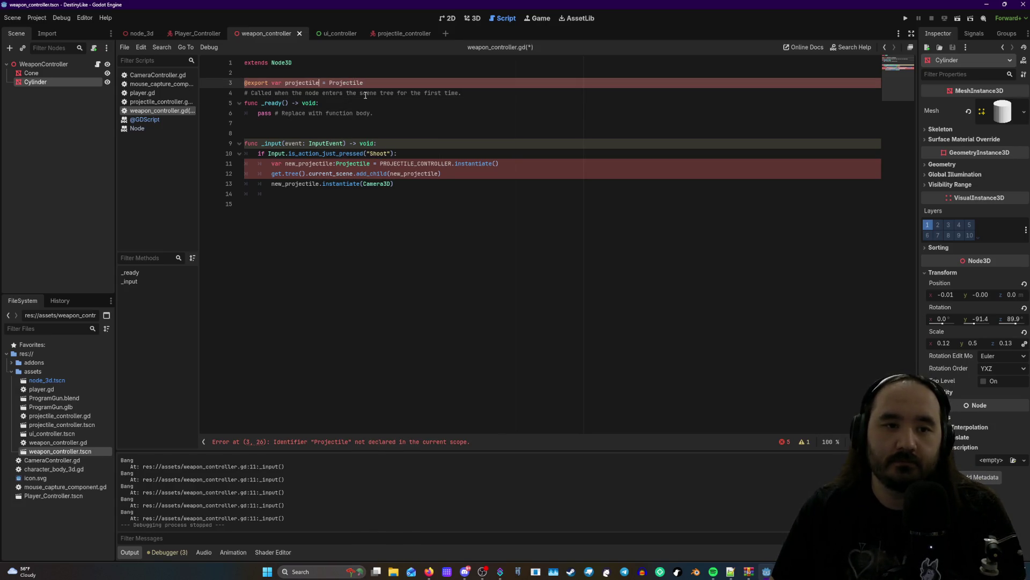
{"action": "key", "text": "BackSpace"}
{"action": "key", "text": "BackSpace"}
{"action": "key", "text": "BackSpace"}
{"action": "type", "text": ":"}
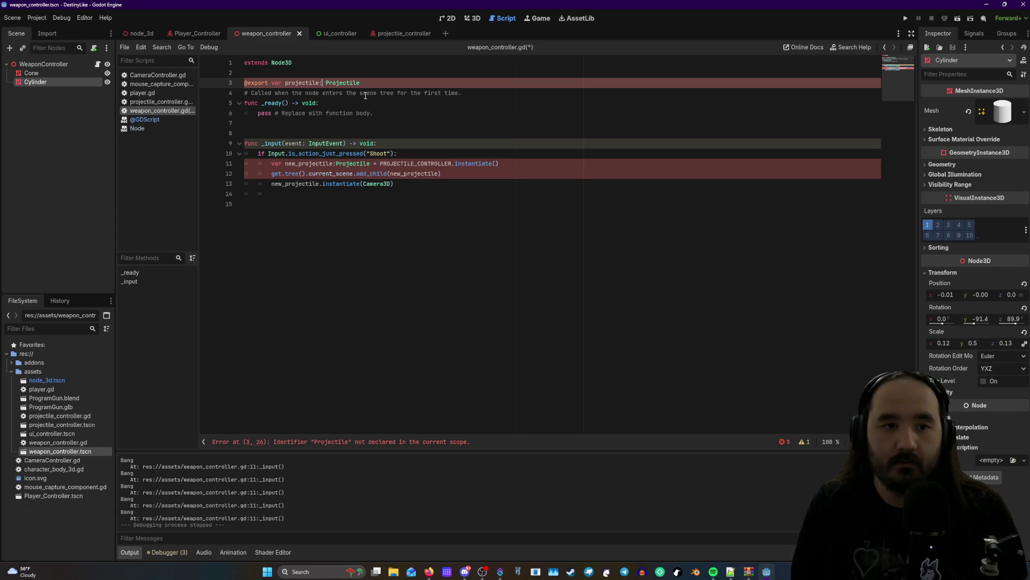
Remove the space before Projectile in line 11's new_projectile declaration
{"action": "left_click", "coordinate": [456, 183]}
{"action": "left_click", "coordinate": [456, 170]}
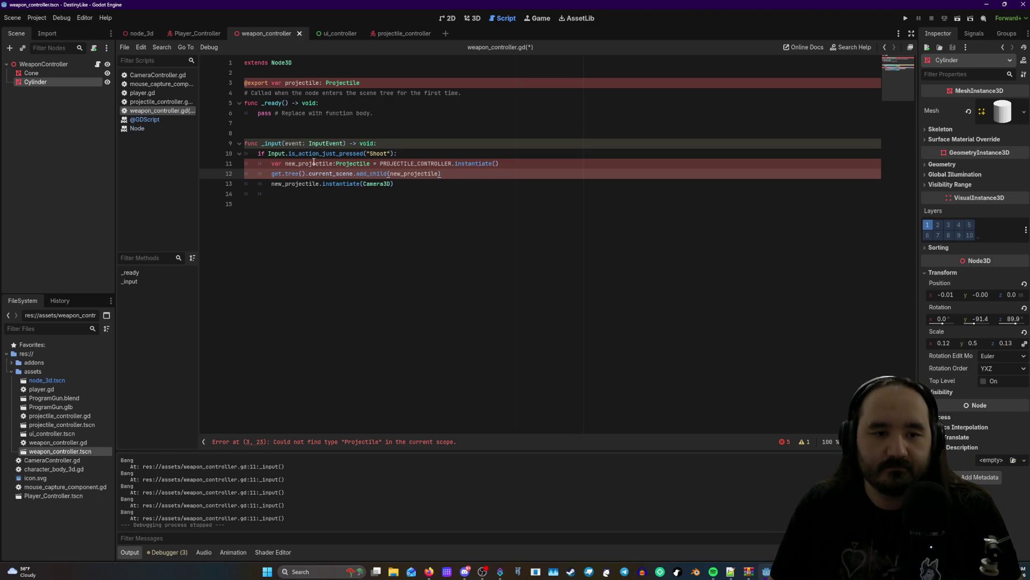
{"action": "left_click", "coordinate": [337, 163]}
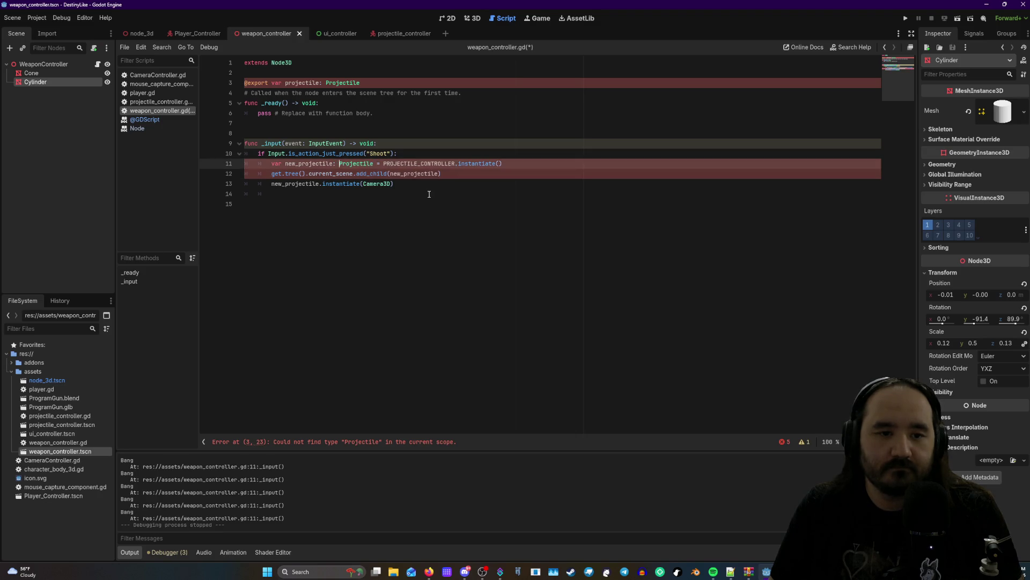
{"action": "key", "text": "BackSpace"}
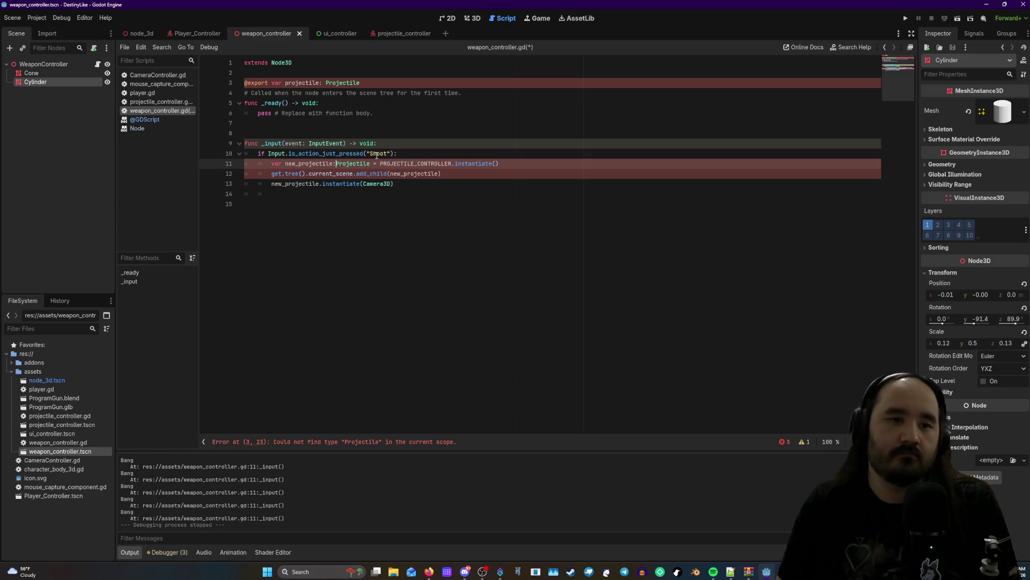
Check projectile_controller.gd, then change line 3's type name to 'ProjectileController'
{"action": "left_click", "coordinate": [158, 102]}
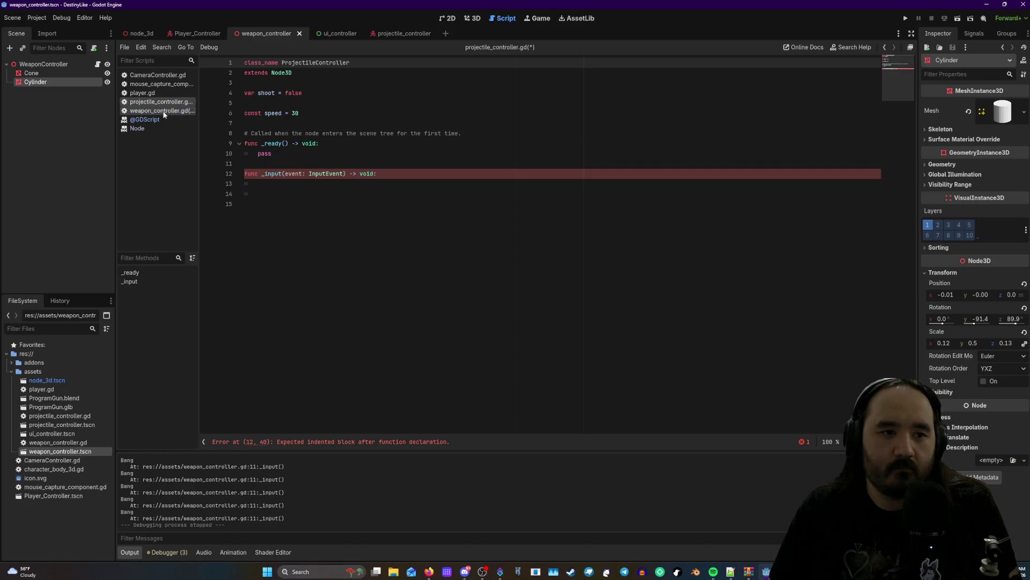
{"action": "left_click", "coordinate": [161, 111]}
{"action": "left_click", "coordinate": [363, 82]}
{"action": "type", "text": "co"}
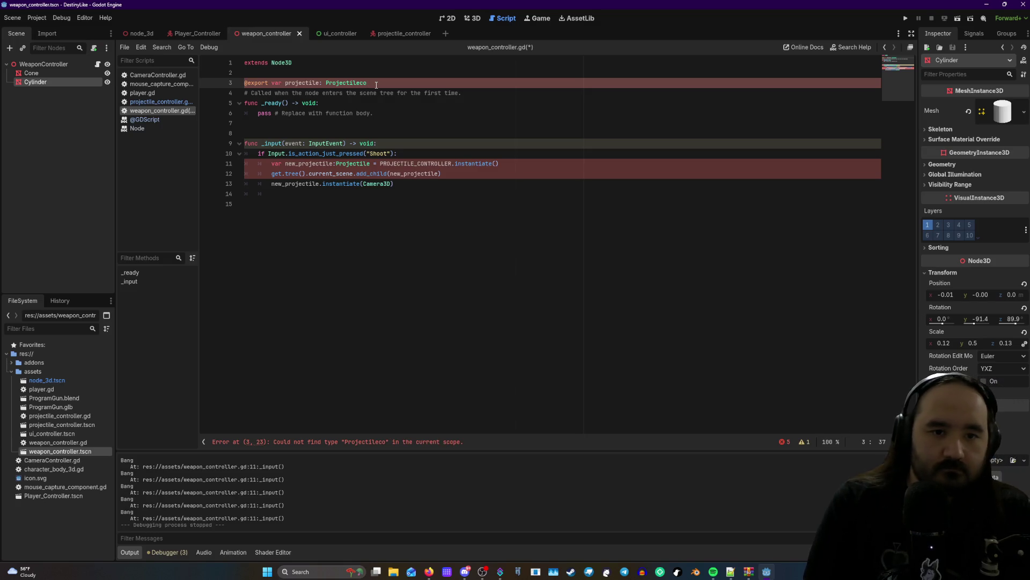
{"action": "key", "text": "BackSpace"}
{"action": "key", "text": "BackSpace"}
{"action": "type", "text": "Contro"}
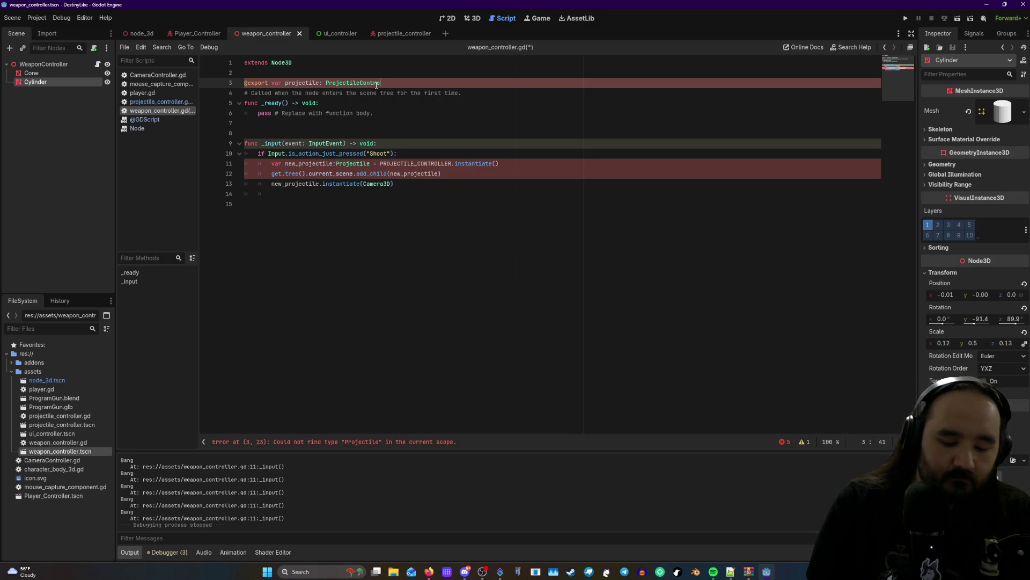
{"action": "type", "text": "ller"}
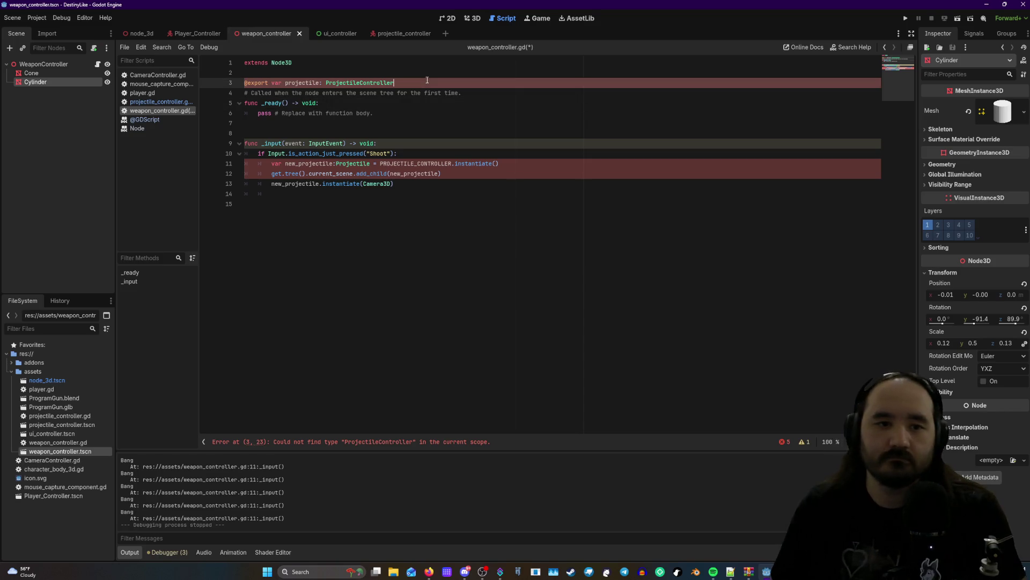
{"action": "left_click", "coordinate": [333, 95]}
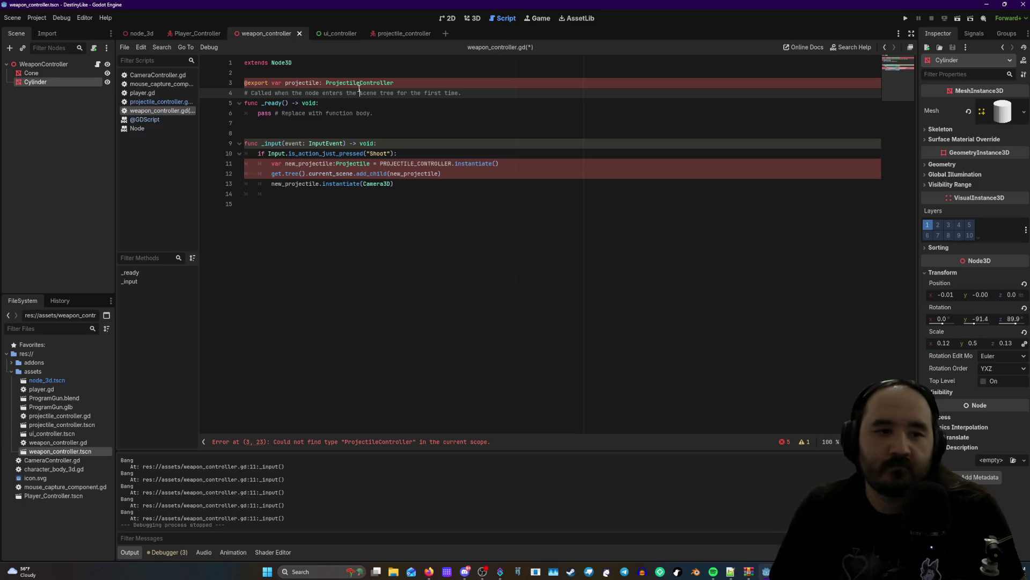
{"action": "key", "text": "Up"}
{"action": "key", "text": "End"}
{"action": "left_click_drag", "start_coordinate": [408, 81], "coordinate": [236, 84]}
{"action": "key", "text": "BackSpace"}
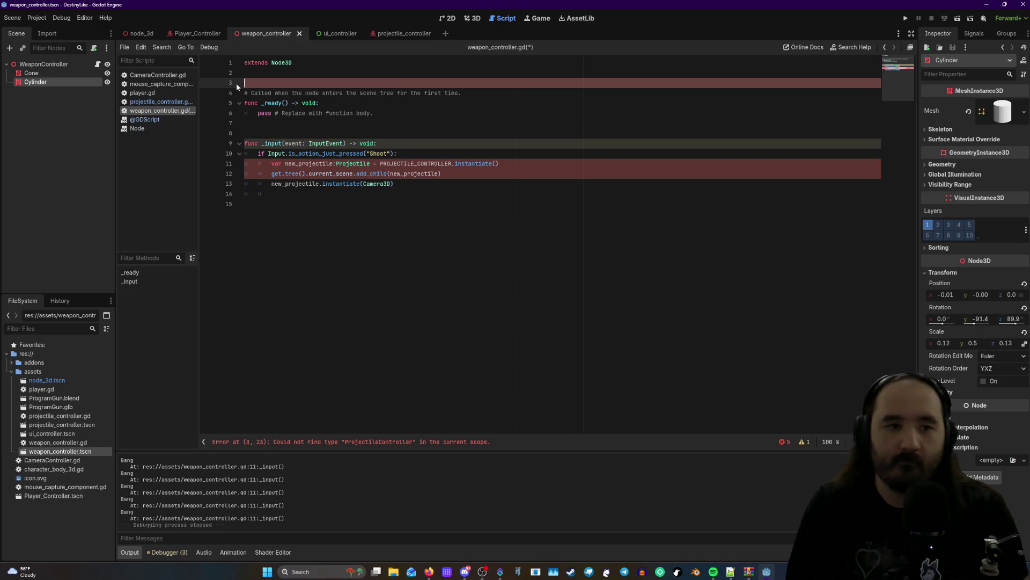
{"action": "left_click", "coordinate": [160, 102]}
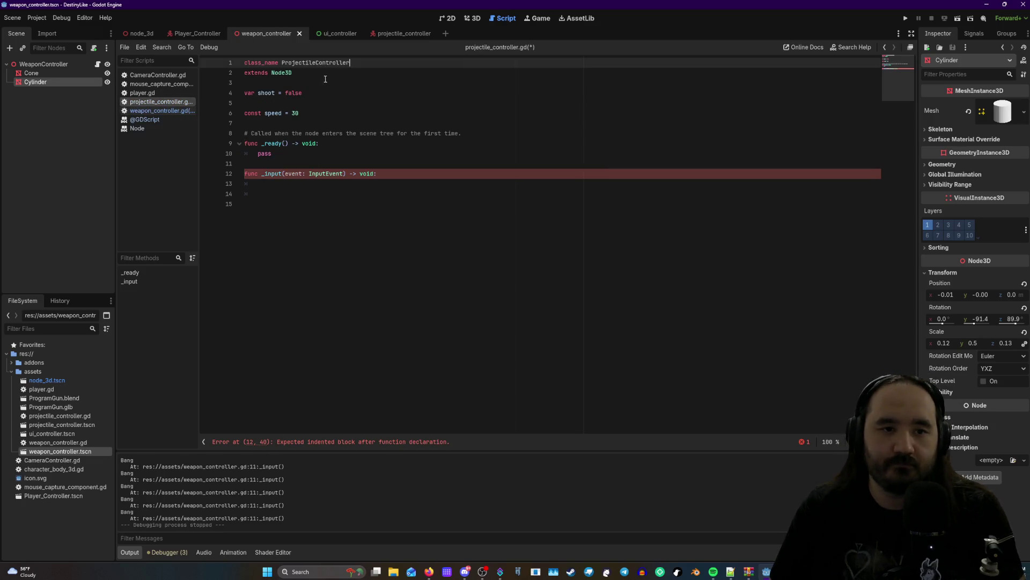
{"action": "left_click", "coordinate": [272, 83]}
{"action": "type", "text": "@"}
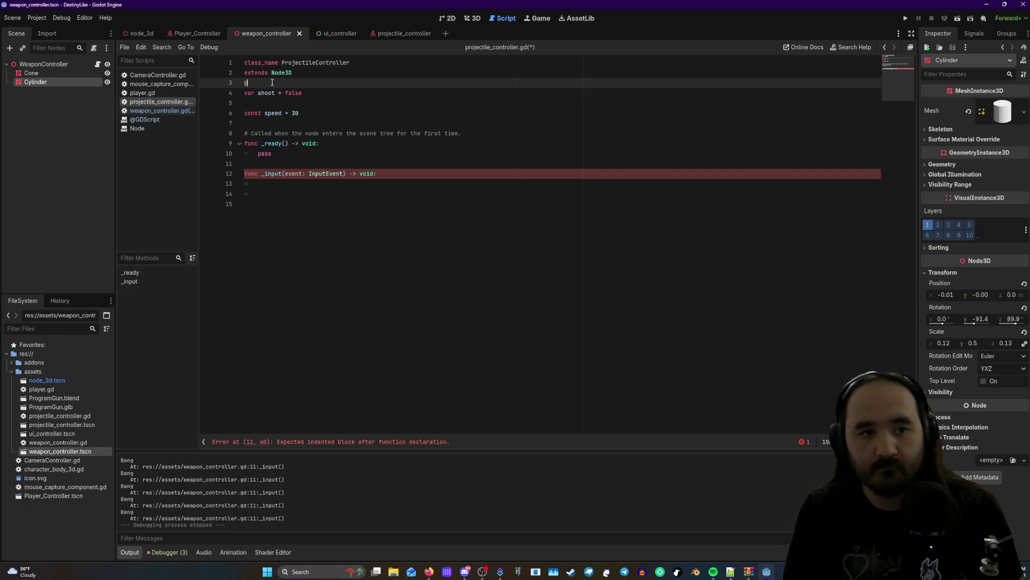
{"action": "key", "text": "BackSpace"}
{"action": "key", "text": "Return"}
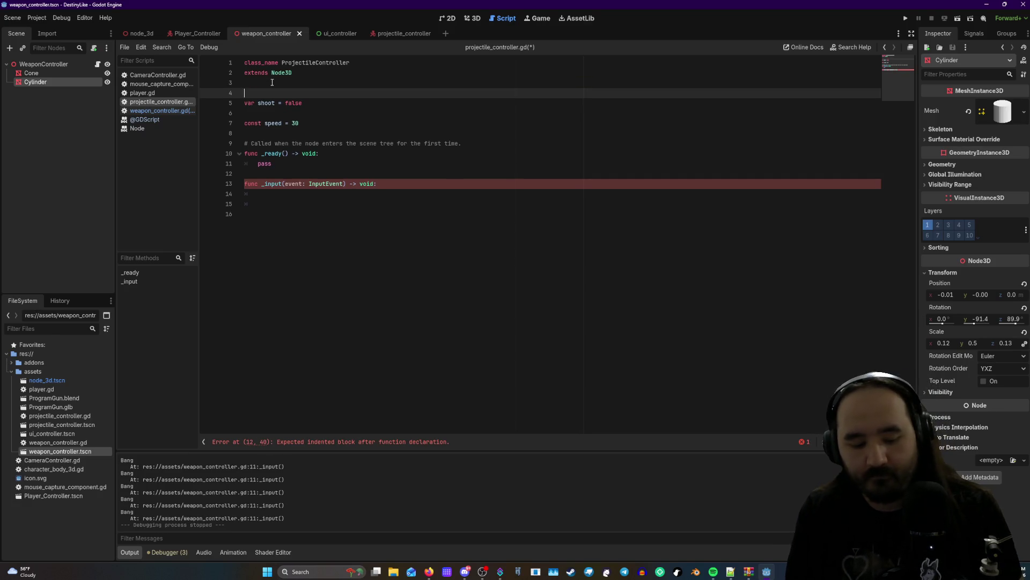
{"action": "type", "text": "e"}
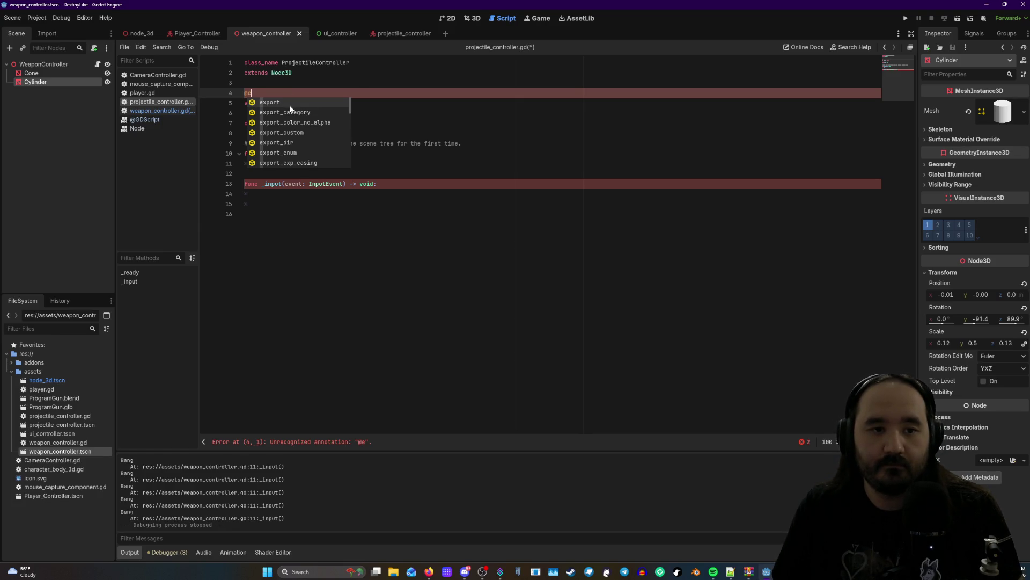
{"action": "key", "text": "Return"}
{"action": "type", "text": "var Pro"}
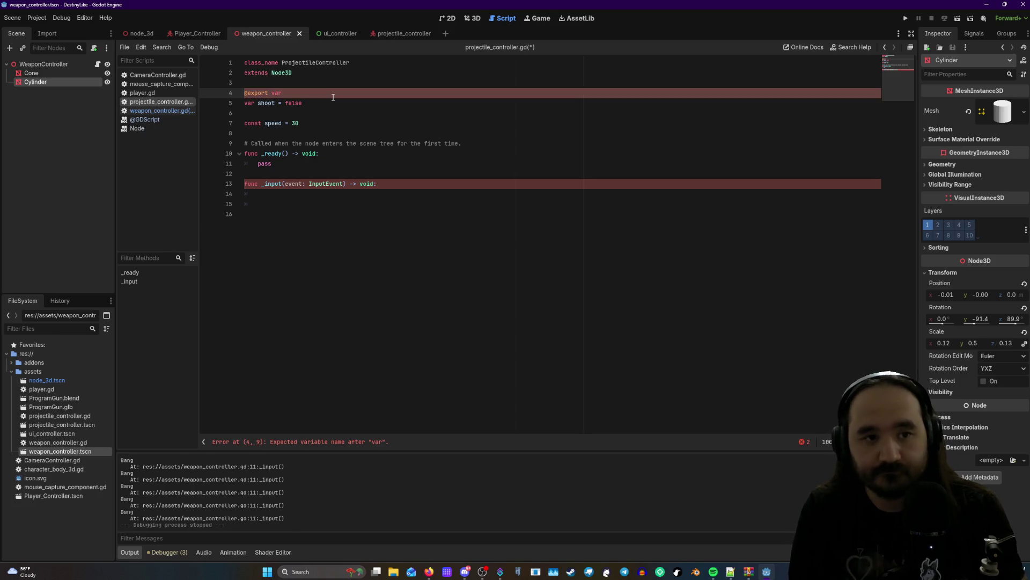
{"action": "type", "text": "jectile"}
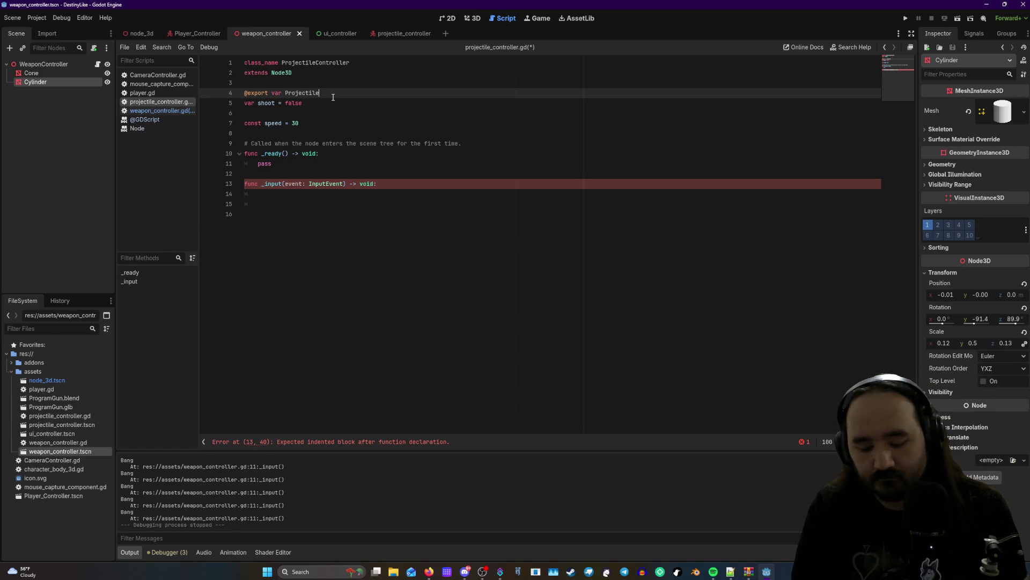
{"action": "type", "text": ": p"}
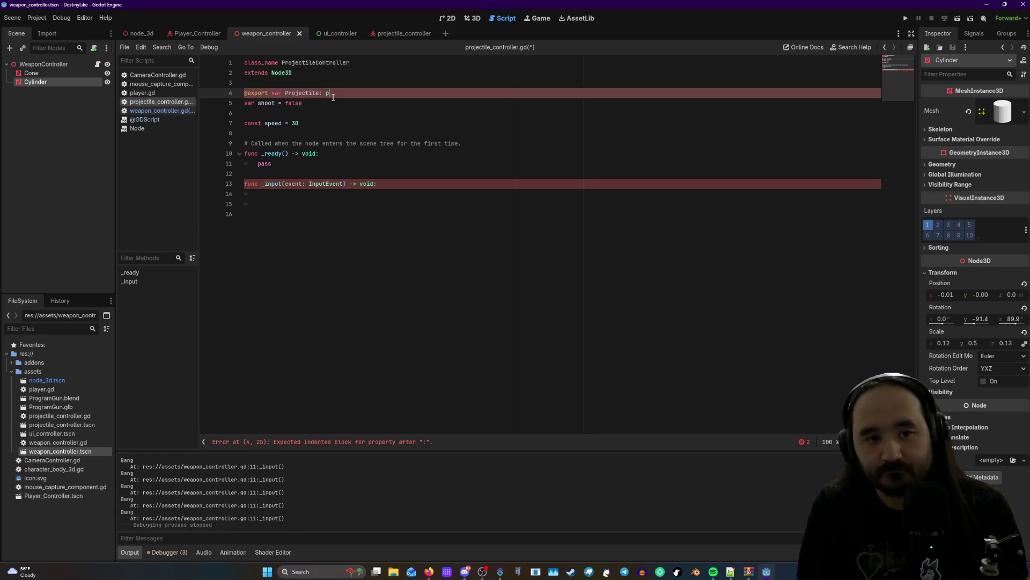
{"action": "key", "text": "BackSpace"}
{"action": "type", "text": "Pr"}
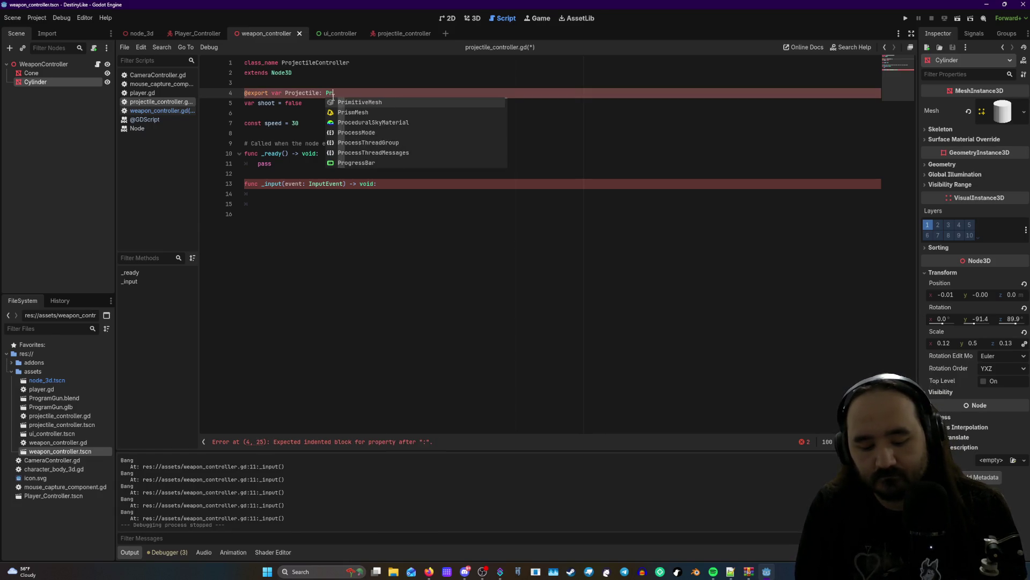
{"action": "type", "text": "ojectile"}
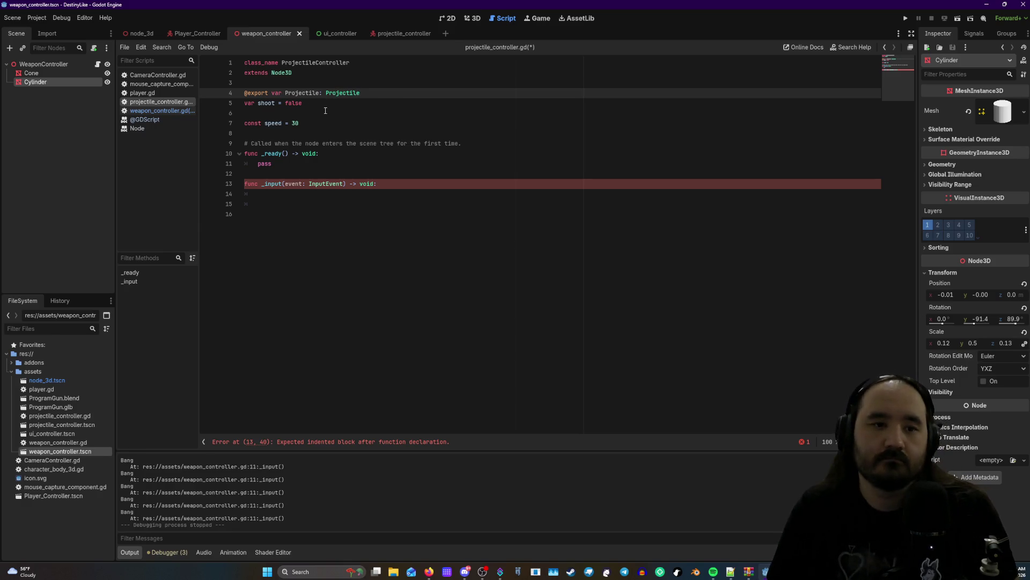
{"action": "left_click", "coordinate": [144, 118]}
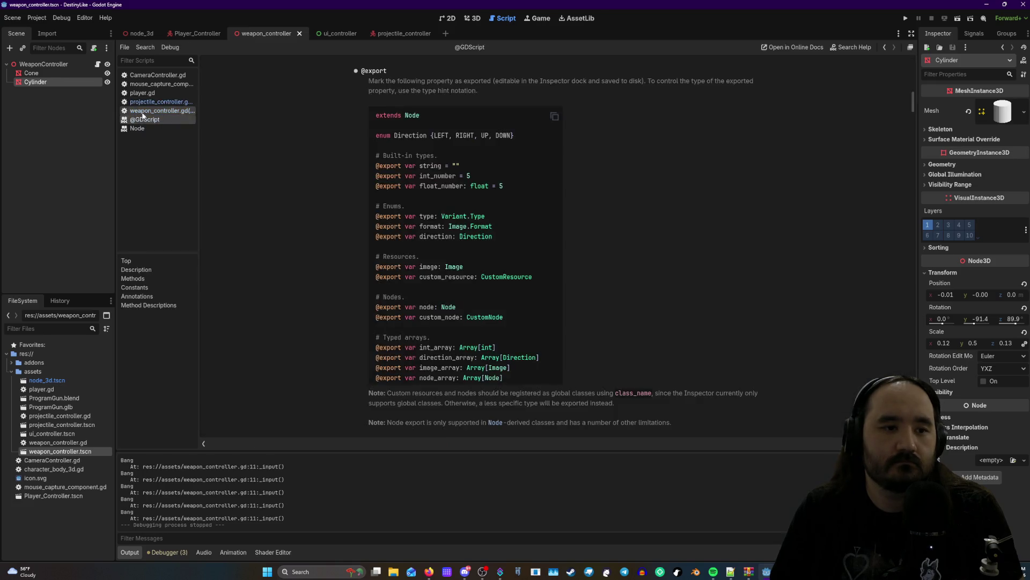
Back in weapon_controller.gd, inspect the instantiation and add_child lines 11–13 and line 6
{"action": "left_click", "coordinate": [152, 110]}
{"action": "triple_click", "coordinate": [414, 185]}
{"action": "left_click", "coordinate": [363, 166]}
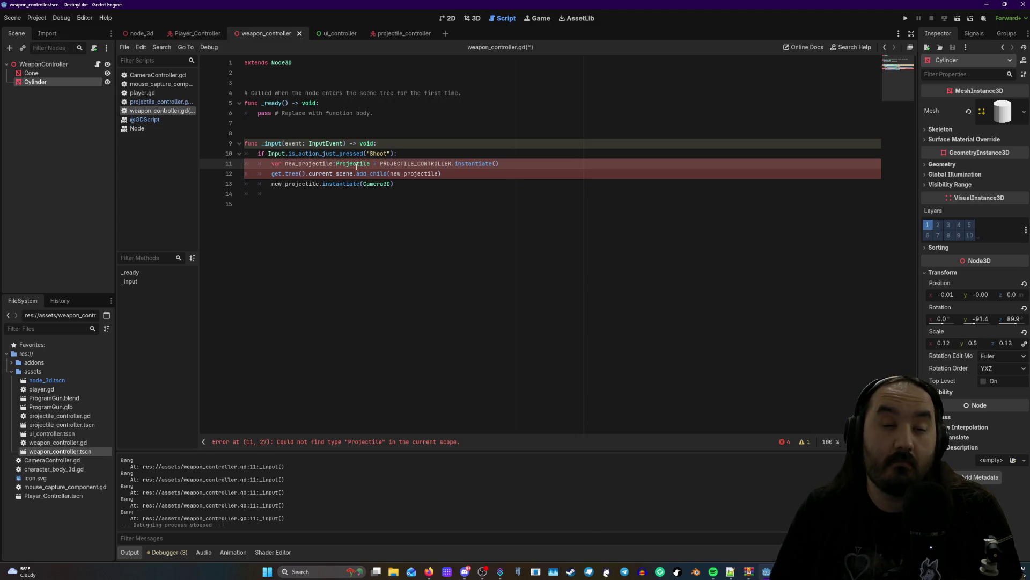
{"action": "left_click", "coordinate": [491, 173]}
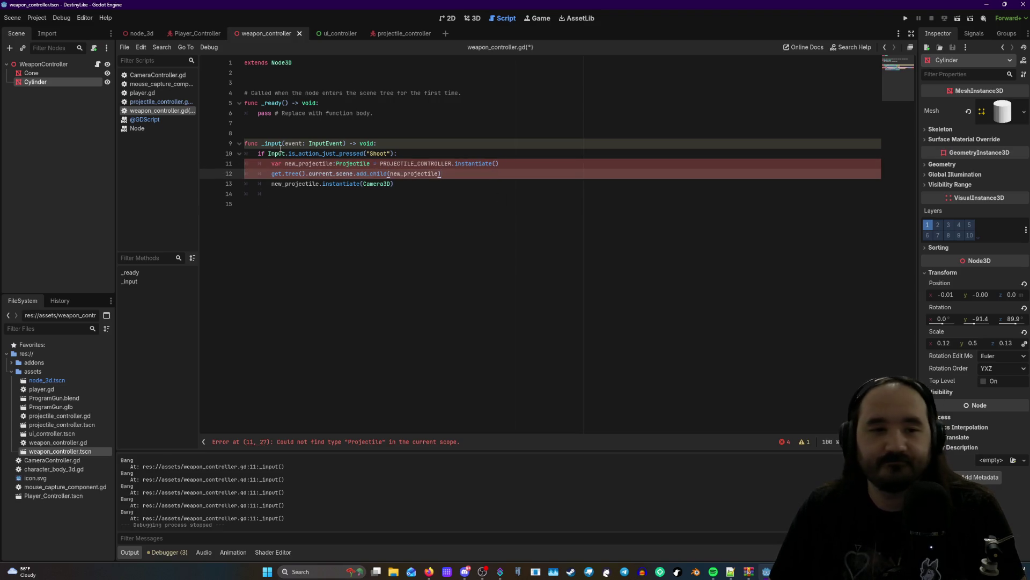
{"action": "left_click", "coordinate": [413, 116]}
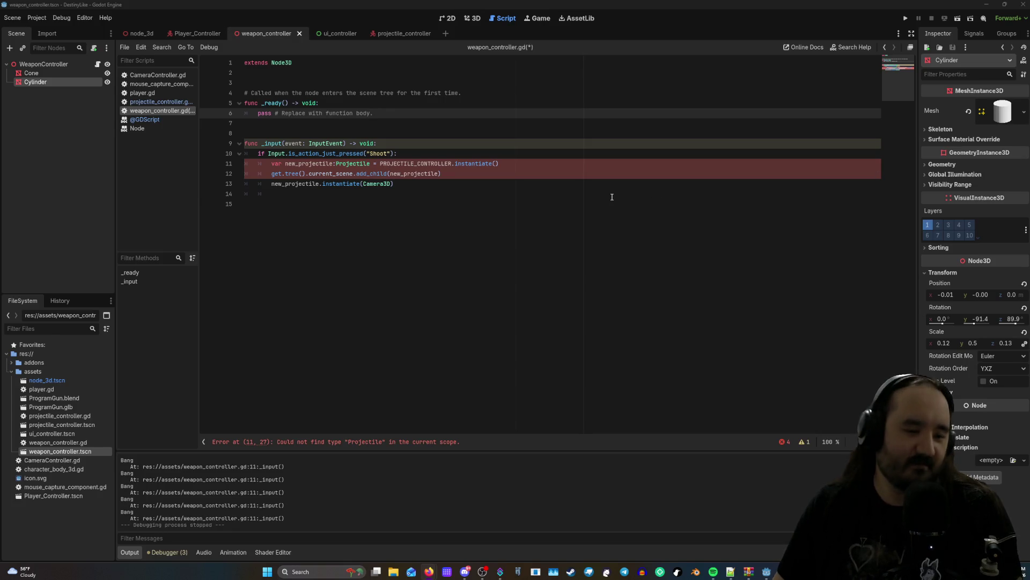
{"action": "left_click", "coordinate": [165, 553]}
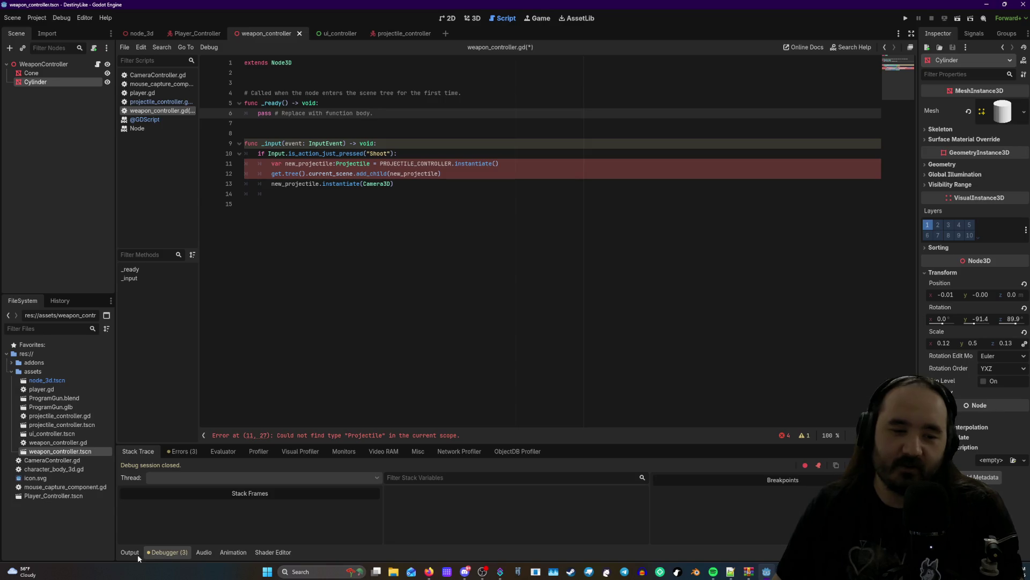
Show the Debugger's Errors (3) list of unused 'event' warnings, then switch to the web browser
{"action": "left_click", "coordinate": [182, 452]}
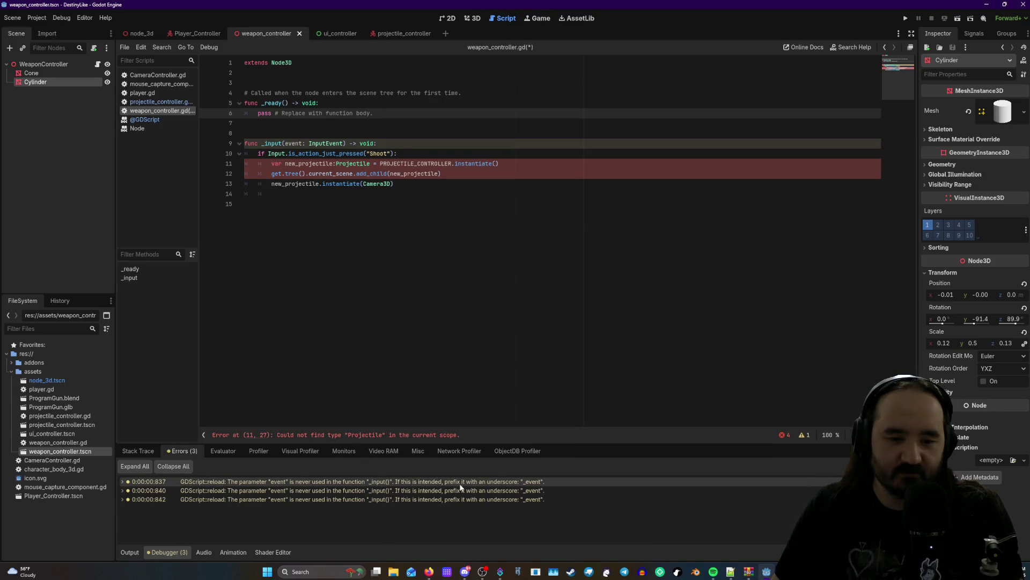
{"action": "left_click", "coordinate": [395, 164]}
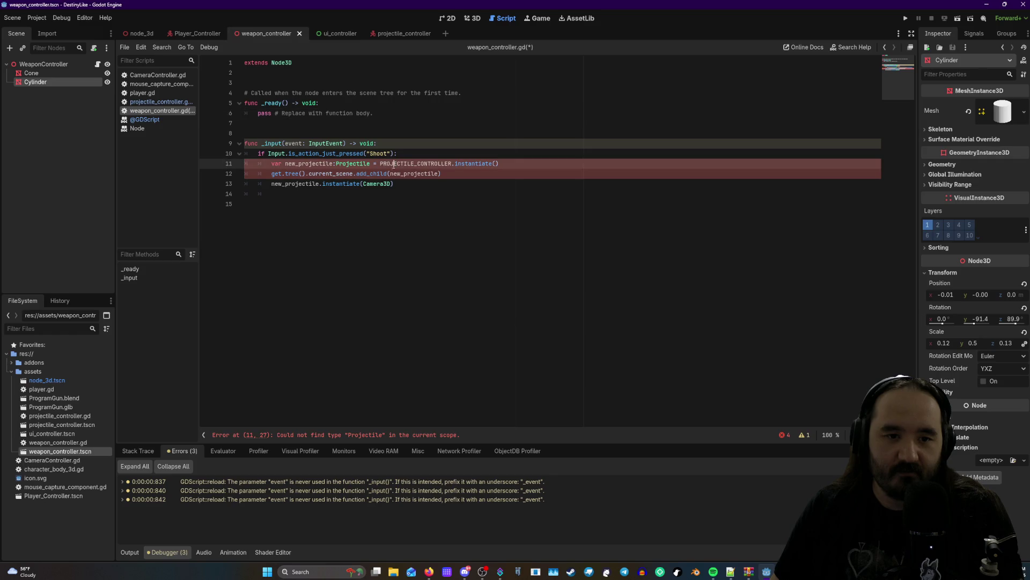
{"action": "key", "text": "alt+Tab"}
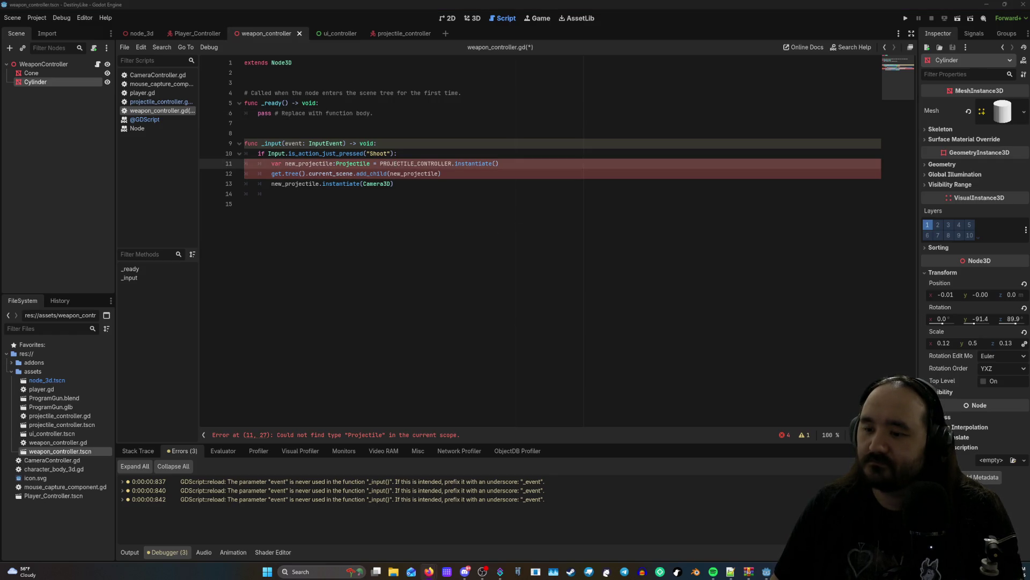